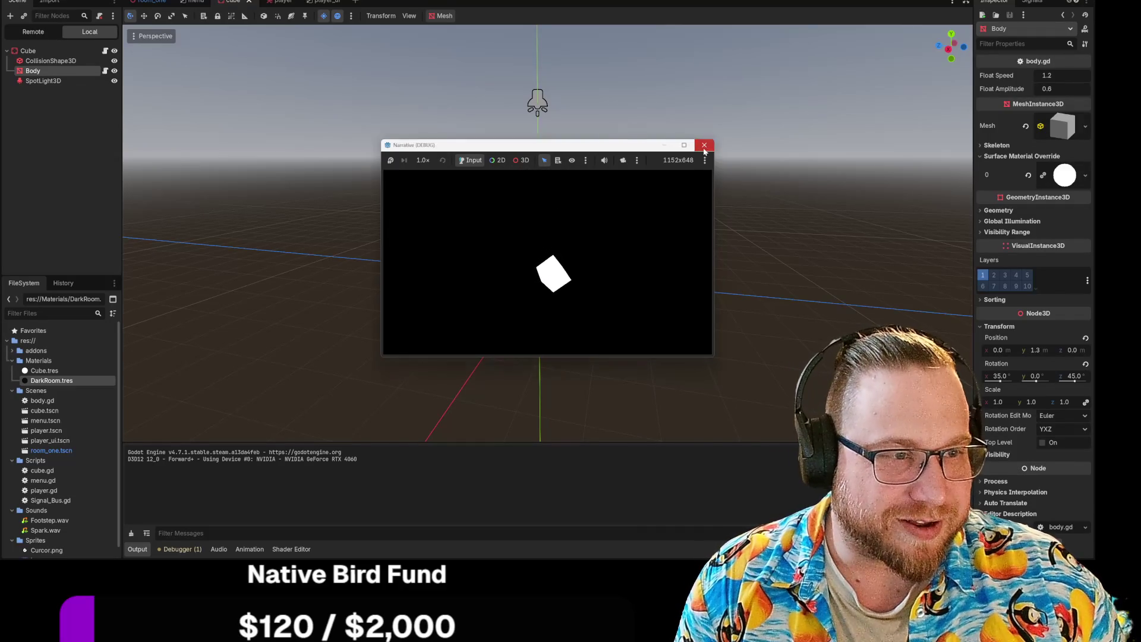
# Narrow the SpotLight3D cone to 18.75° and raise its indirect energy to 10
pyautogui.click(705, 145)
pyautogui.click(101, 63)
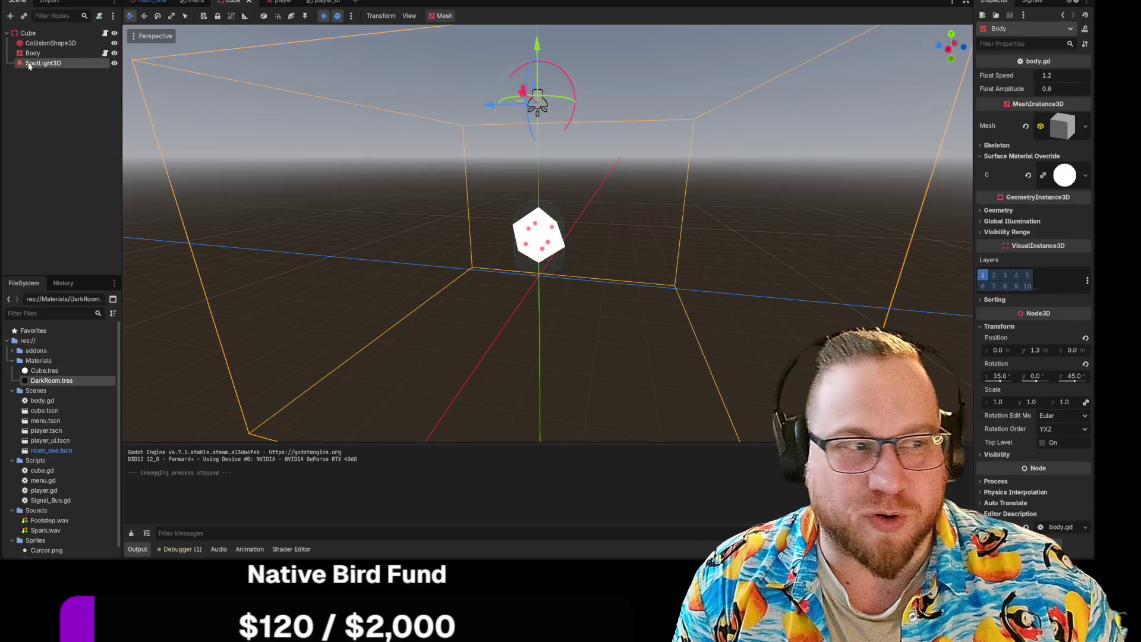
pyautogui.moveTo(456, 396); pyautogui.dragTo(515, 369)
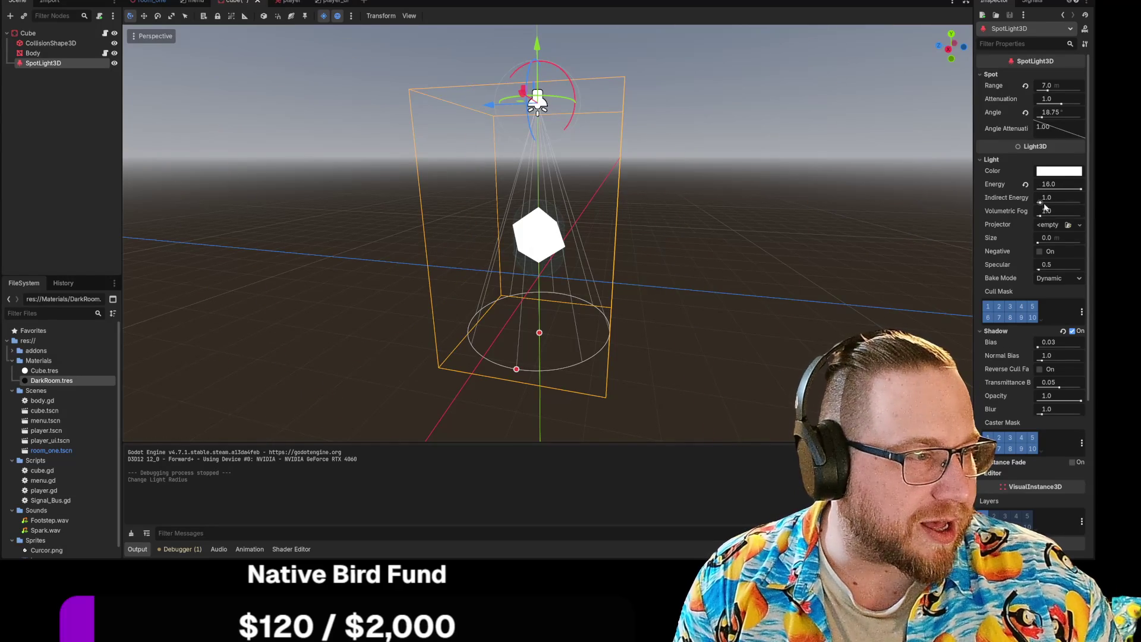
pyautogui.moveTo(1042, 203); pyautogui.dragTo(1052, 204)
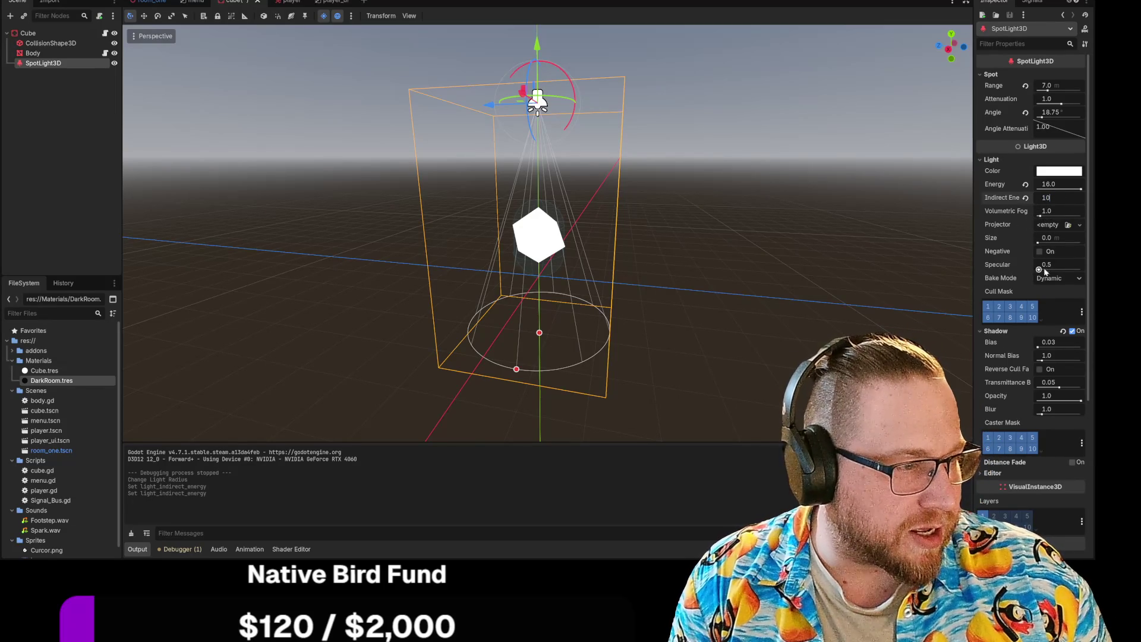
# Make the spotlight a negative light and test-run the cube scene
pyautogui.click(1041, 252)
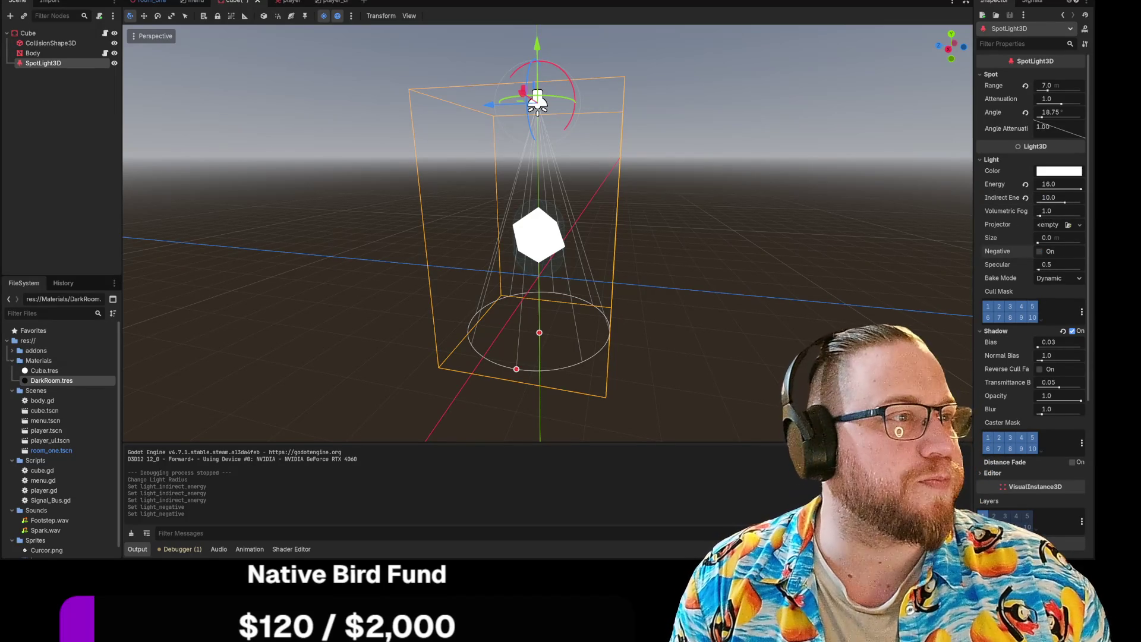
pyautogui.press('F5')
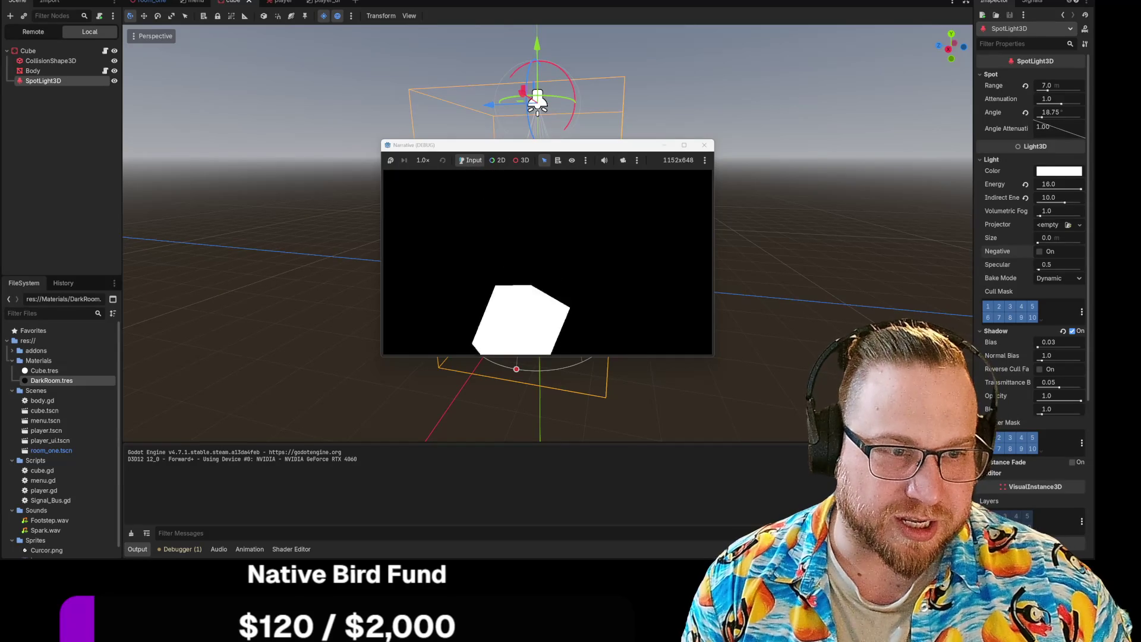
pyautogui.click(709, 145)
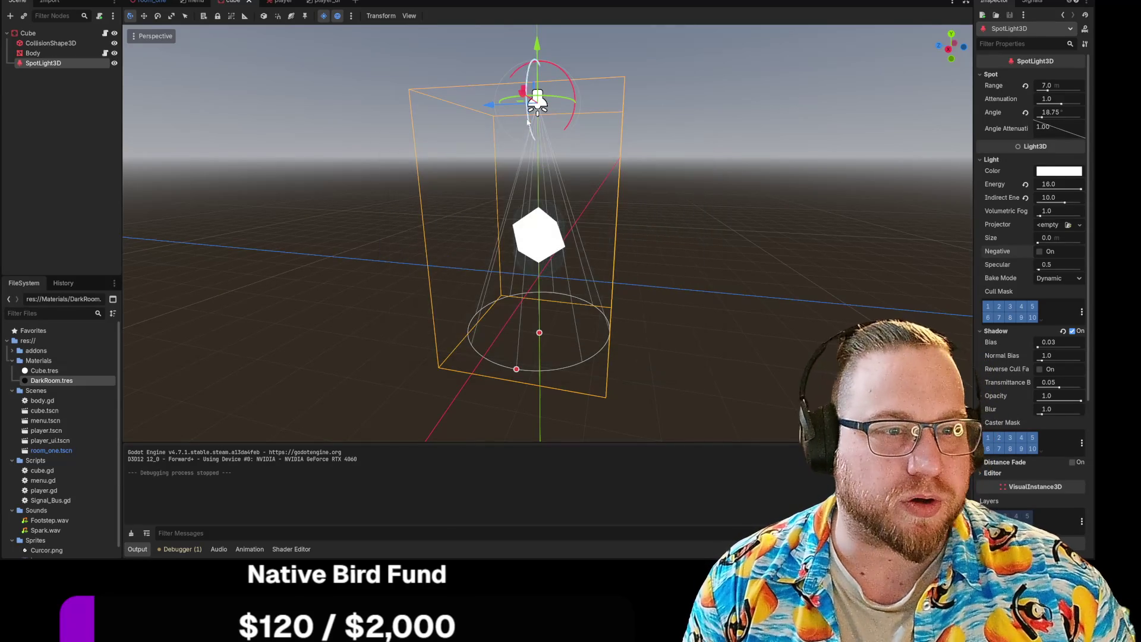
# Test-run with the spotlight lowered toward the cube, then undo the move and reselect it
pyautogui.moveTo(538, 44); pyautogui.dragTo(538, 113)
pyautogui.press('F6')
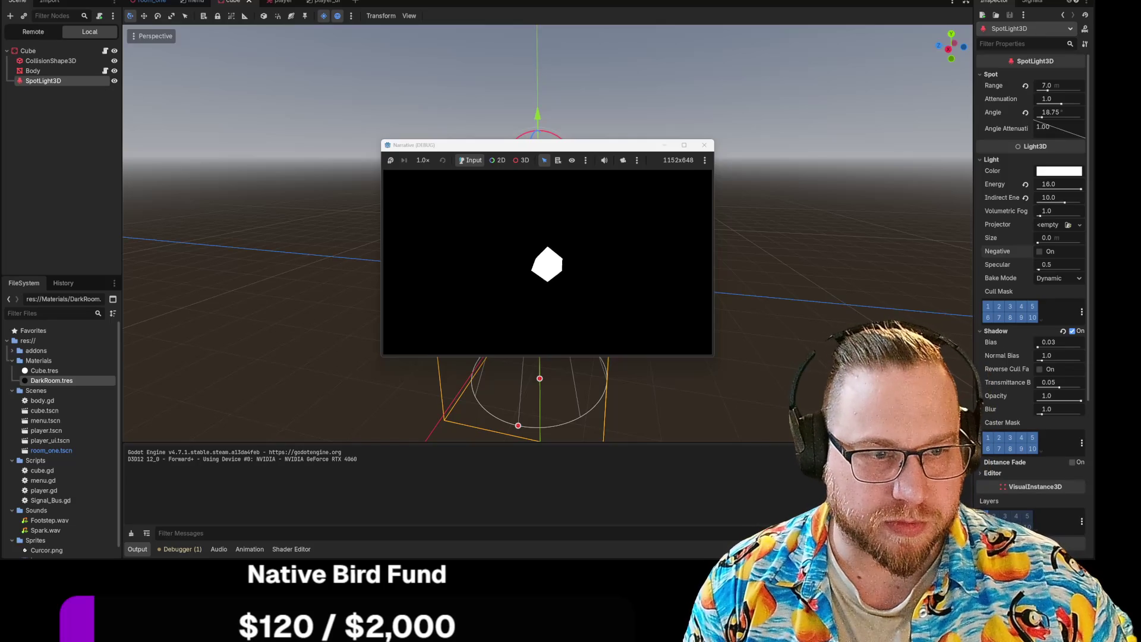
pyautogui.press('Escape')
pyautogui.click(704, 145)
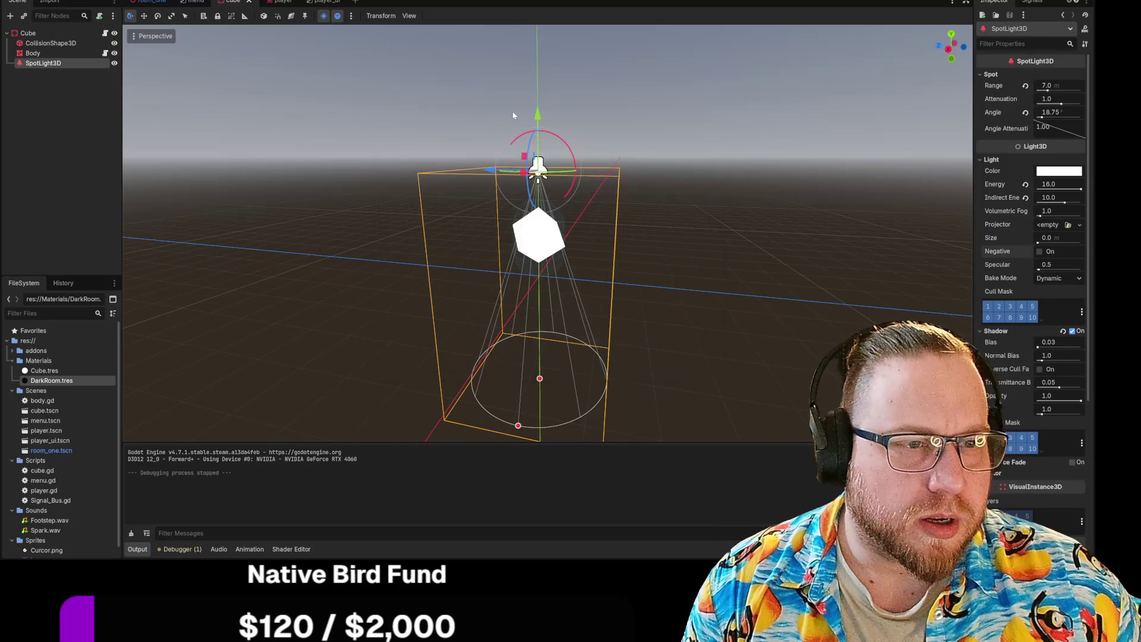
pyautogui.hotkey('ctrl', 'z')
pyautogui.click(797, 188)
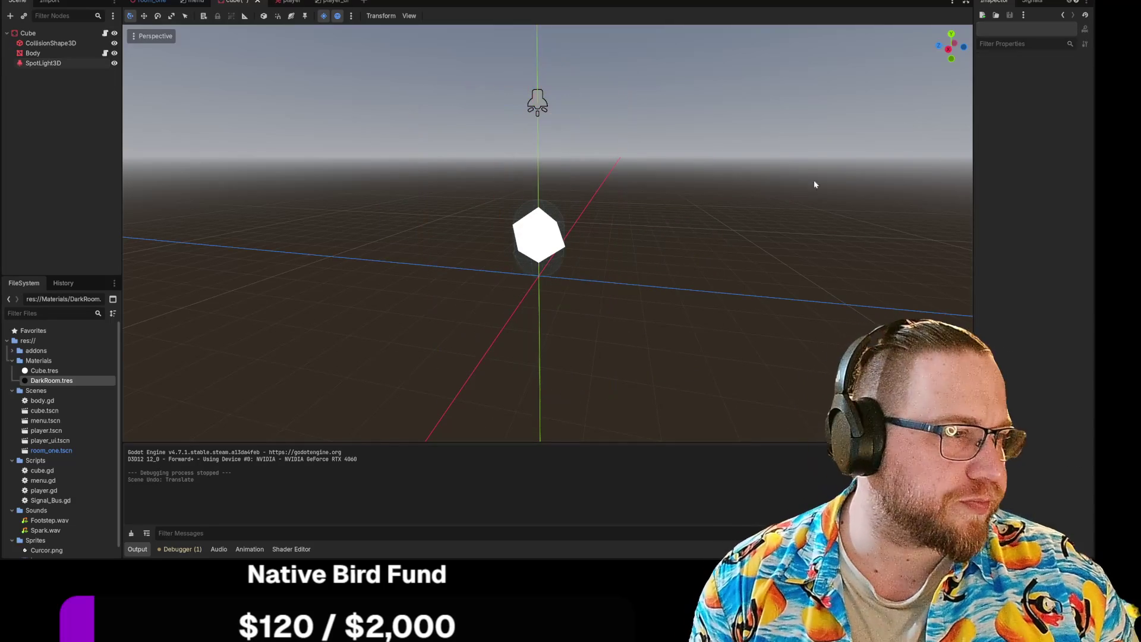
pyautogui.click(539, 101)
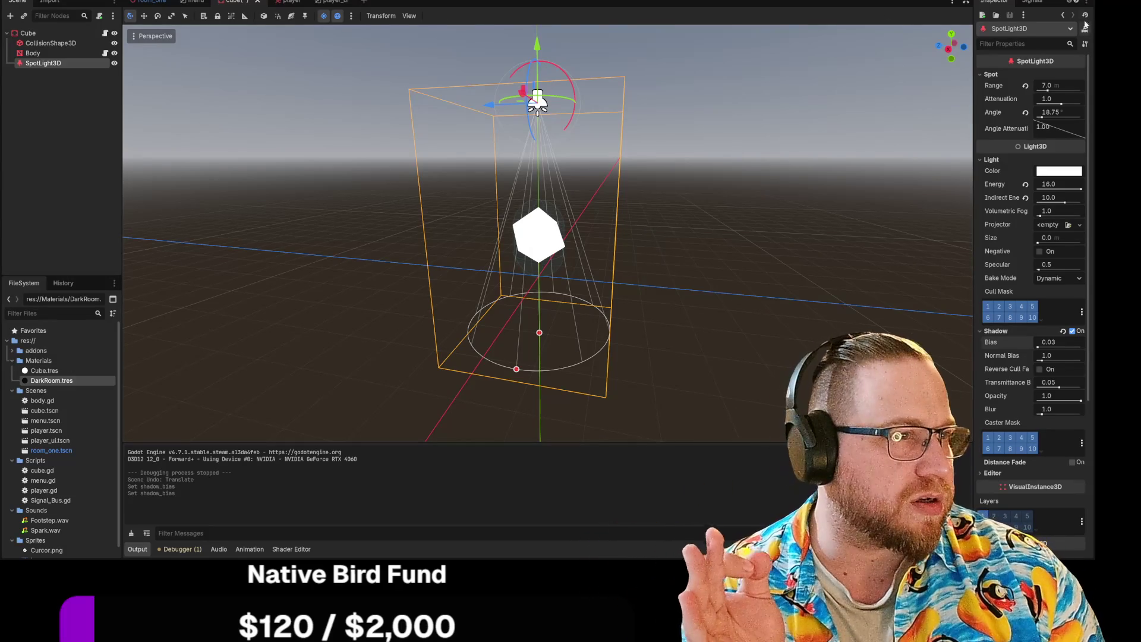
# Save the cube scene and open DarkRoom.tres in the inspector
pyautogui.rightClick(234, 2)
pyautogui.click(256, 24)
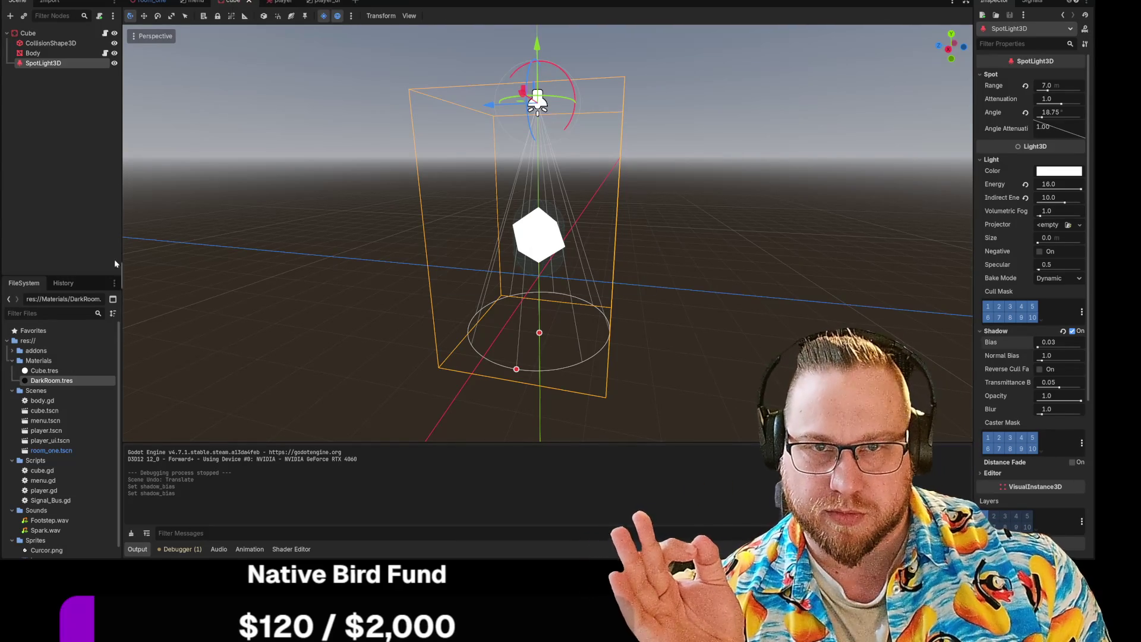
pyautogui.click(50, 379)
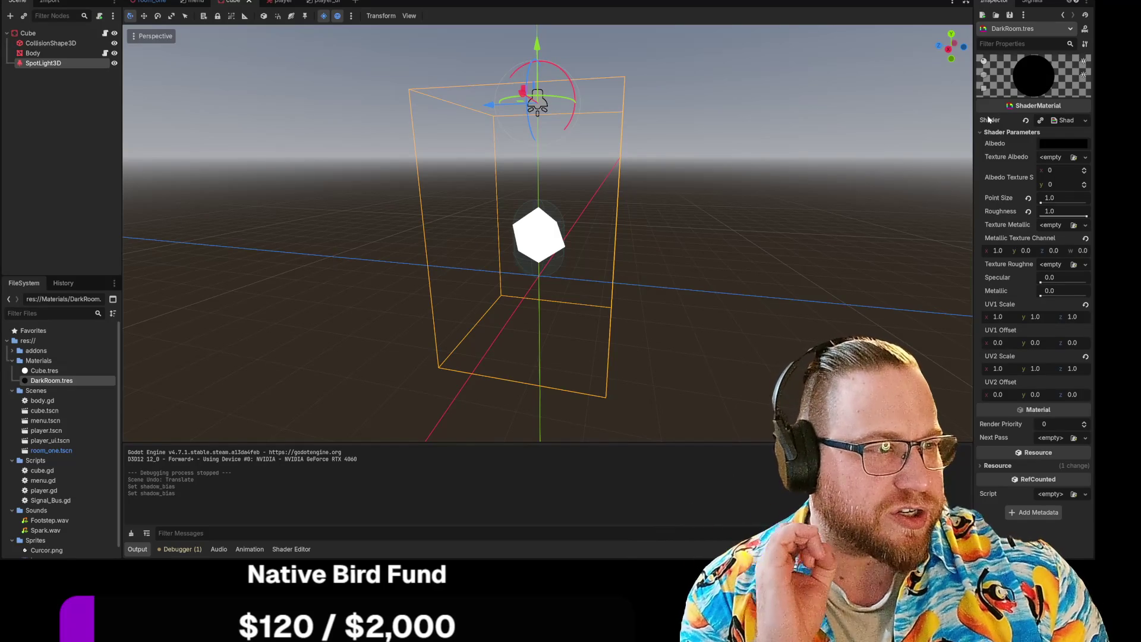
# Raise DarkRoom.tres Specular to 1.0 and test-run to view the glossier floor
pyautogui.moveTo(1042, 281); pyautogui.dragTo(1089, 283)
pyautogui.press('F5')
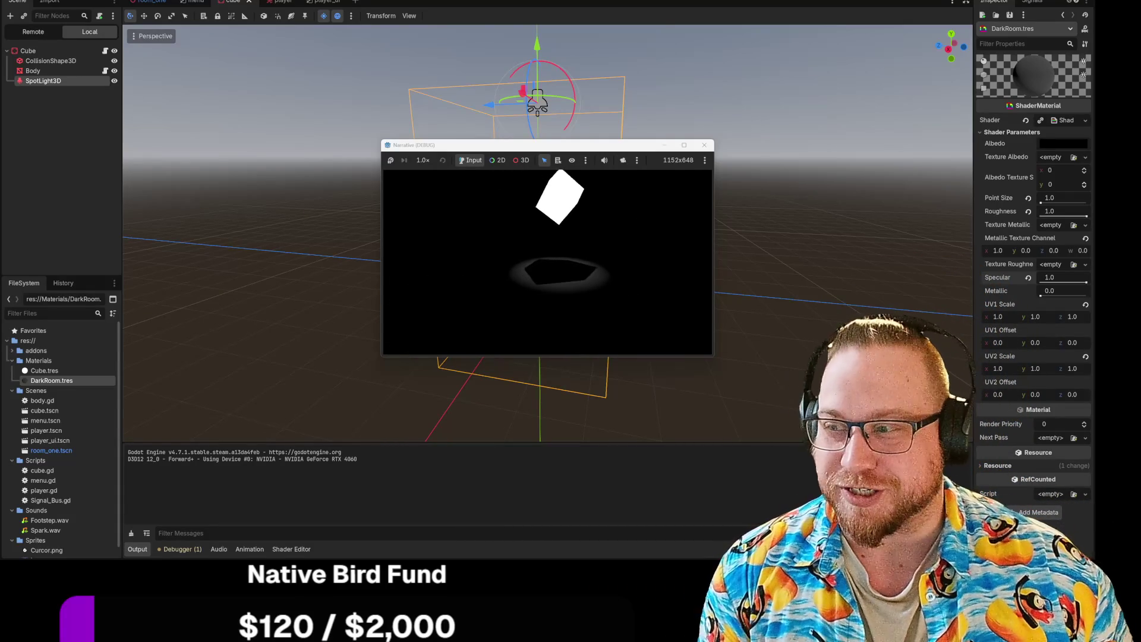
pyautogui.press('Escape')
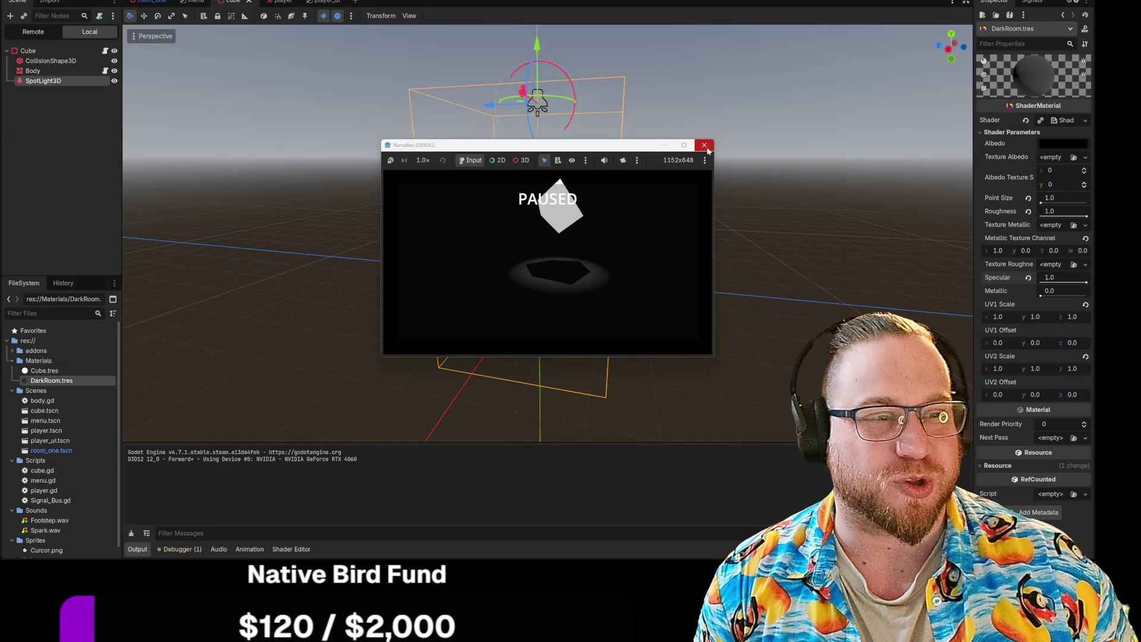
pyautogui.click(704, 146)
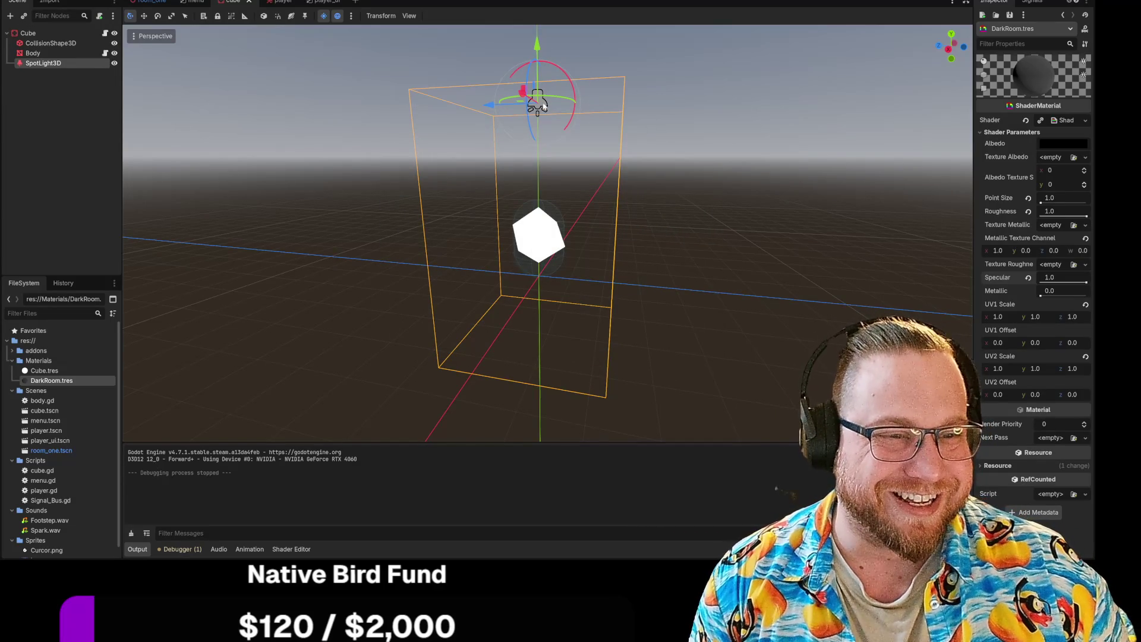
pyautogui.click(45, 63)
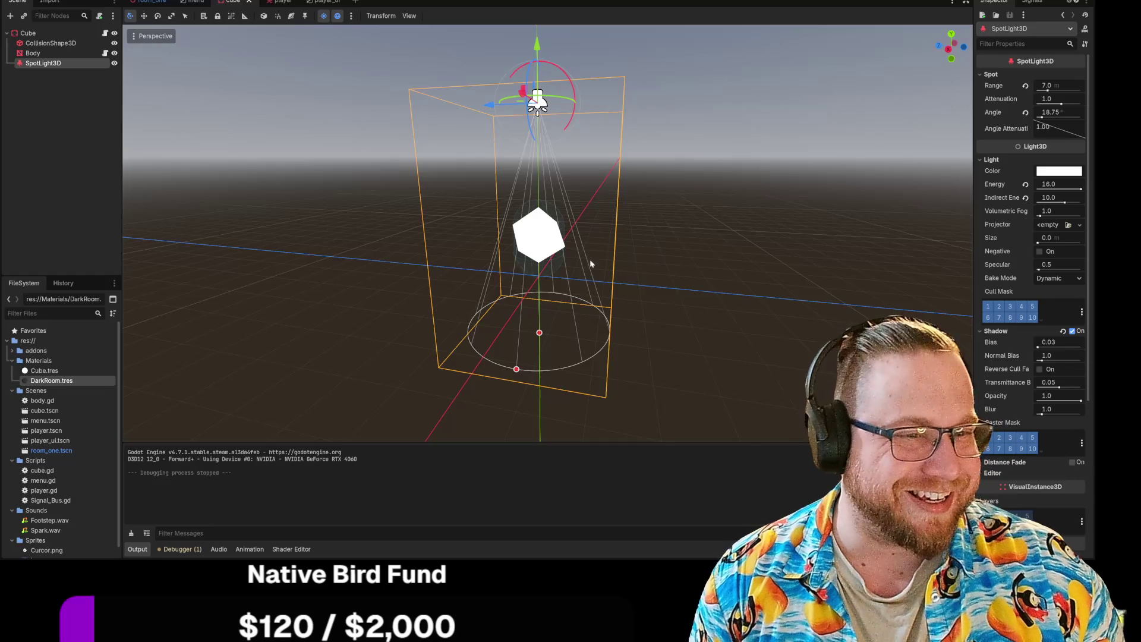
# Set the SpotLight3D cone angle to 27.34° and test-run from an angled side view
pyautogui.moveTo(516, 369)
pyautogui.mouseDown()
pyautogui.moveTo(452, 412)
pyautogui.moveTo(481, 405)
pyautogui.mouseUp()
pyautogui.moveTo(795, 297)
pyautogui.mouseDown()
pyautogui.moveTo(790, 377)
pyautogui.moveTo(558, 399)
pyautogui.mouseUp()
pyautogui.moveTo(500, 349); pyautogui.dragTo(515, 327)
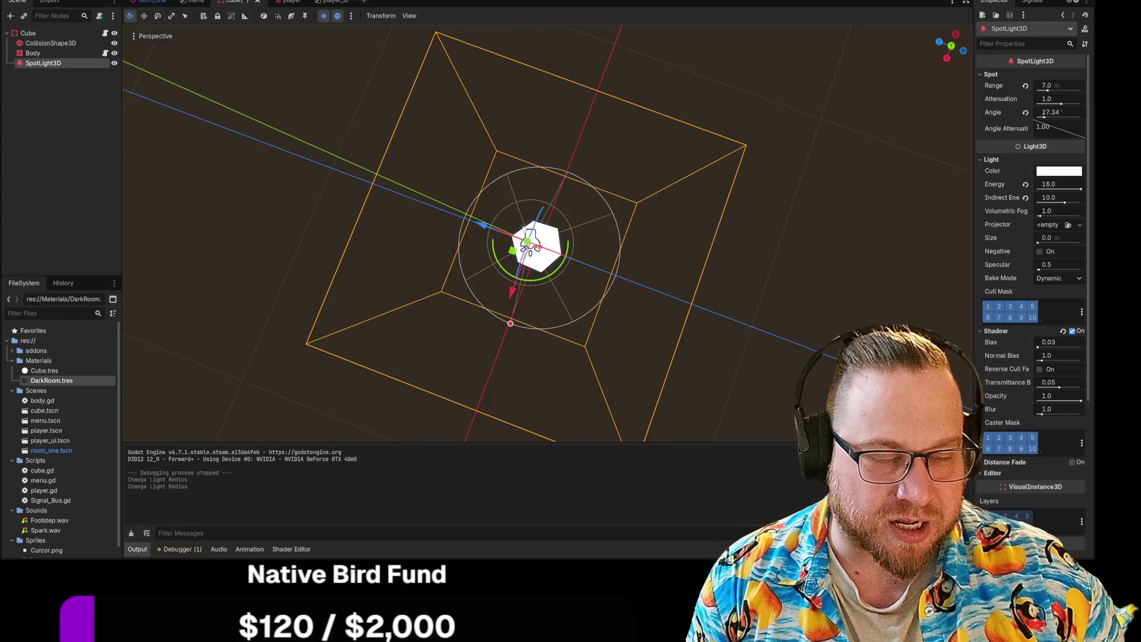
pyautogui.moveTo(799, 369); pyautogui.dragTo(786, 236)
pyautogui.press('F6')
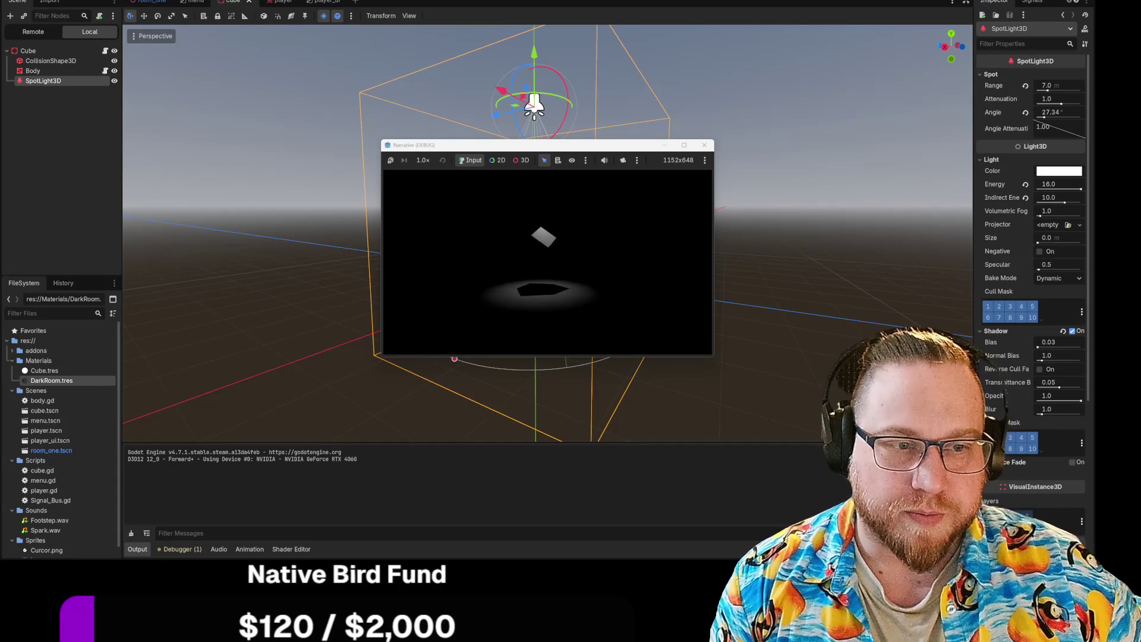
pyautogui.click(705, 145)
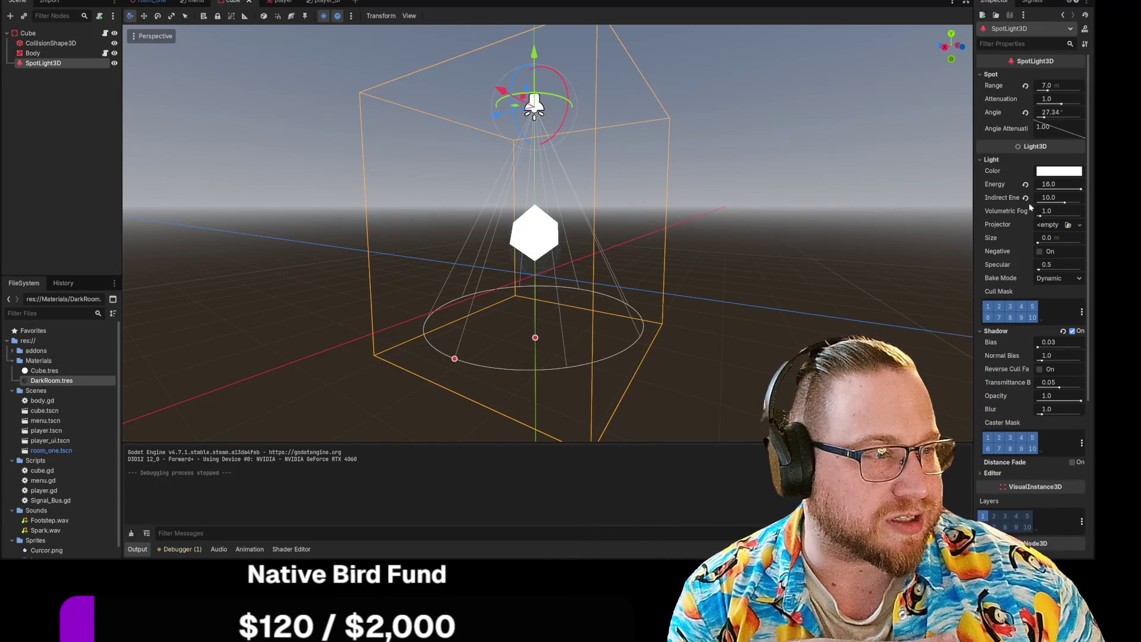
pyautogui.moveTo(992, 201)
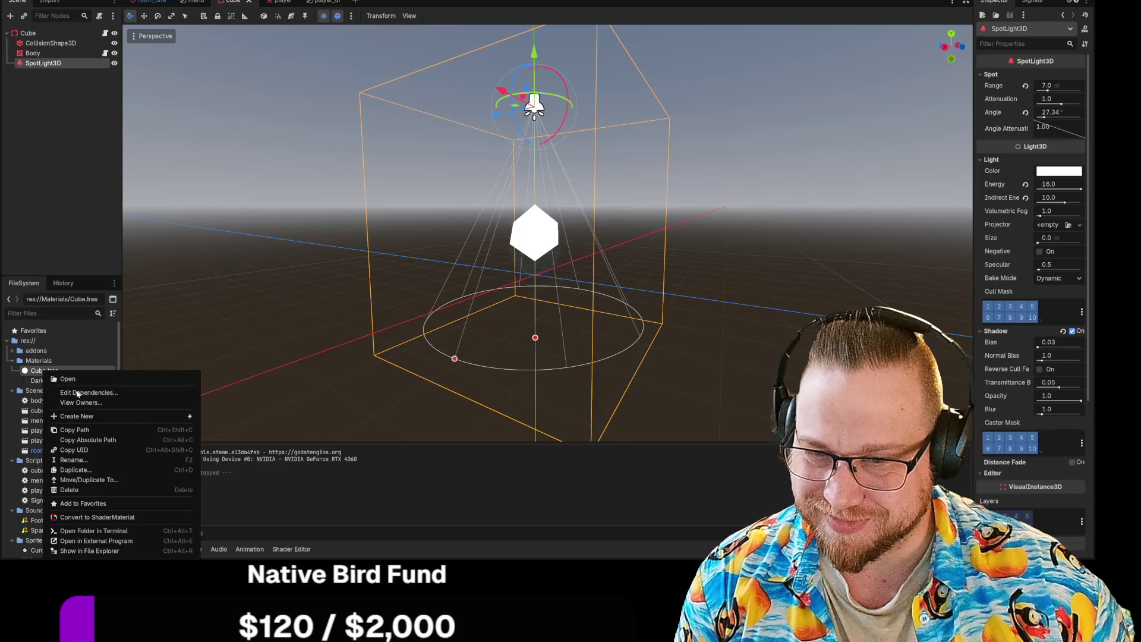
# Start a new resource in the Materials folder, browse the types, then cancel
pyautogui.moveTo(90, 417)
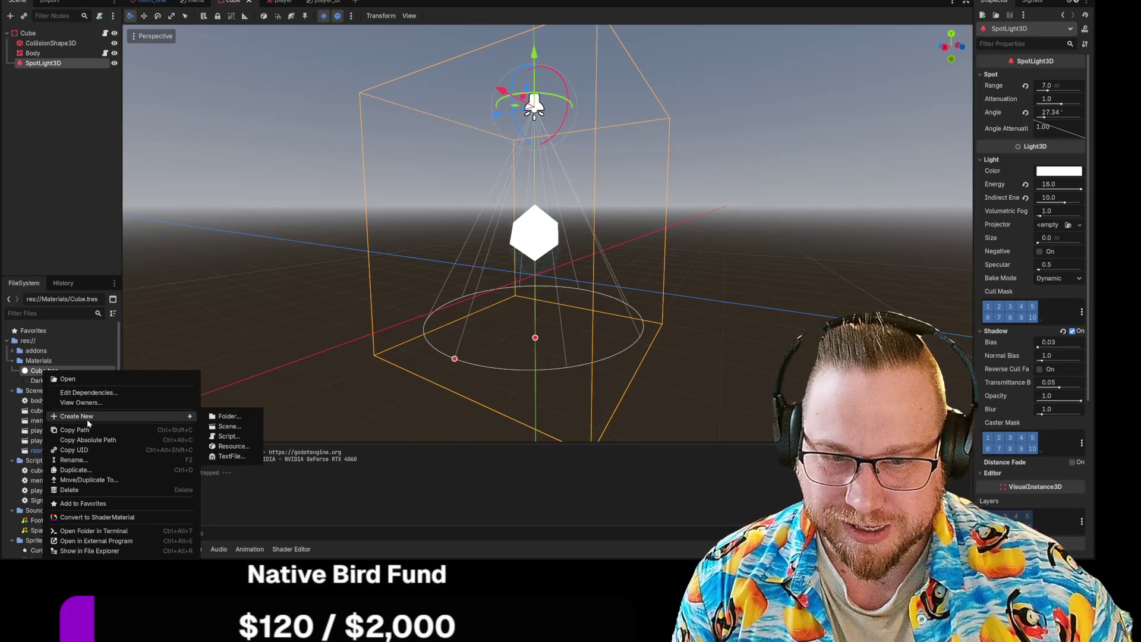
pyautogui.click(242, 447)
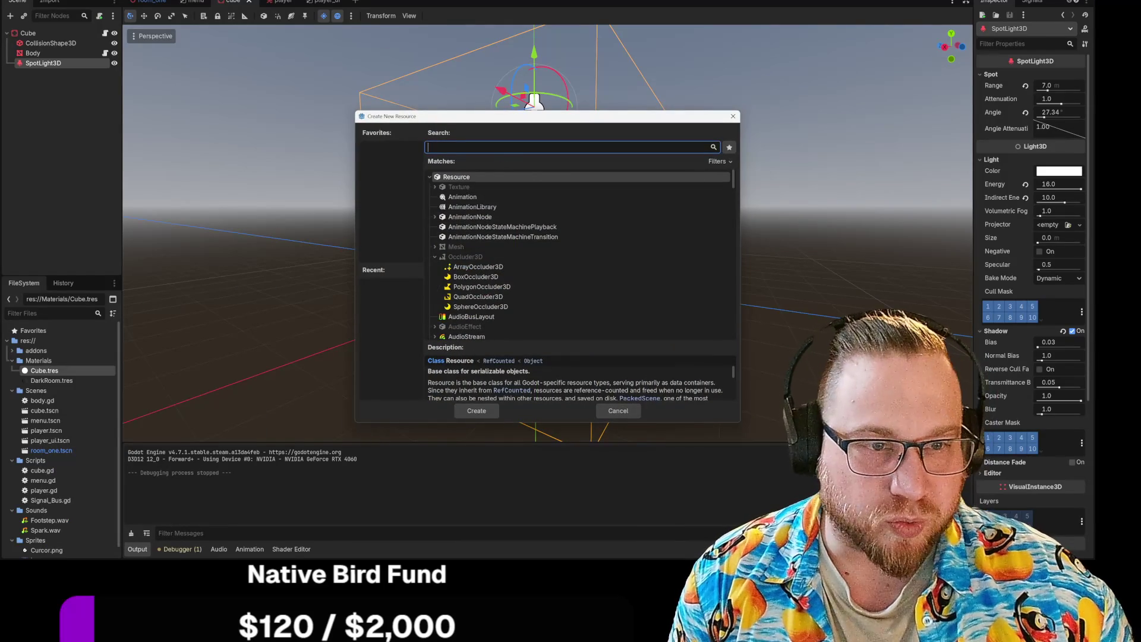
pyautogui.scroll(-4, 552, 276)
pyautogui.scroll(-1, 553, 280)
pyautogui.click(50, 371)
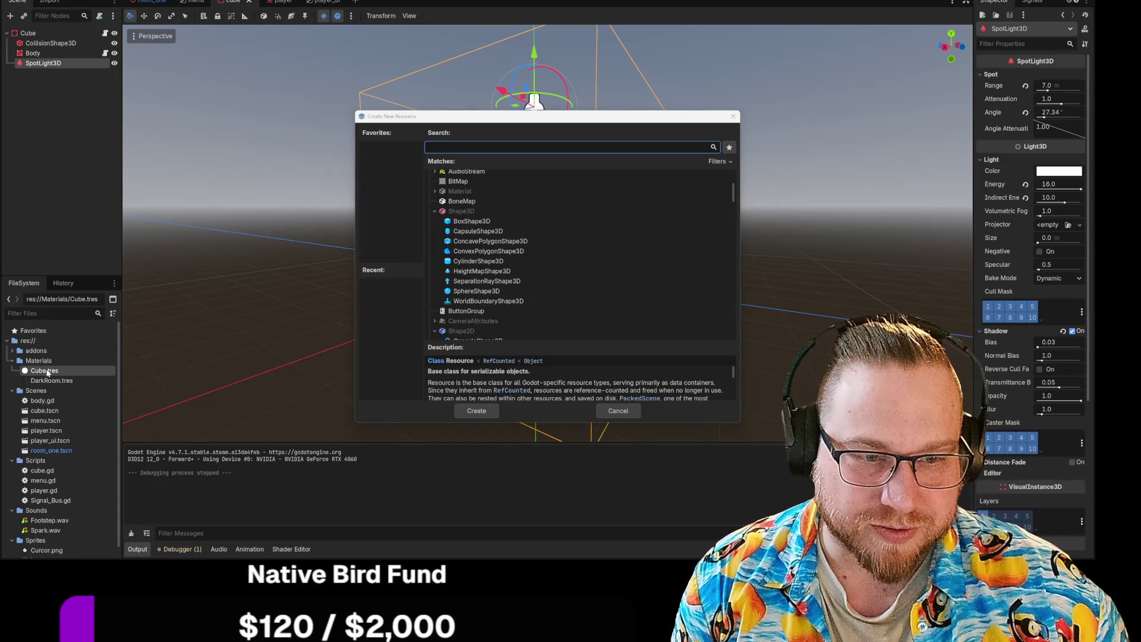
pyautogui.click(618, 411)
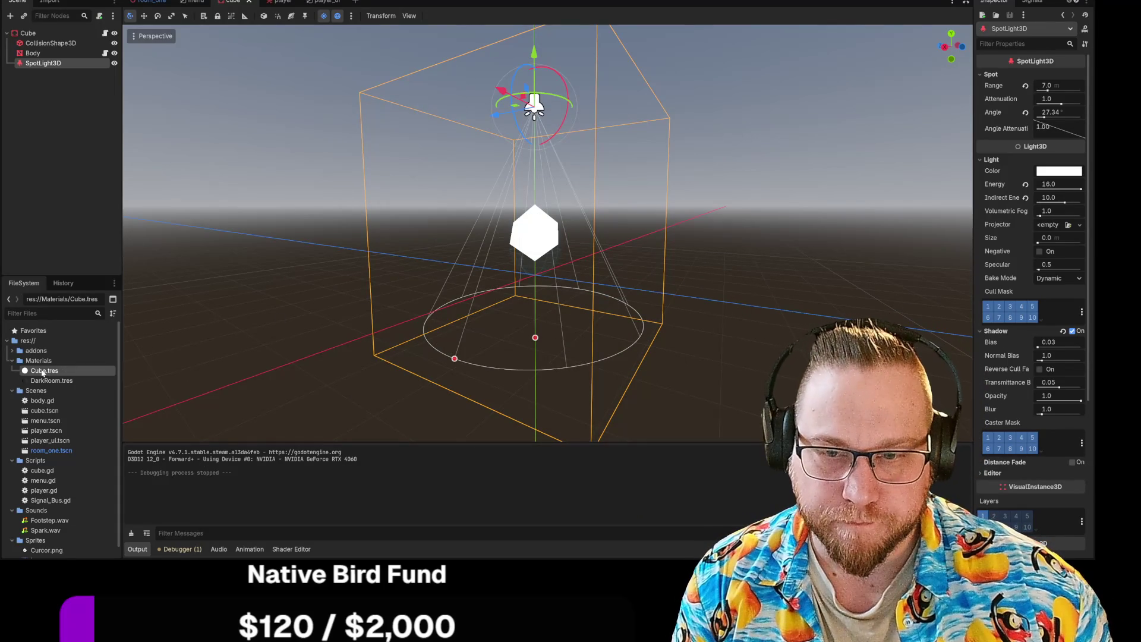
# Search 'material' in Create New Resource and create a StandardMaterial3D
pyautogui.rightClick(43, 373)
pyautogui.moveTo(81, 417)
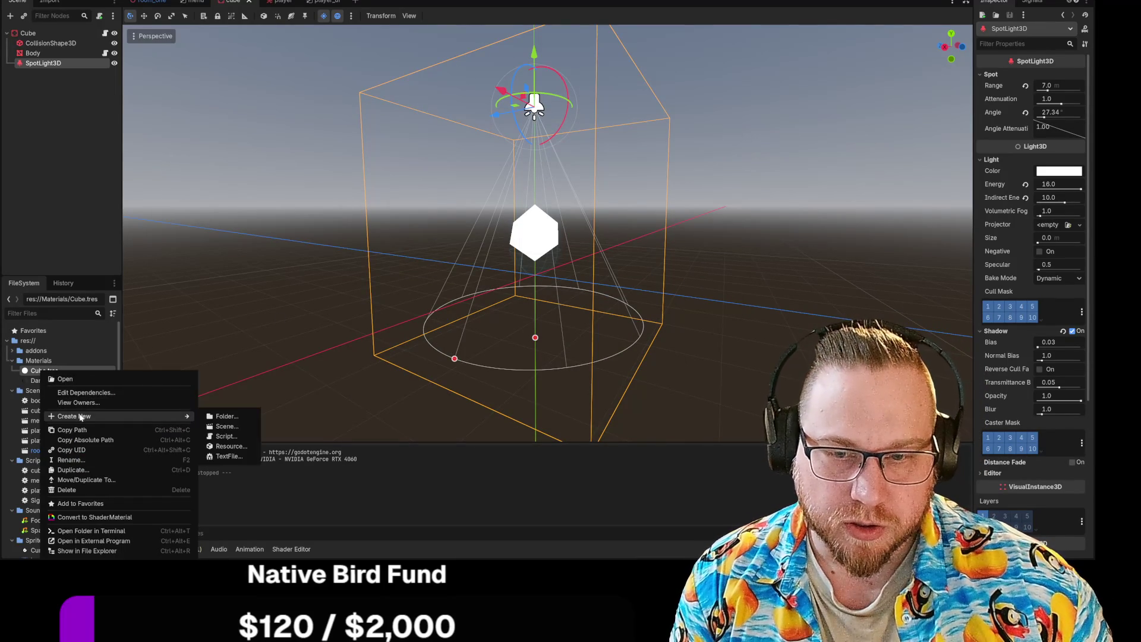
pyautogui.click(226, 446)
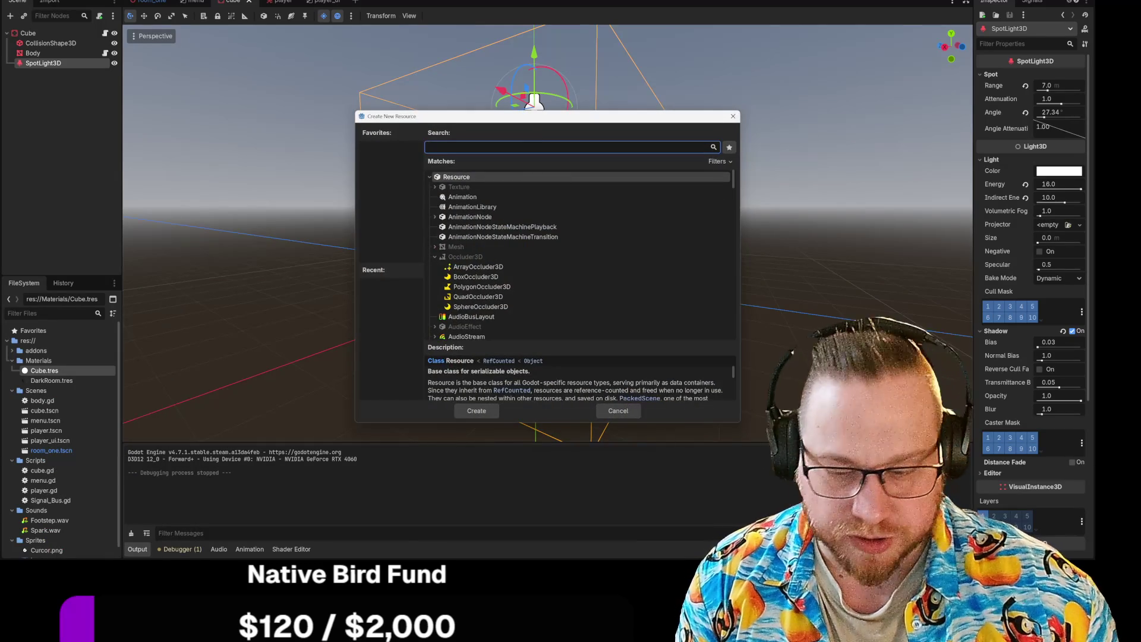
pyautogui.write('tres')
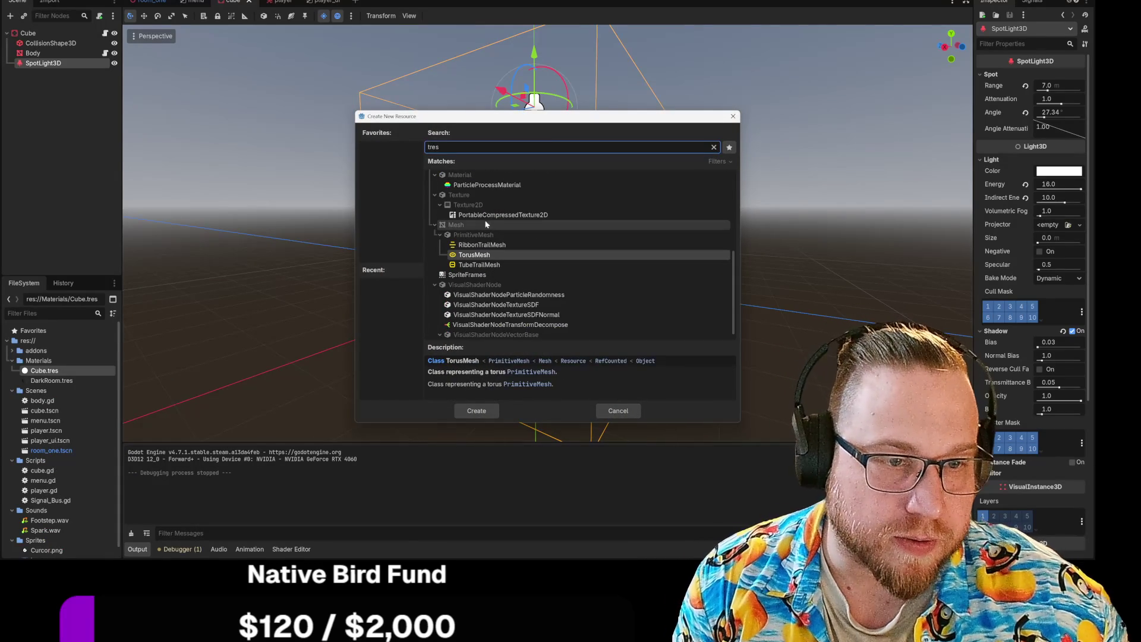
pyautogui.scroll(-1, 557, 288)
pyautogui.scroll(5, 557, 287)
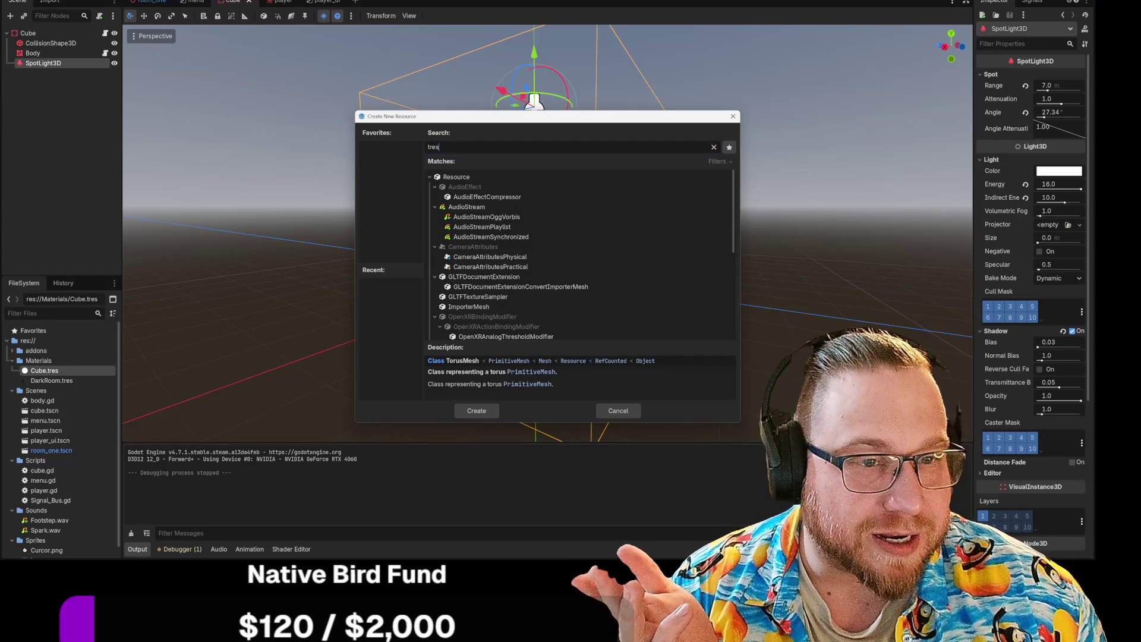
pyautogui.press('BackSpace')
pyautogui.write('mater')
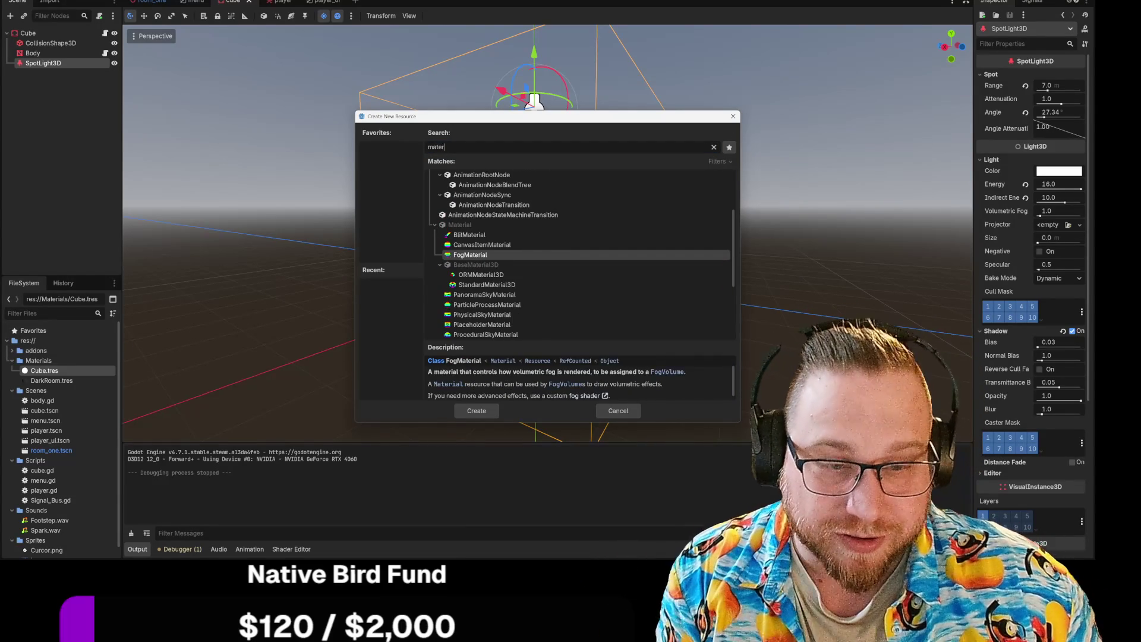
pyautogui.write('ial')
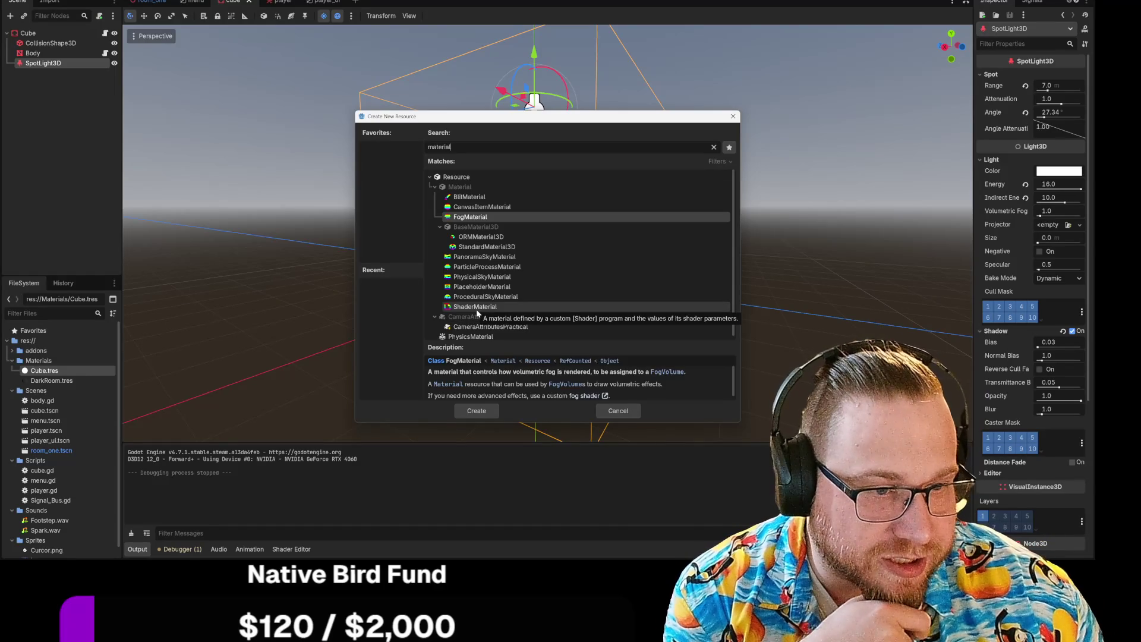
pyautogui.click(499, 248)
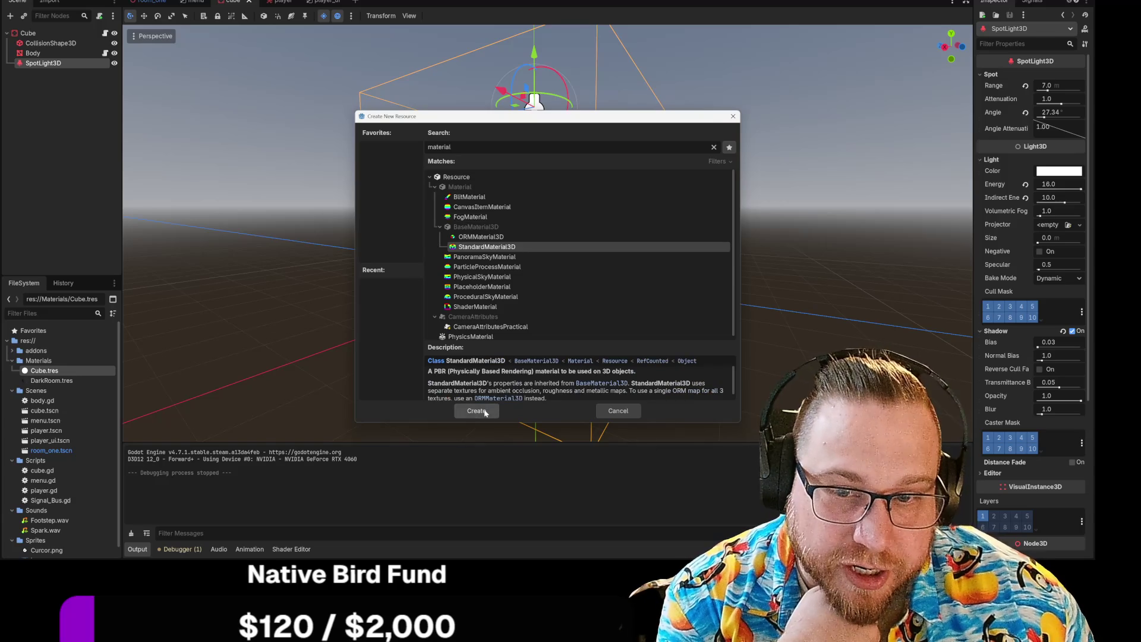
pyautogui.click(478, 411)
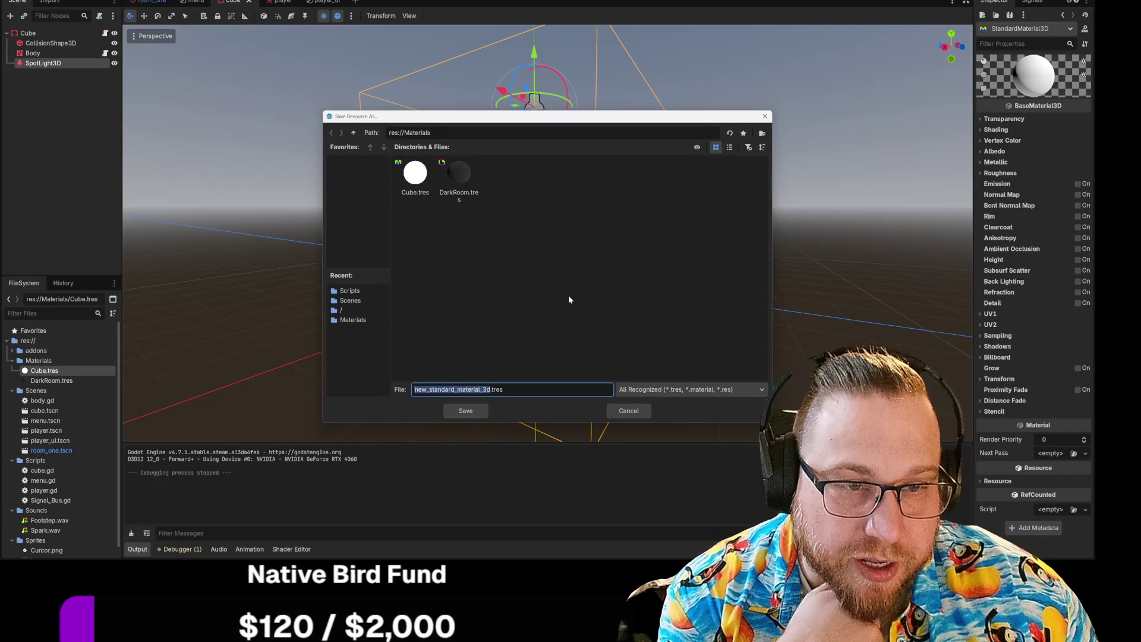
# Save the new material as DarkCube.tres and view its properties
pyautogui.write('Da')
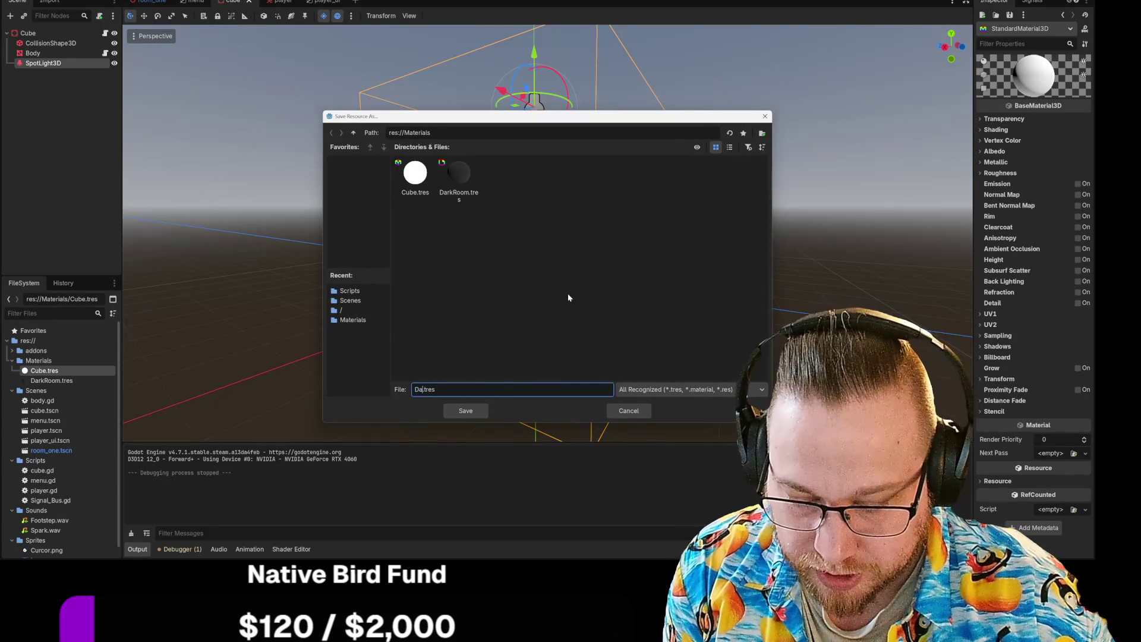
pyautogui.write('rkCube')
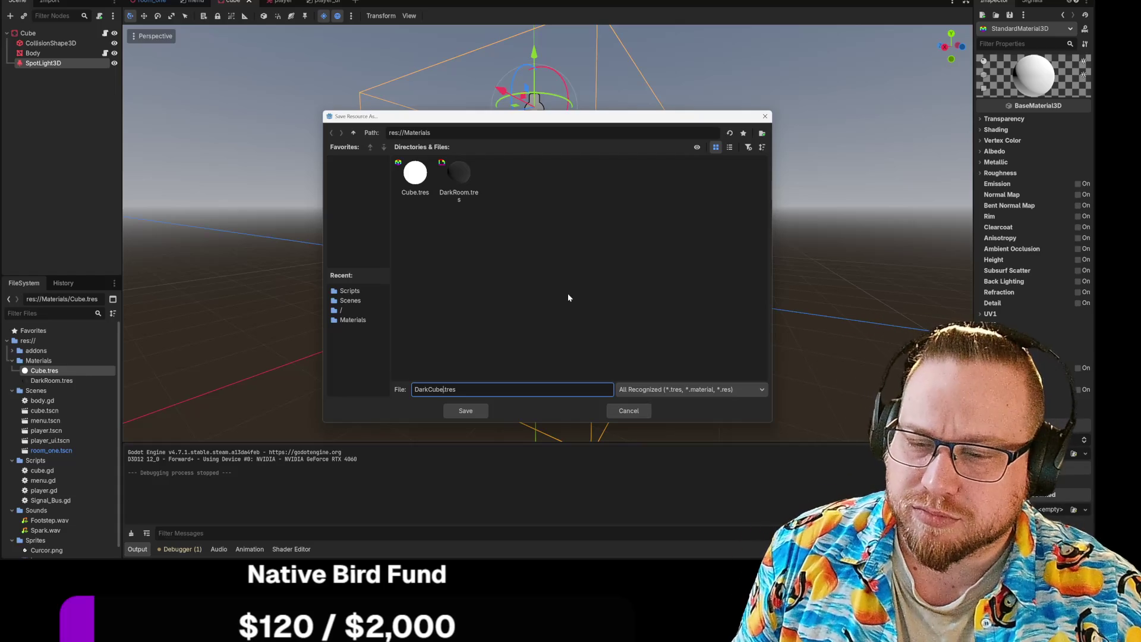
pyautogui.press('Return')
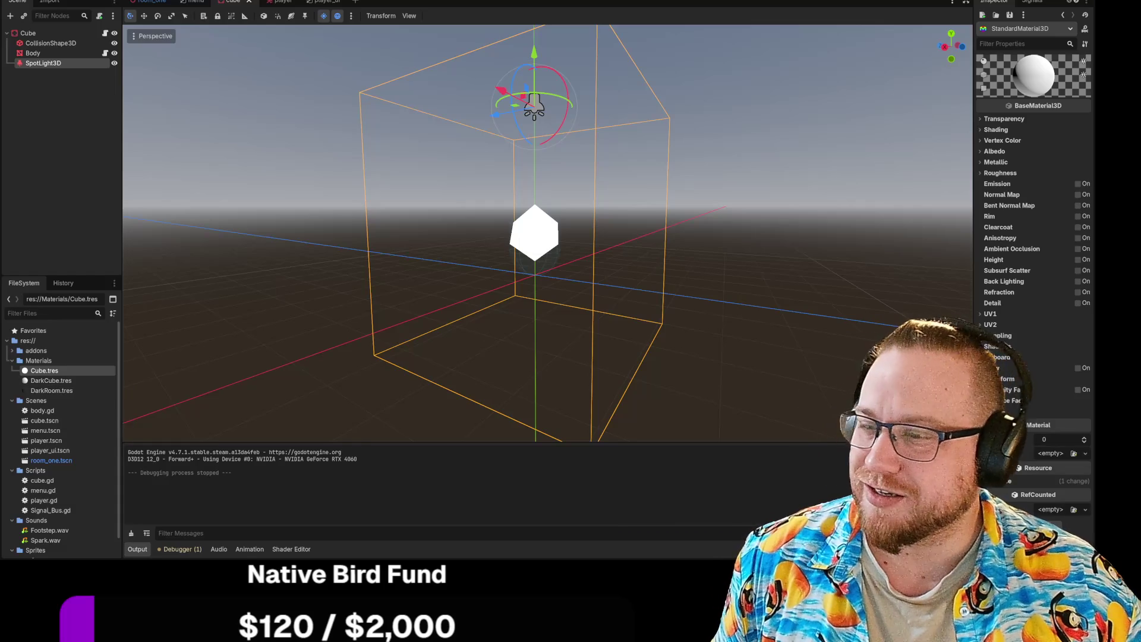
pyautogui.click(44, 381)
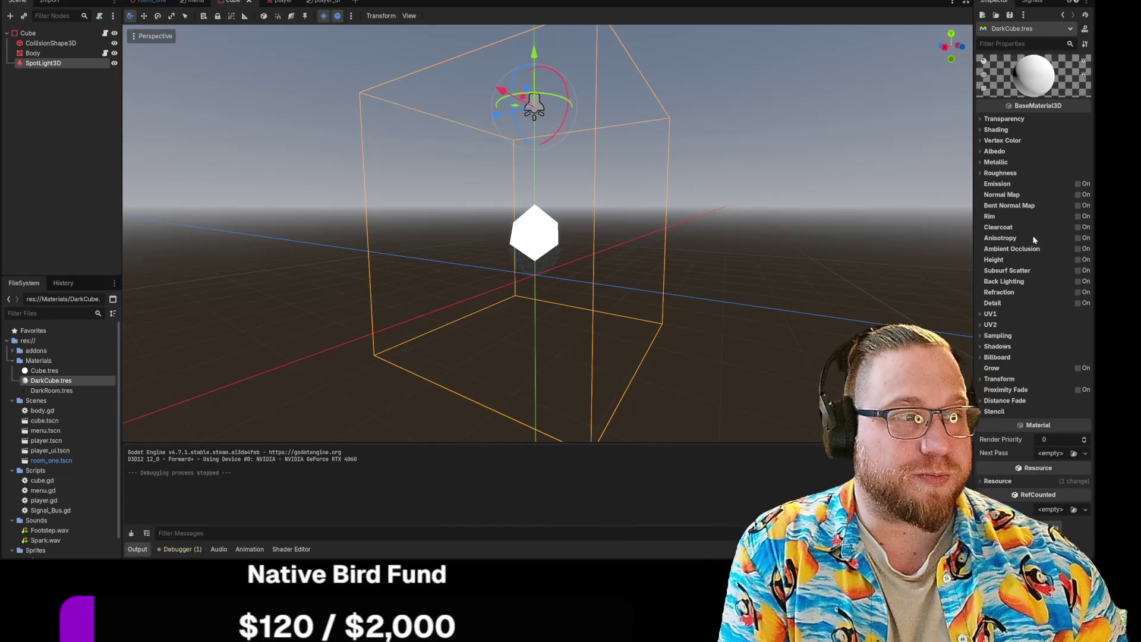
# Compare DarkRoom.tres, Cube.tres and DarkCube.tres properties in the FileSystem dock
pyautogui.click(37, 390)
pyautogui.rightClick(37, 390)
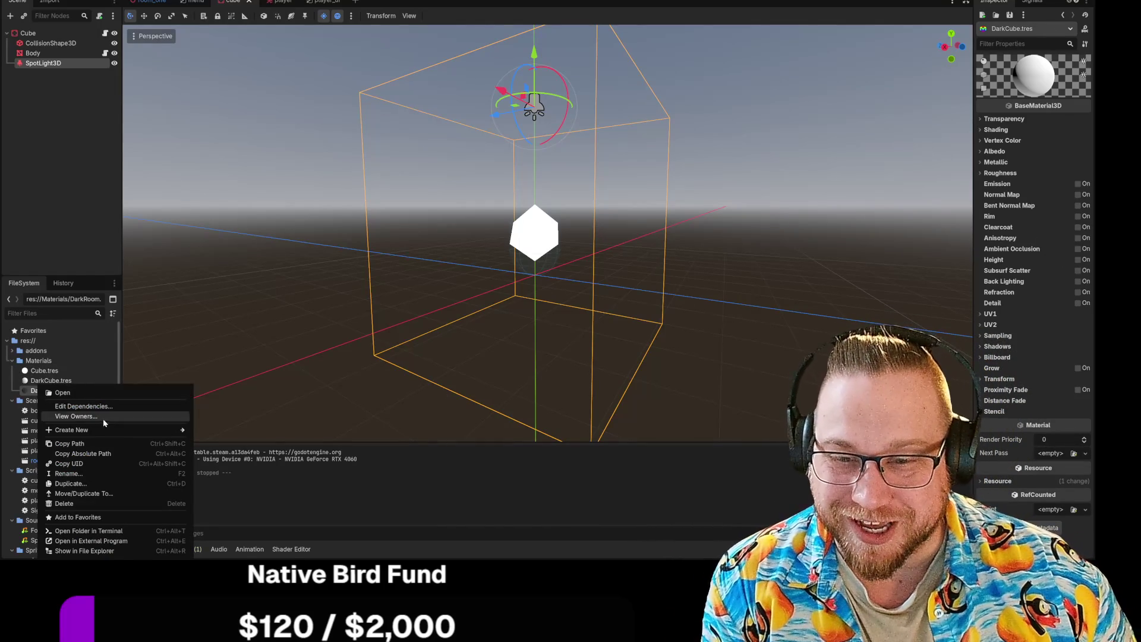
pyautogui.click(33, 397)
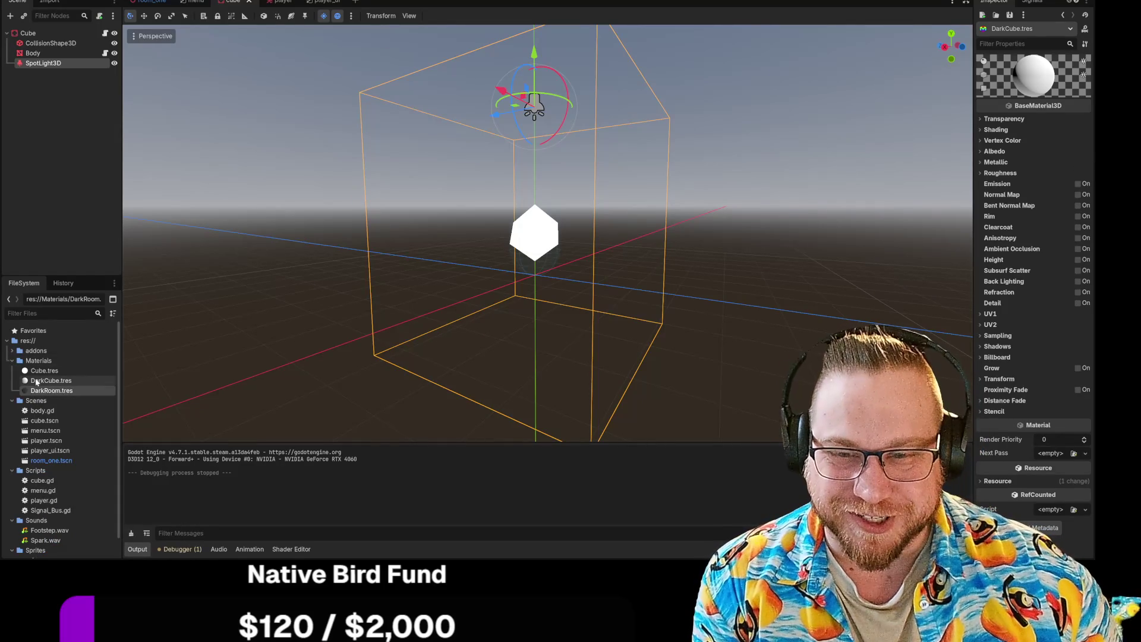
pyautogui.click(40, 372)
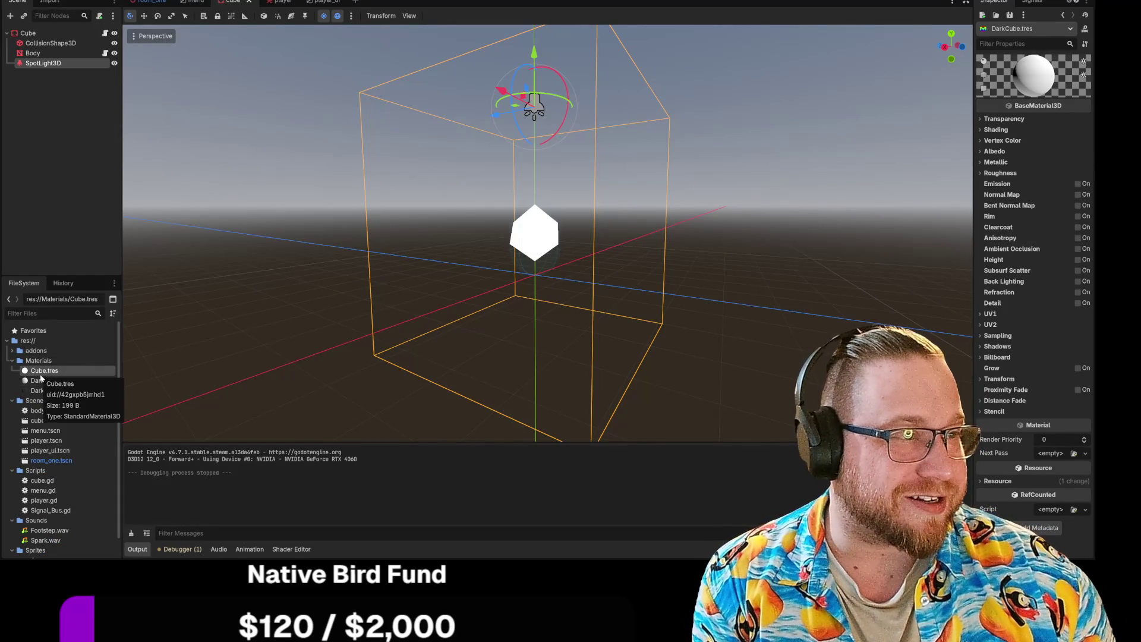
pyautogui.click(48, 391)
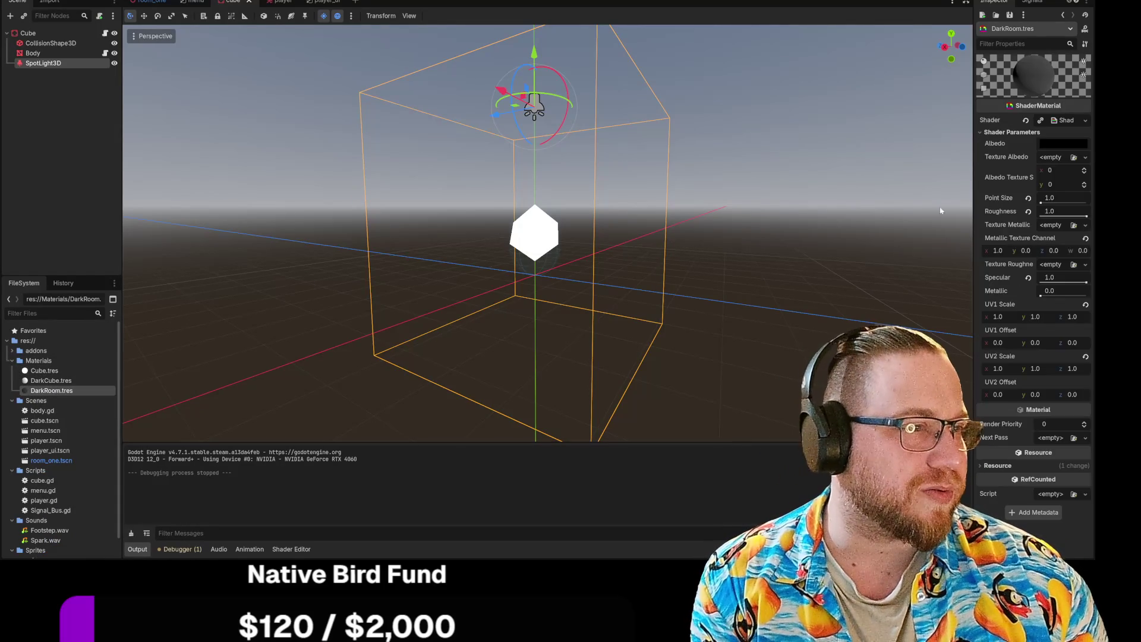
pyautogui.click(983, 136)
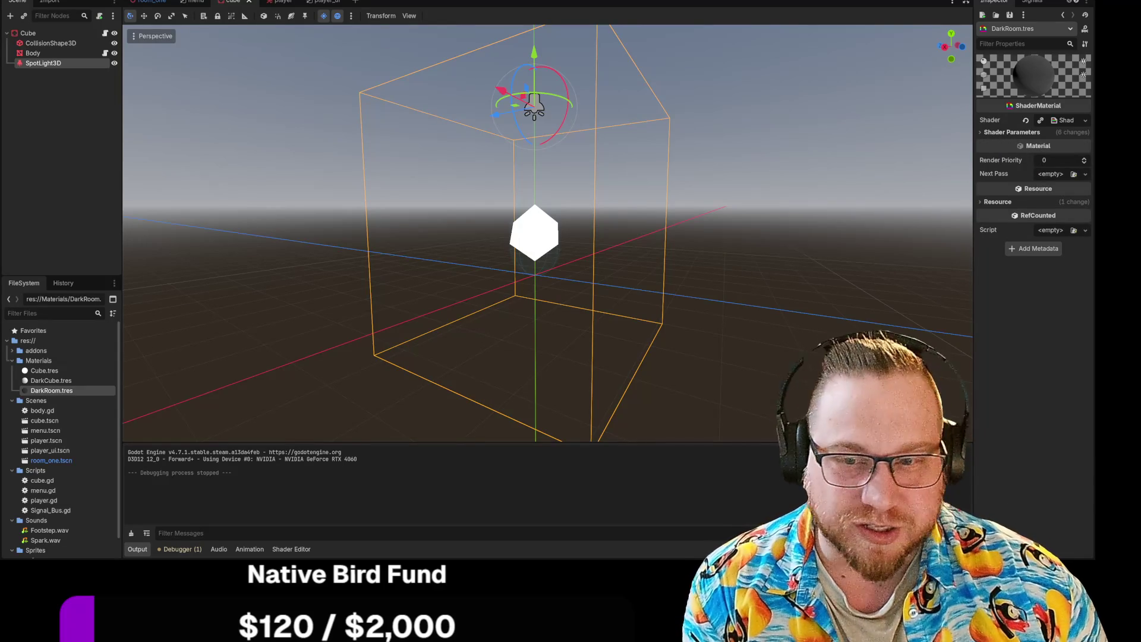
pyautogui.click(59, 380)
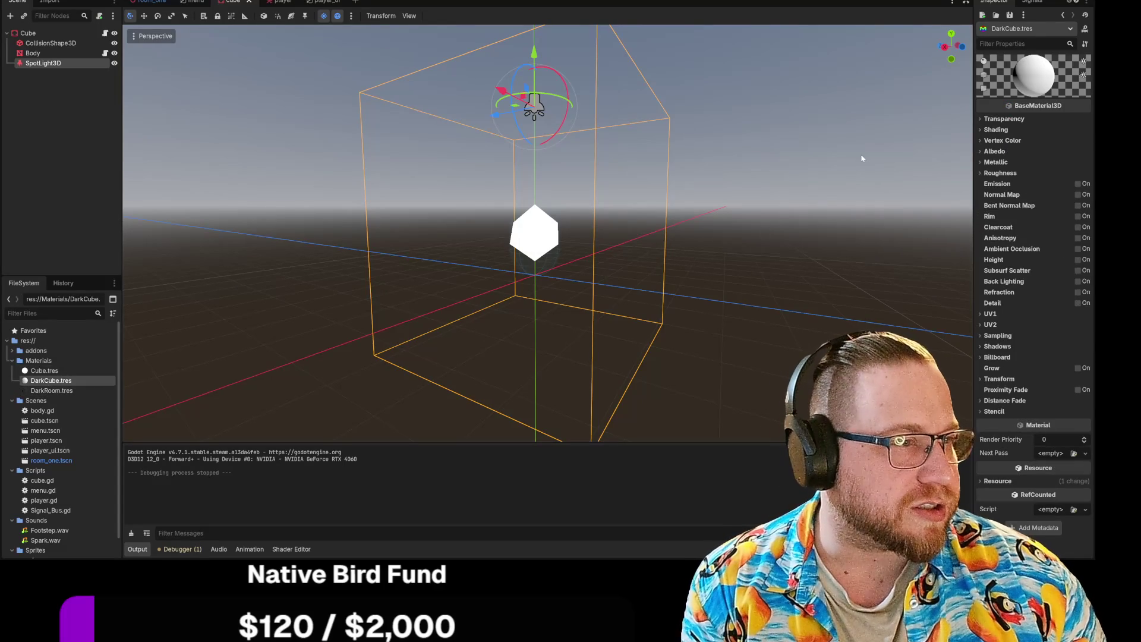
pyautogui.click(32, 391)
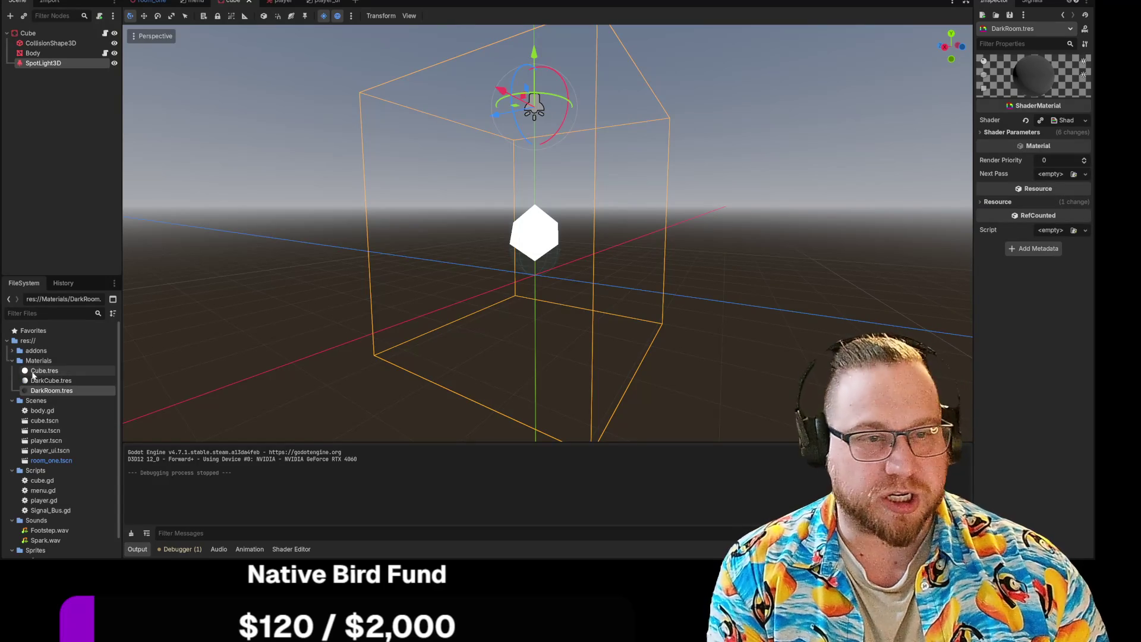
# Inspect Cube.tres and DarkRoom.tres, finishing with DarkCube.tres open in the inspector
pyautogui.click(36, 371)
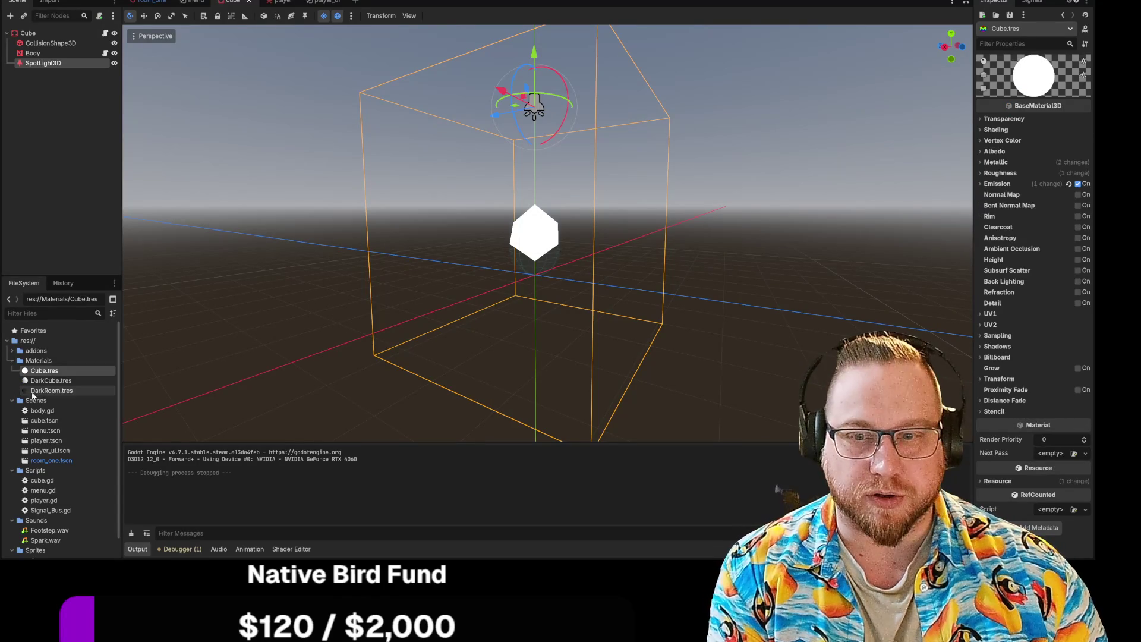
pyautogui.click(34, 391)
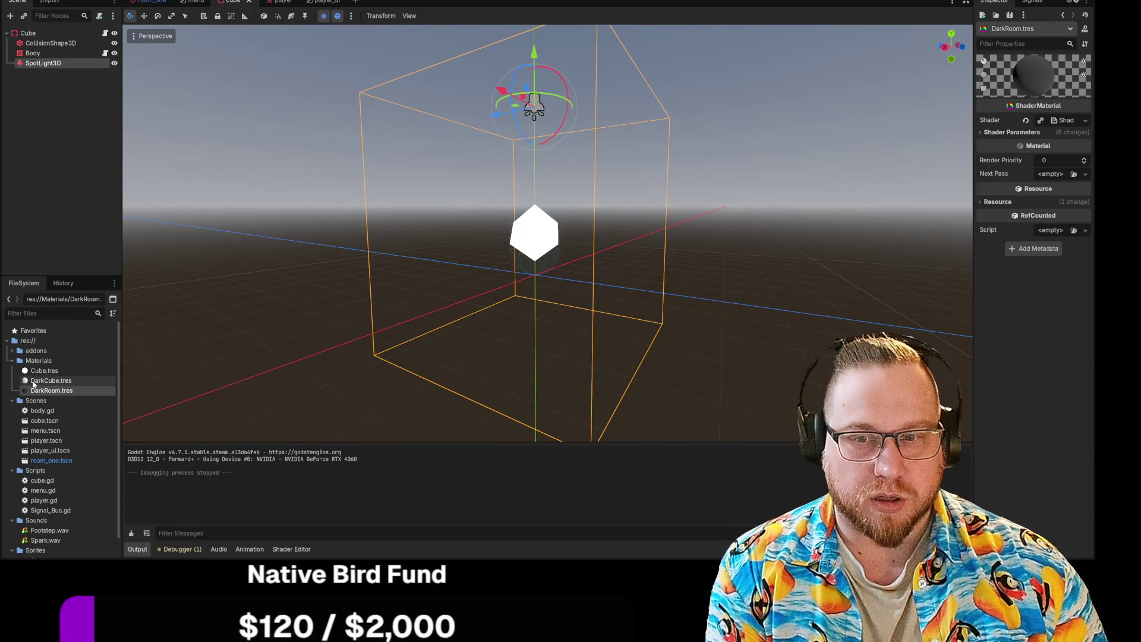
pyautogui.click(33, 381)
pyautogui.click(36, 372)
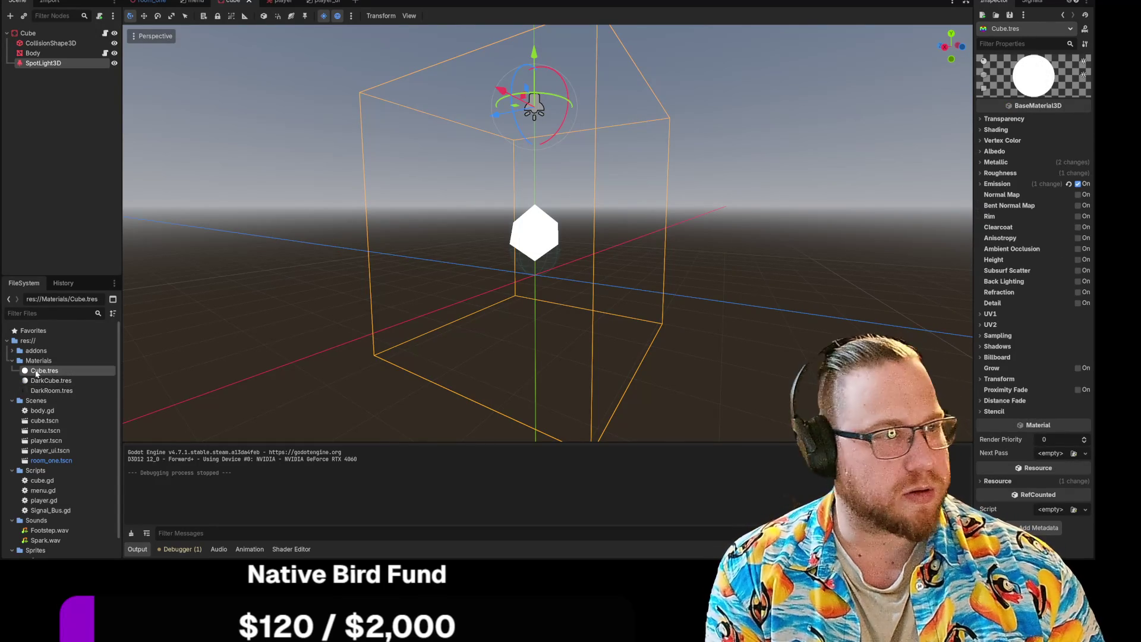
pyautogui.rightClick(37, 371)
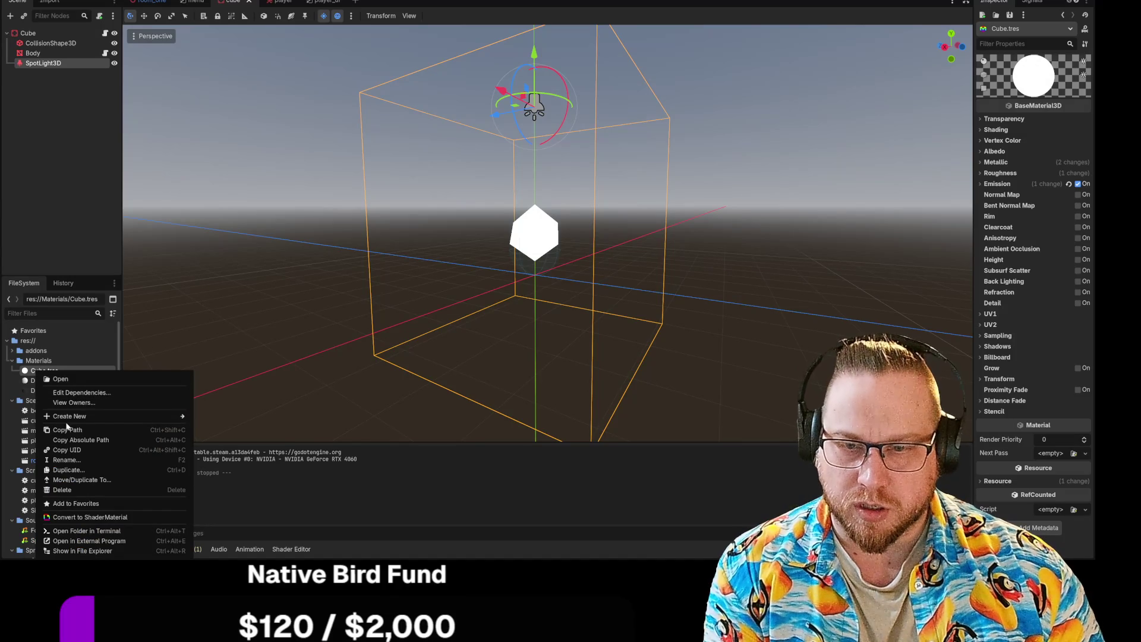
pyautogui.click(986, 110)
pyautogui.rightClick(997, 106)
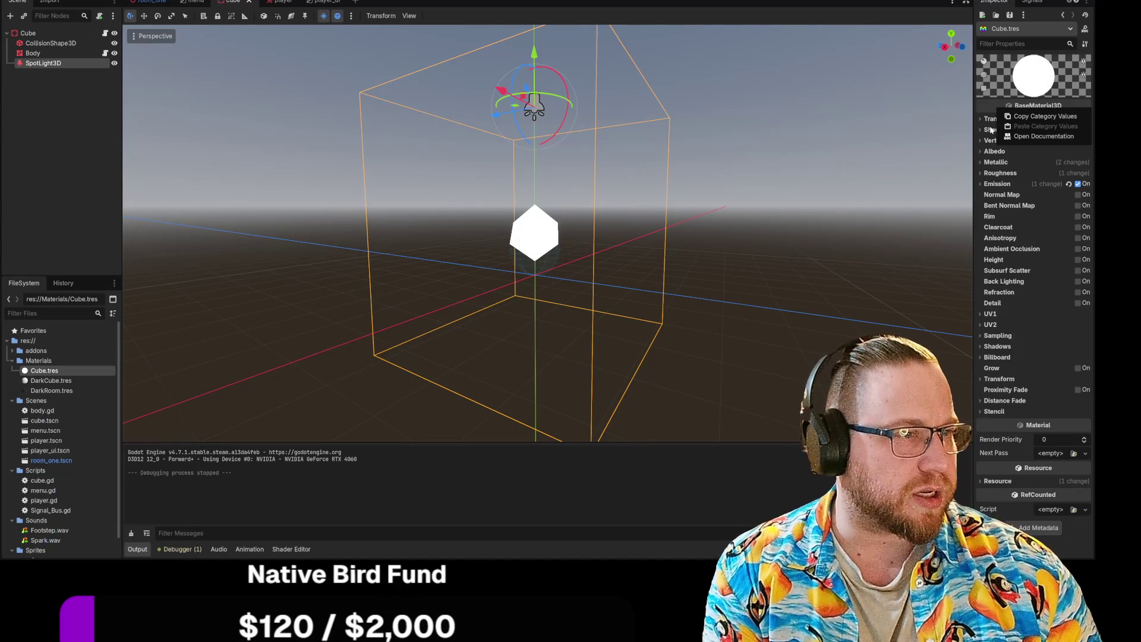
pyautogui.click(991, 197)
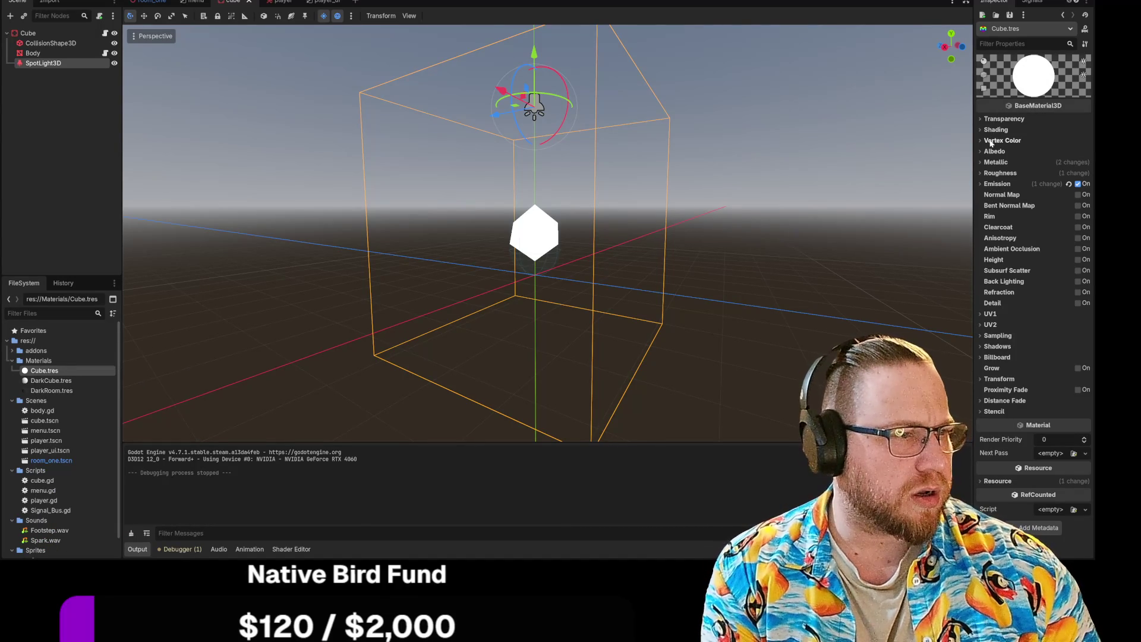
pyautogui.click(41, 383)
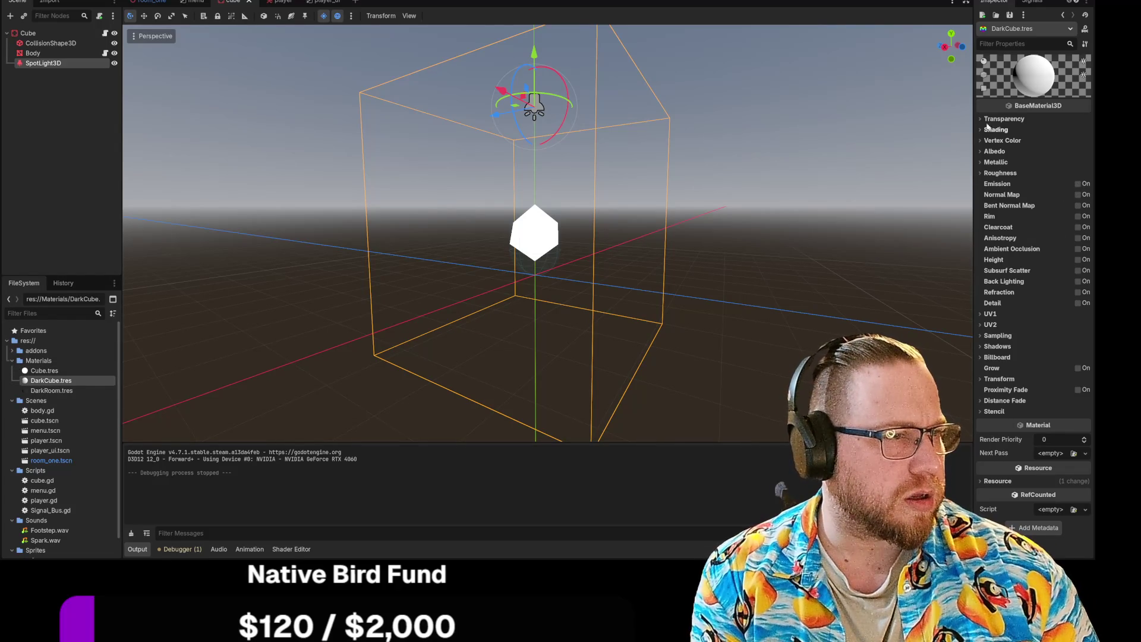
# Set DarkCube's albedo colour to black (000000)
pyautogui.click(1046, 151)
pyautogui.click(1058, 163)
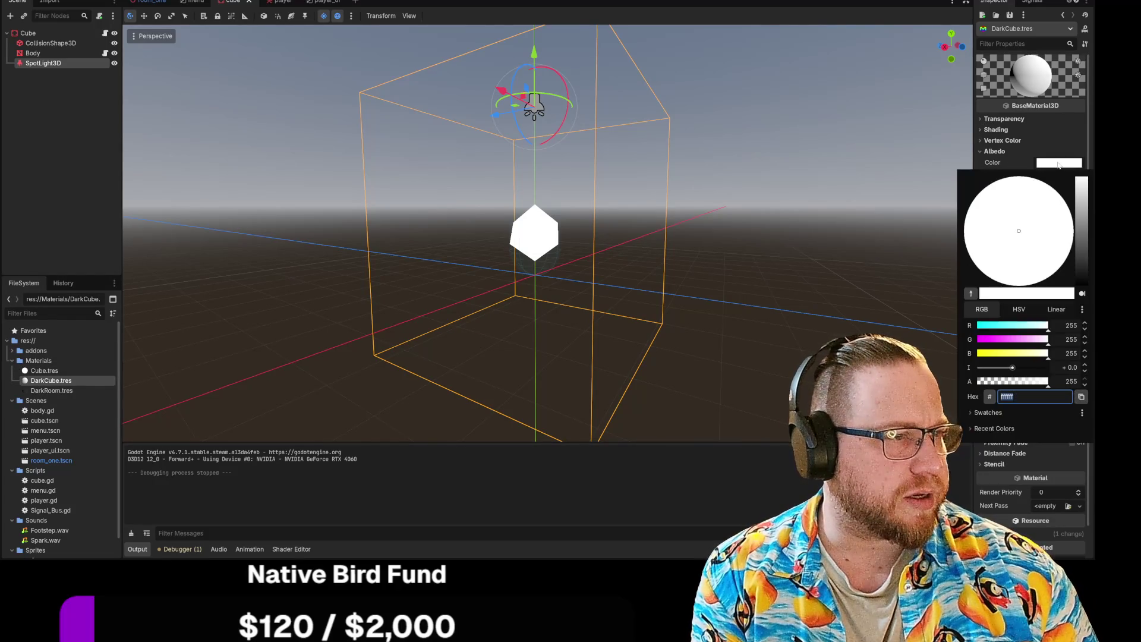
pyautogui.write('000000')
pyautogui.press('Return')
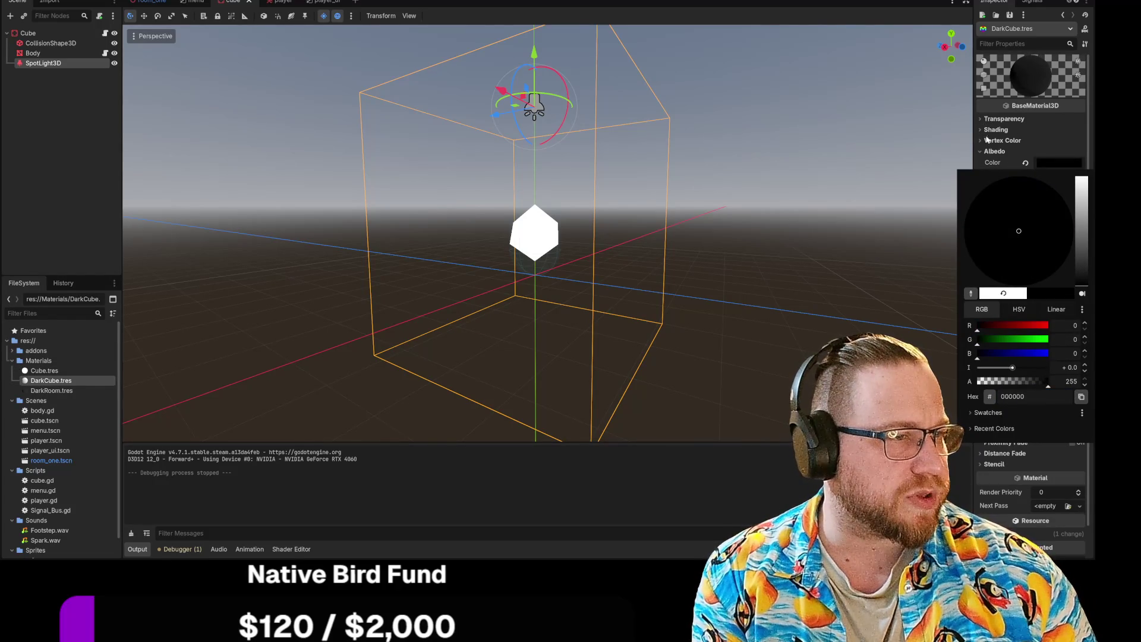
pyautogui.click(981, 141)
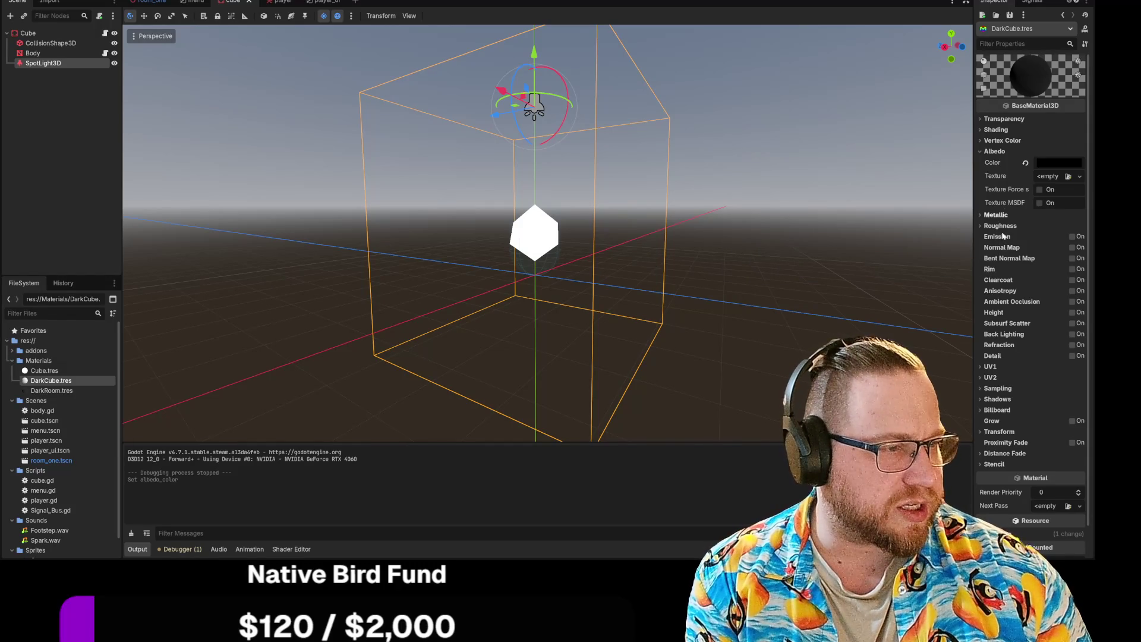
# Lower DarkCube's Specular from 0.5 to 0.0 and expand the Roughness settings
pyautogui.click(982, 143)
pyautogui.click(982, 142)
pyautogui.click(982, 119)
pyautogui.click(982, 120)
pyautogui.click(982, 151)
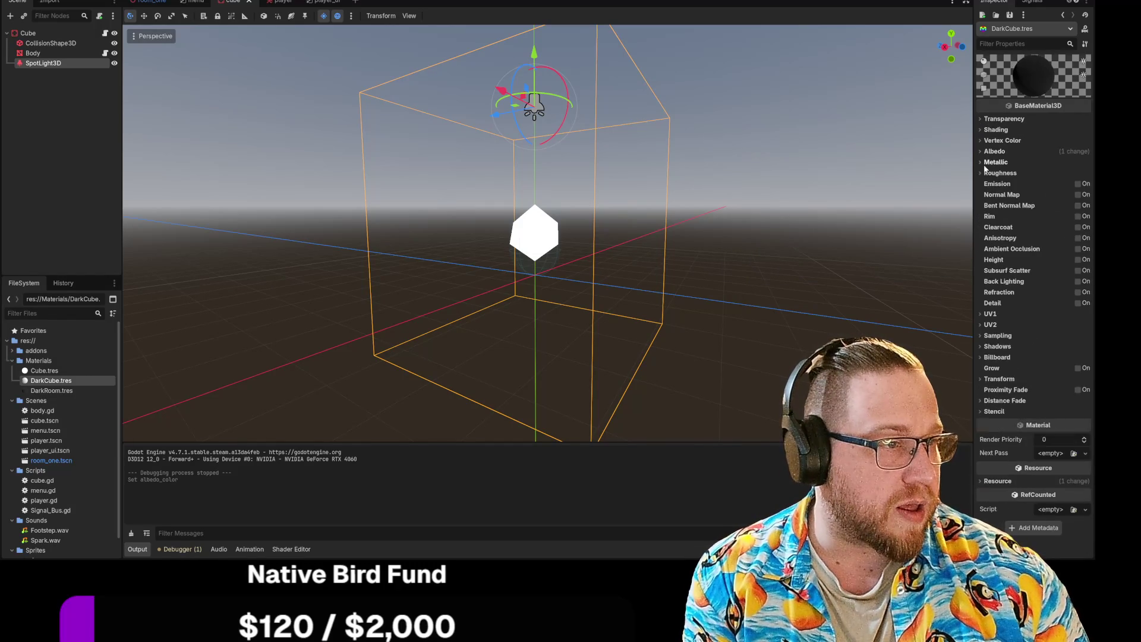
pyautogui.click(981, 163)
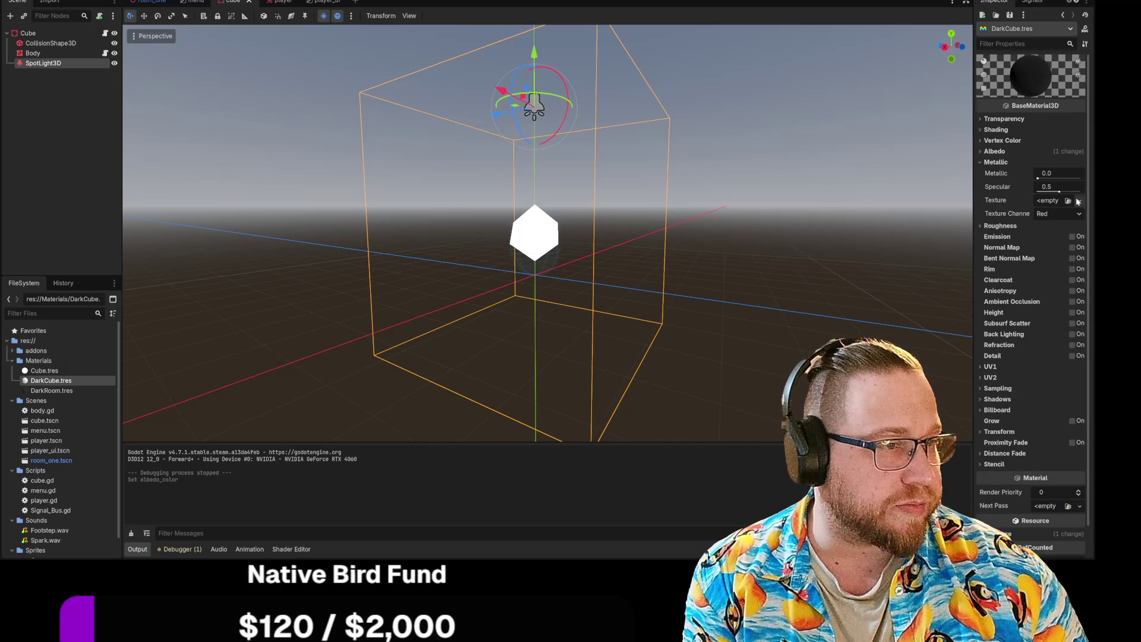
pyautogui.moveTo(1057, 194); pyautogui.dragTo(1038, 192)
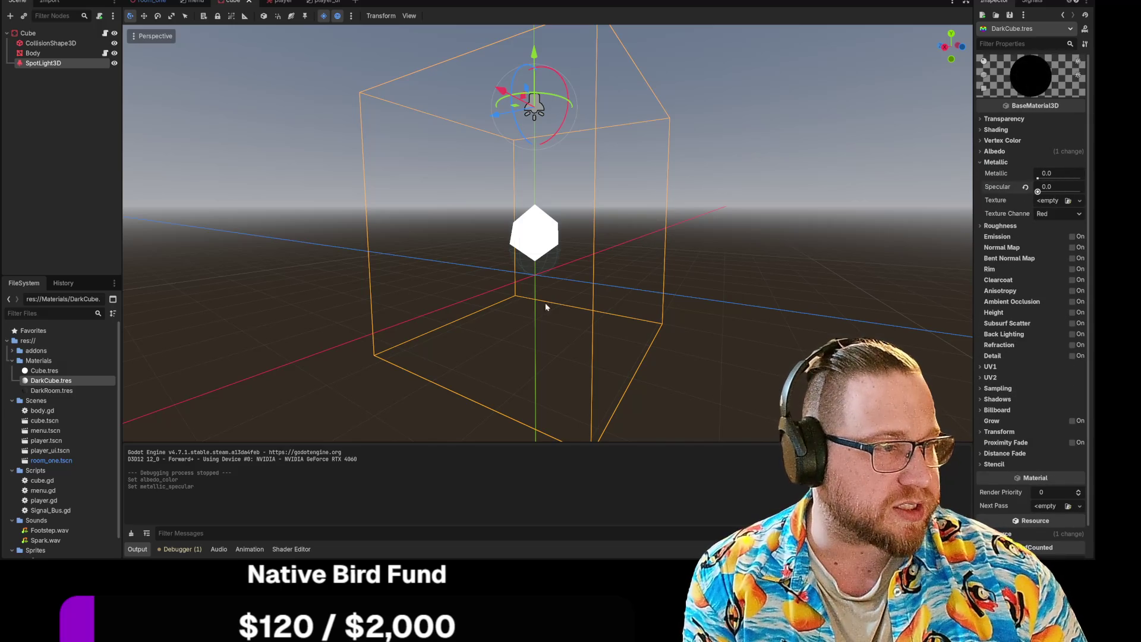
pyautogui.click(998, 226)
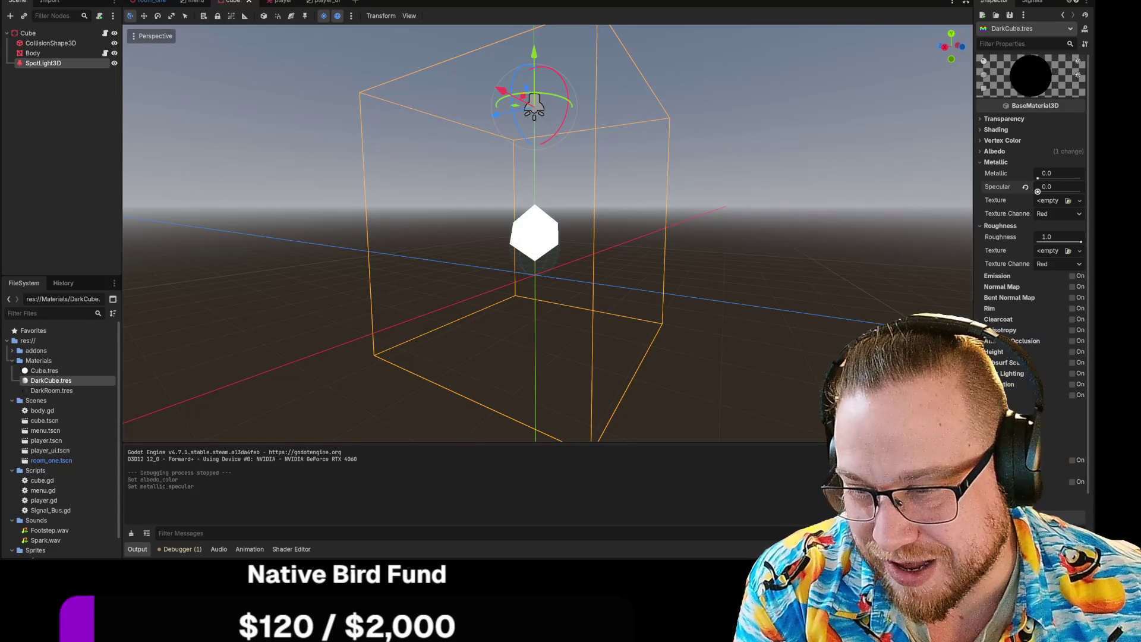
pyautogui.moveTo(1140, 116); pyautogui.dragTo(487, 116)
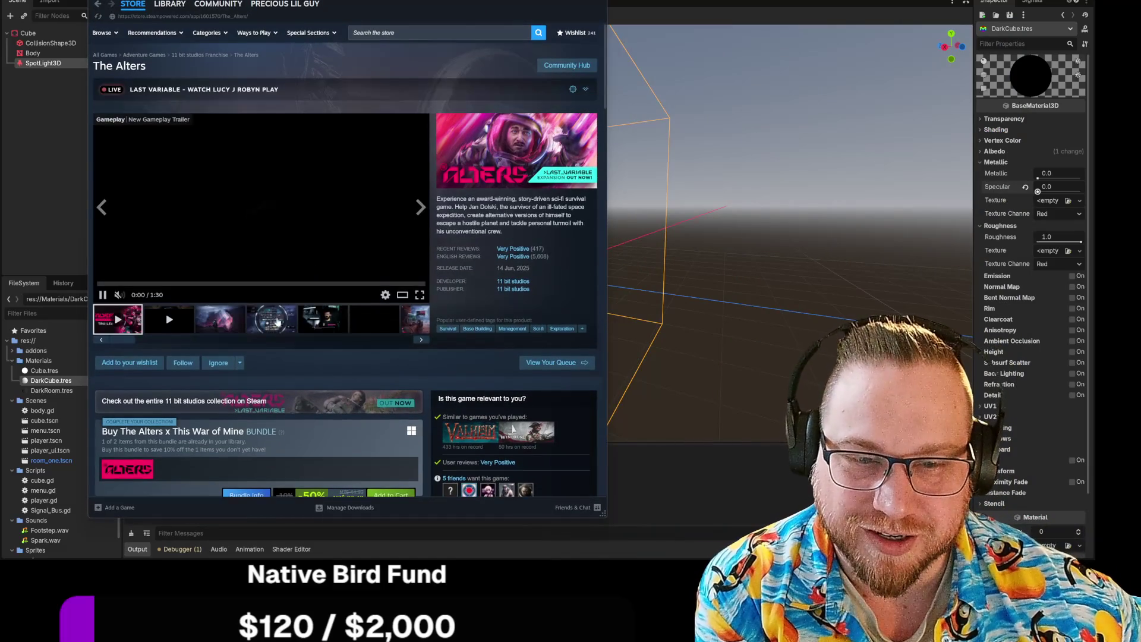
# Add The Alters to the Steam wishlist
pyautogui.click(221, 328)
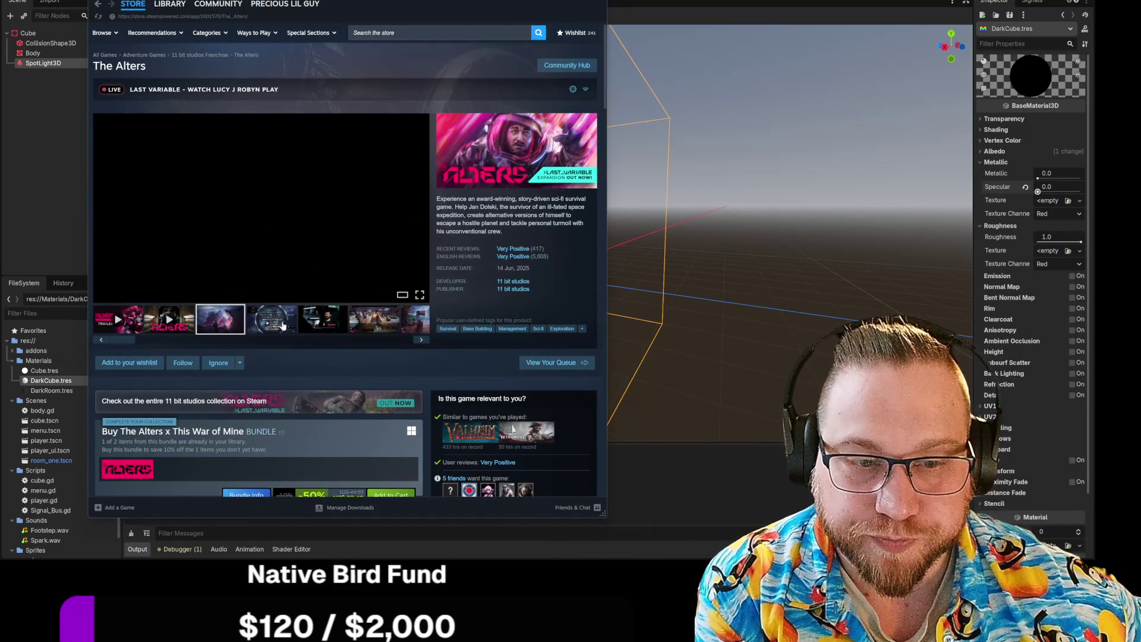
pyautogui.click(130, 362)
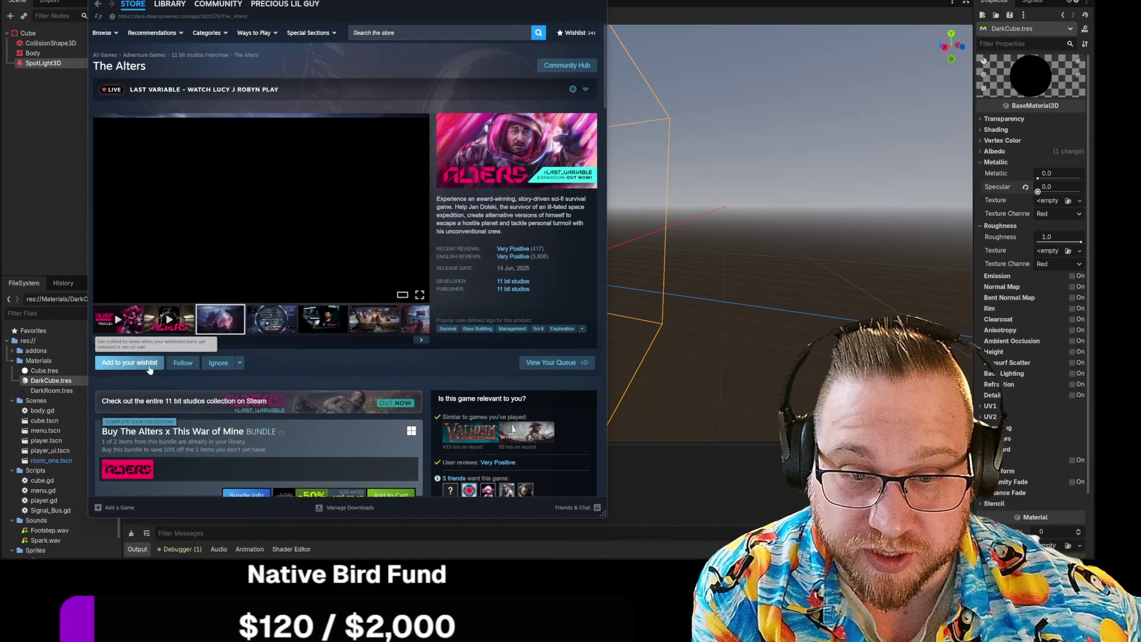
pyautogui.click(273, 325)
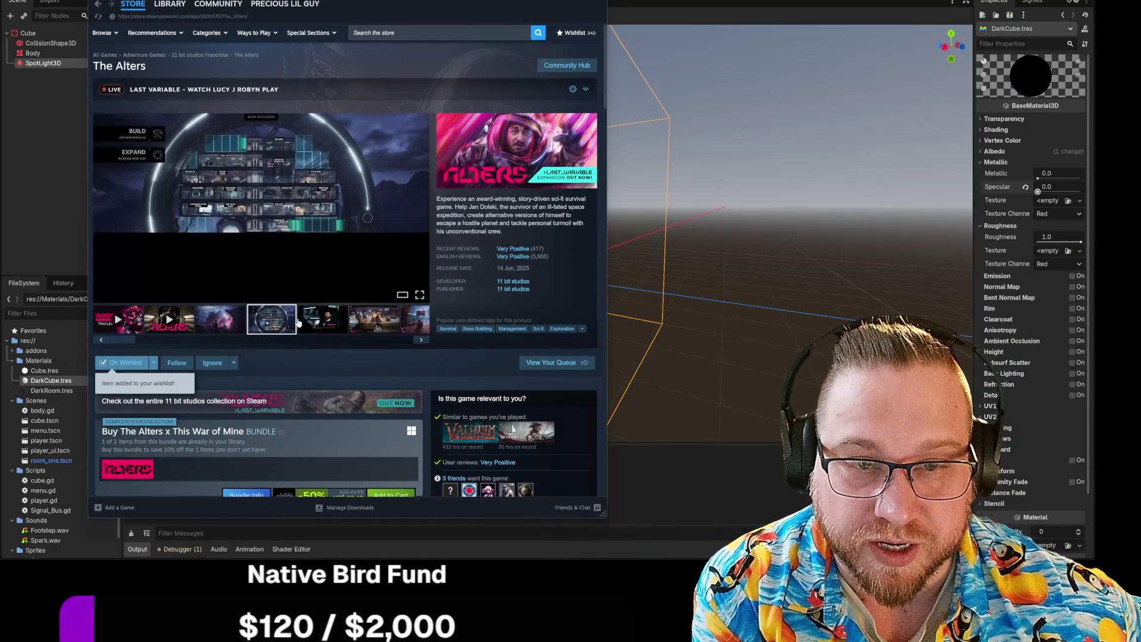
# Browse The Alters' trailers and screenshots, then switch back to Godot
pyautogui.click(326, 325)
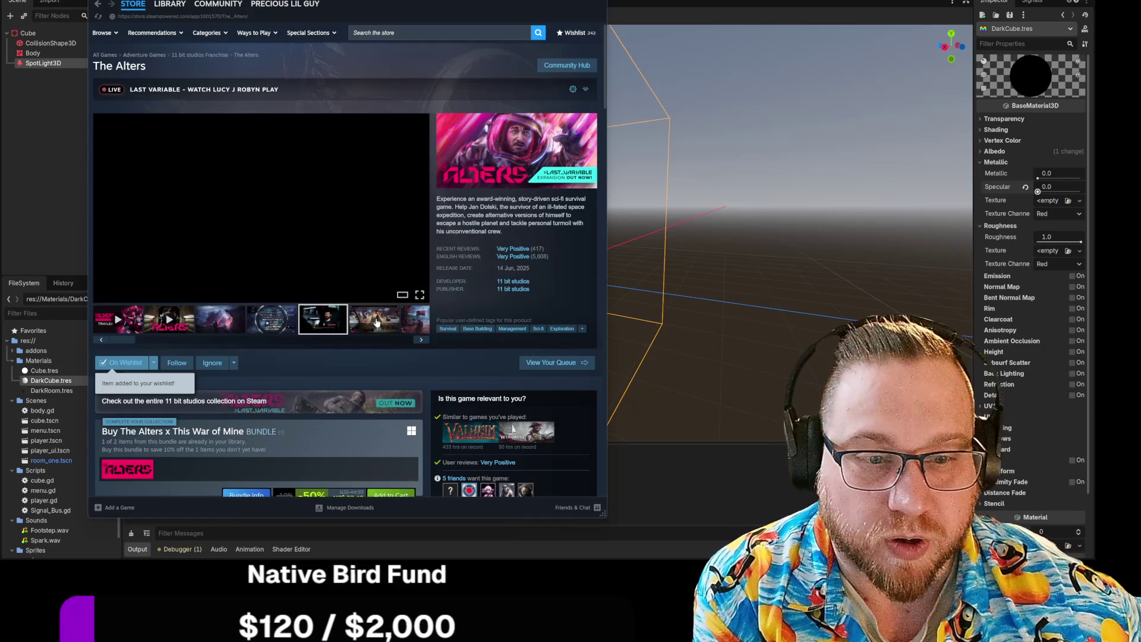
pyautogui.click(376, 323)
pyautogui.click(421, 340)
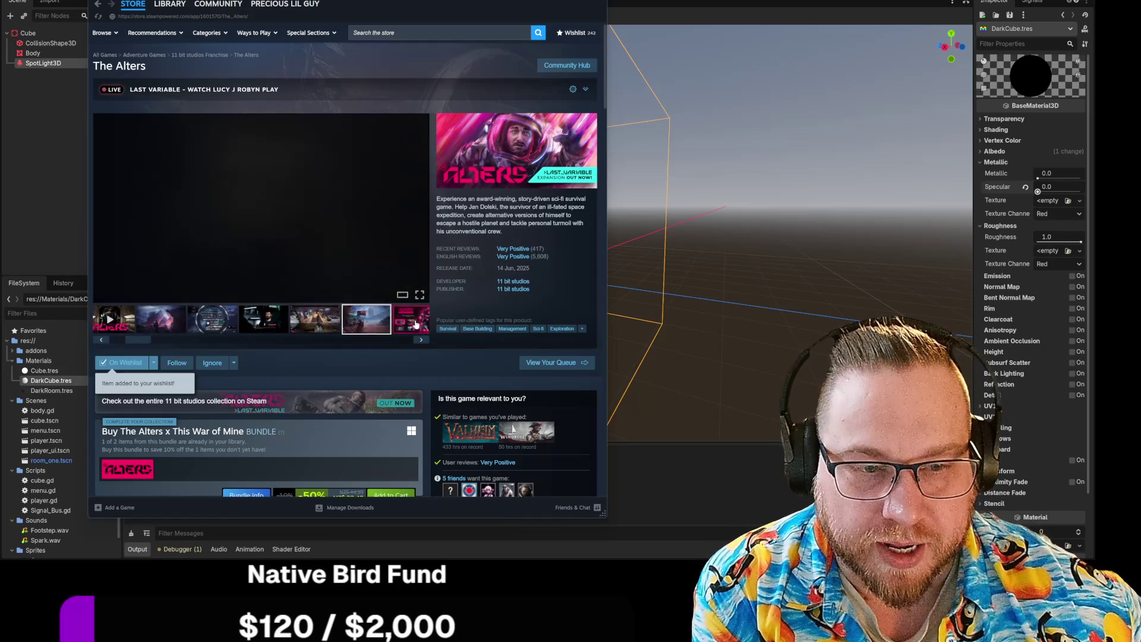
pyautogui.scroll(-5, 382, 346)
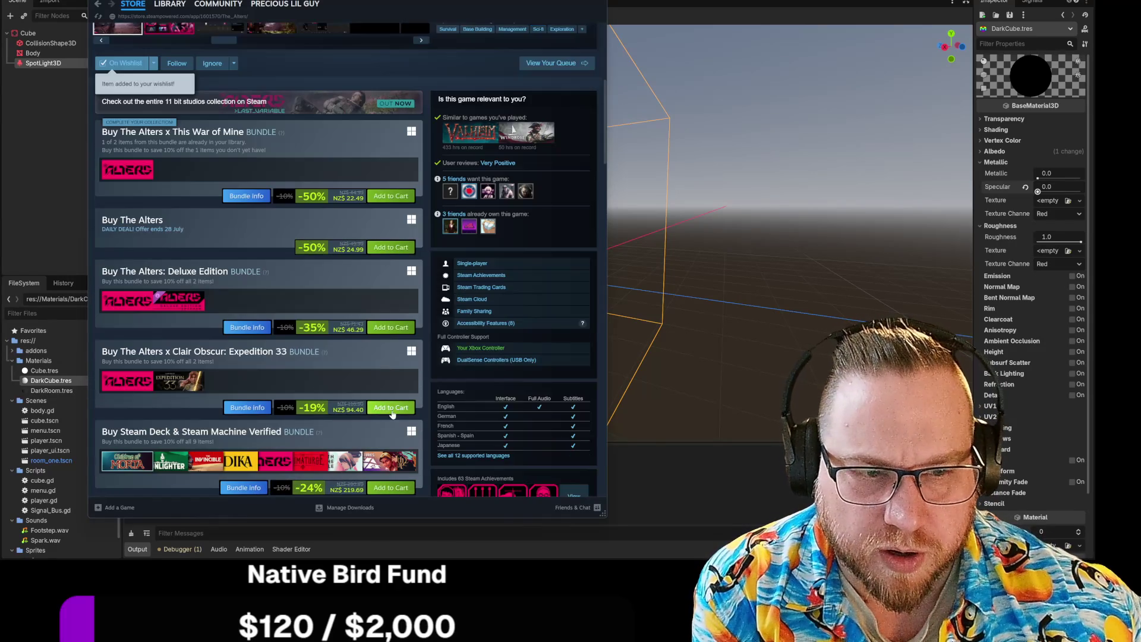
pyautogui.scroll(5, 403, 260)
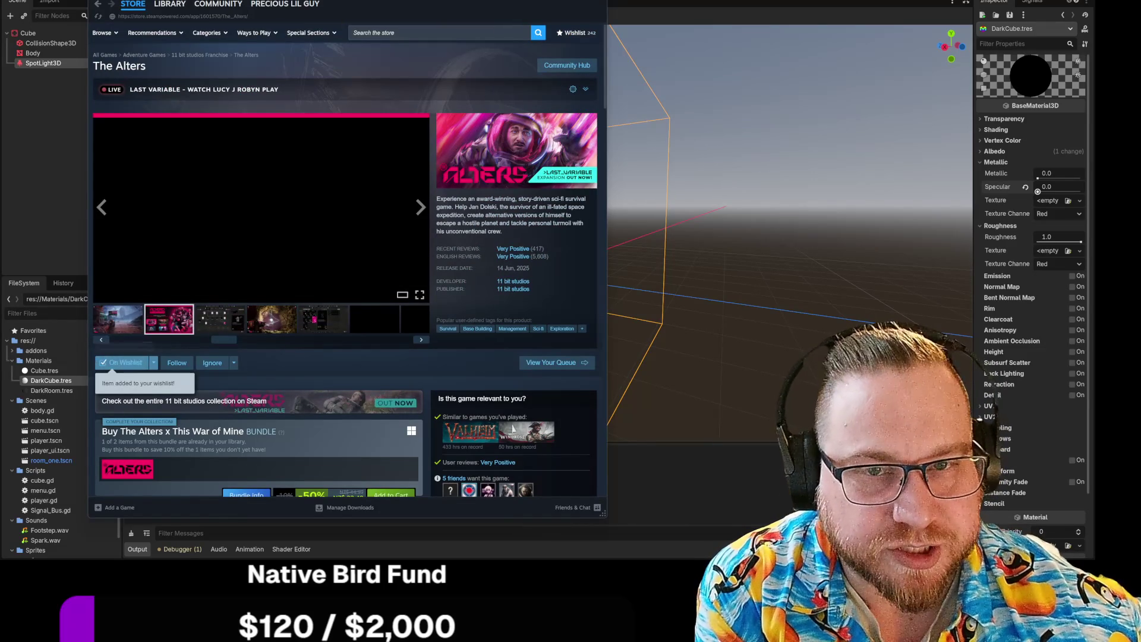
pyautogui.hotkey('alt', 'Tab')
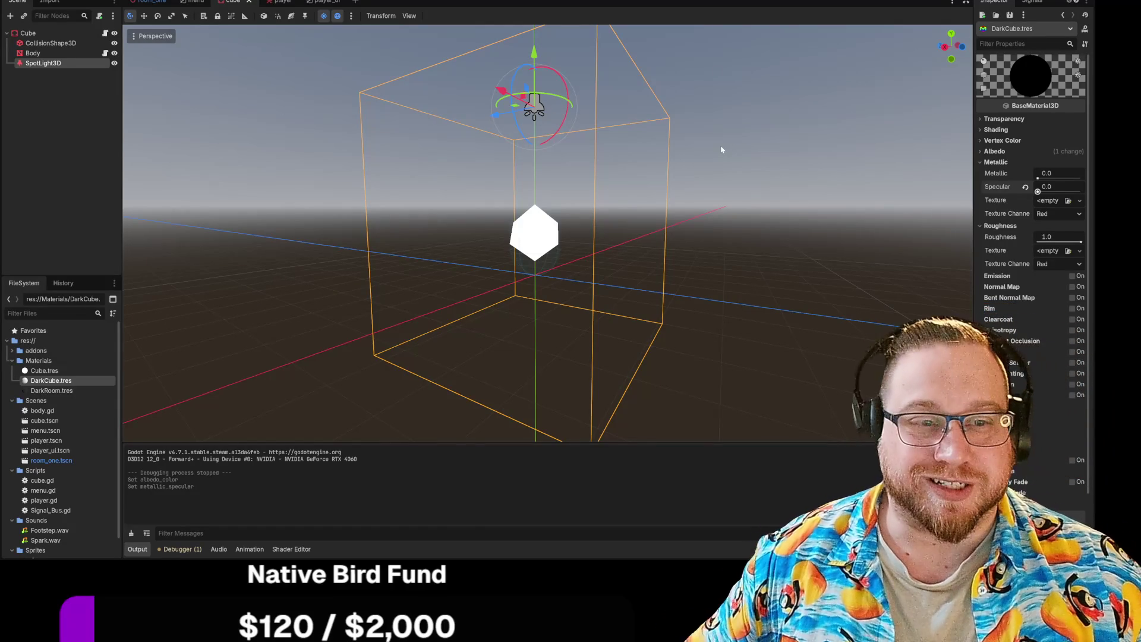
pyautogui.moveTo(700, 148); pyautogui.dragTo(708, 173)
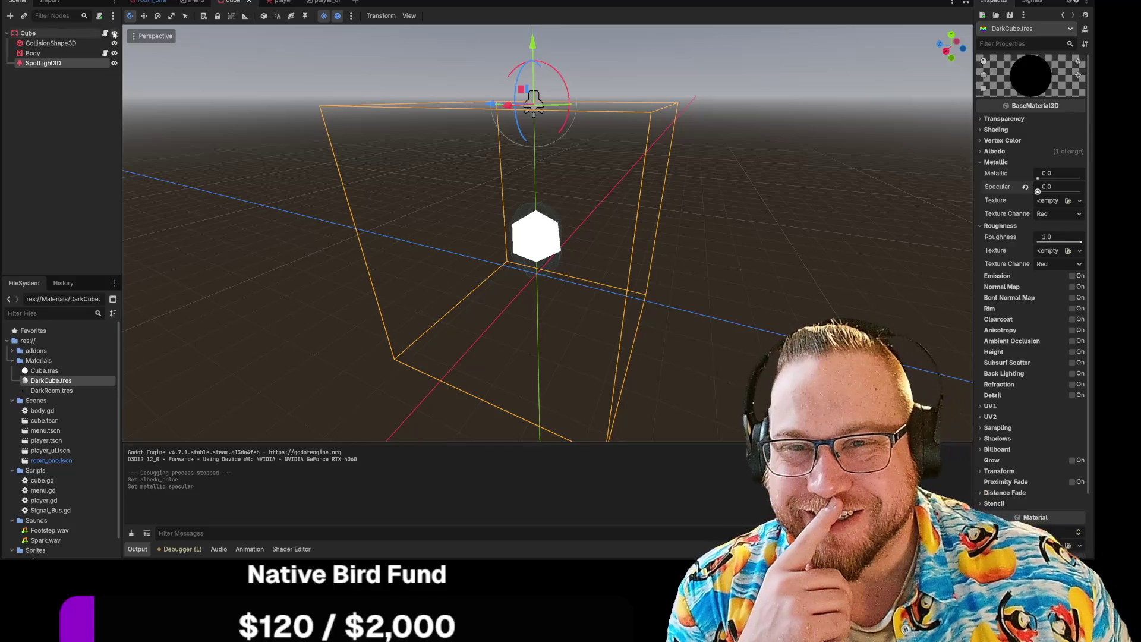
pyautogui.click(104, 53)
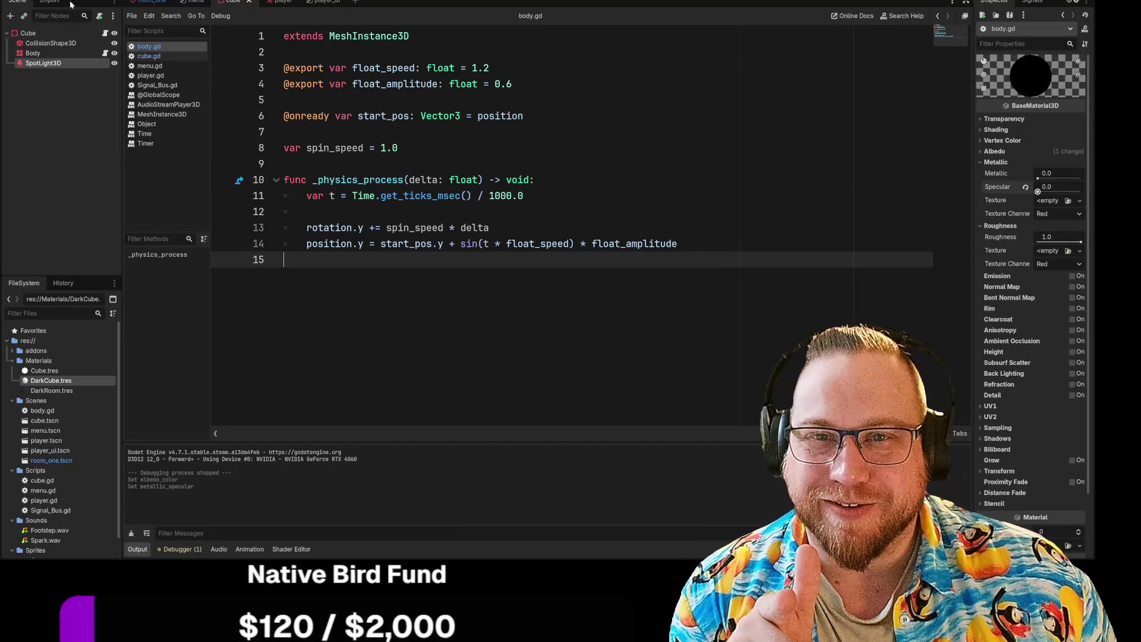
# Change cube.gd's DarkMat preload from DarkRoom.tres to DarkCube.tres and run the game
pyautogui.click(104, 32)
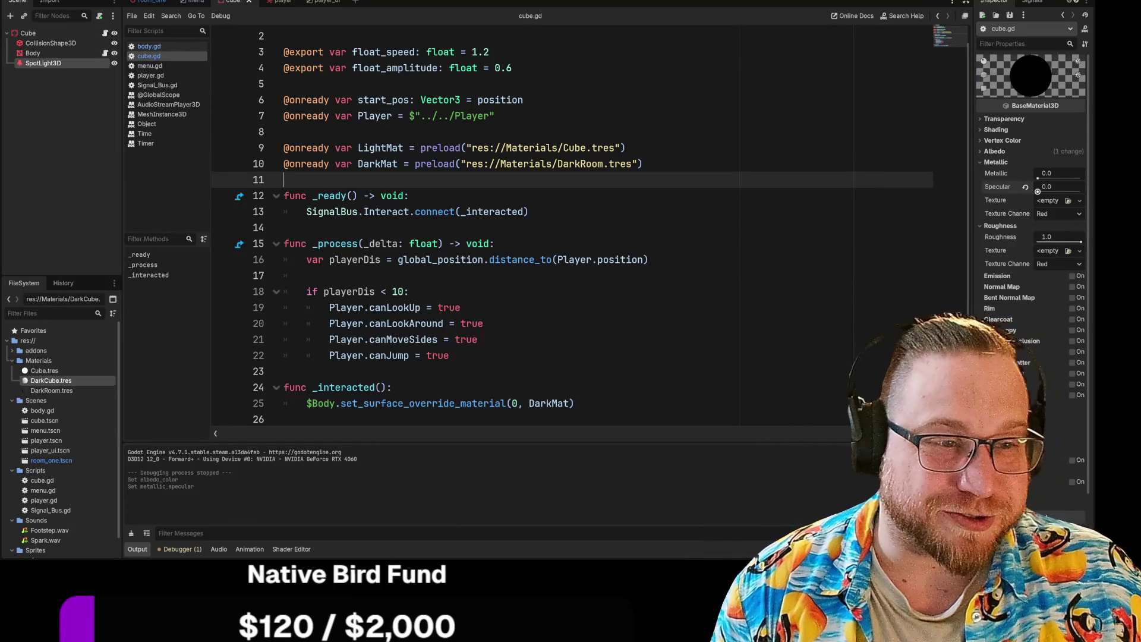
pyautogui.click(564, 148)
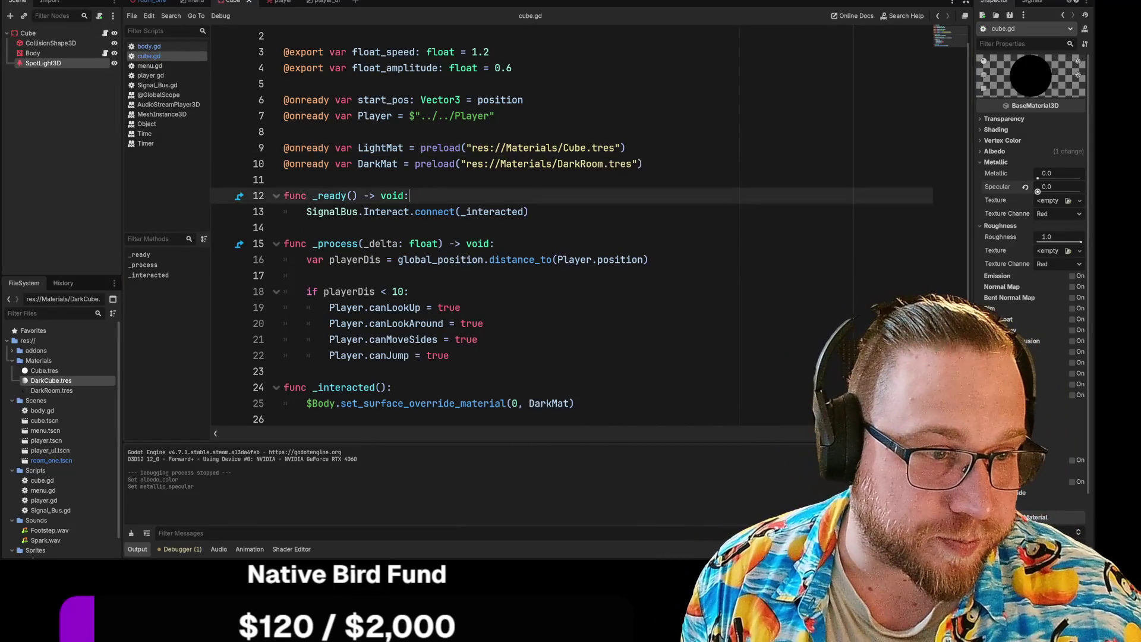
pyautogui.click(588, 164)
pyautogui.hotkey('shift', 'Right')
pyautogui.hotkey('shift', 'Right')
pyautogui.write('Cube')
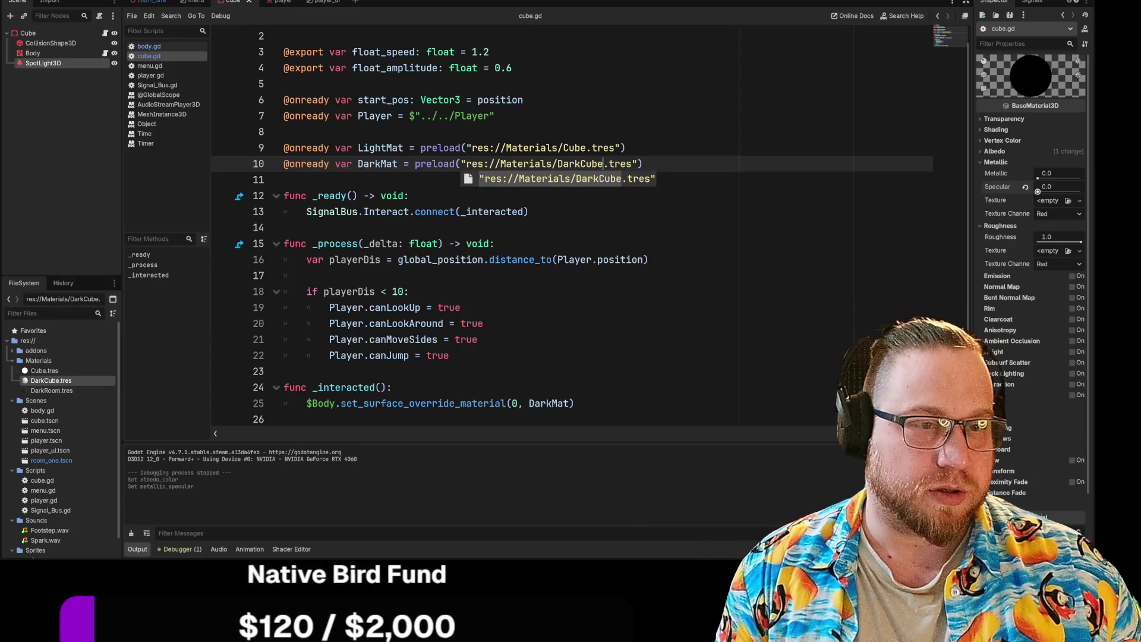
pyautogui.click(530, 212)
pyautogui.press('F5')
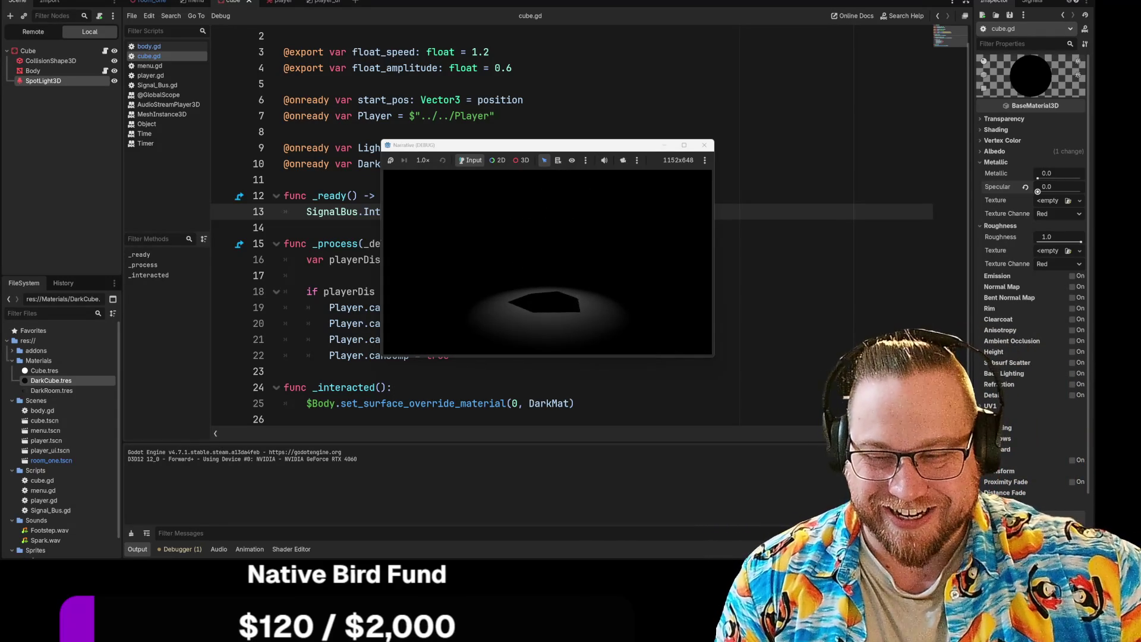
# Stop the running game with F8, then switch to the magazine cover image window
pyautogui.press('F8')
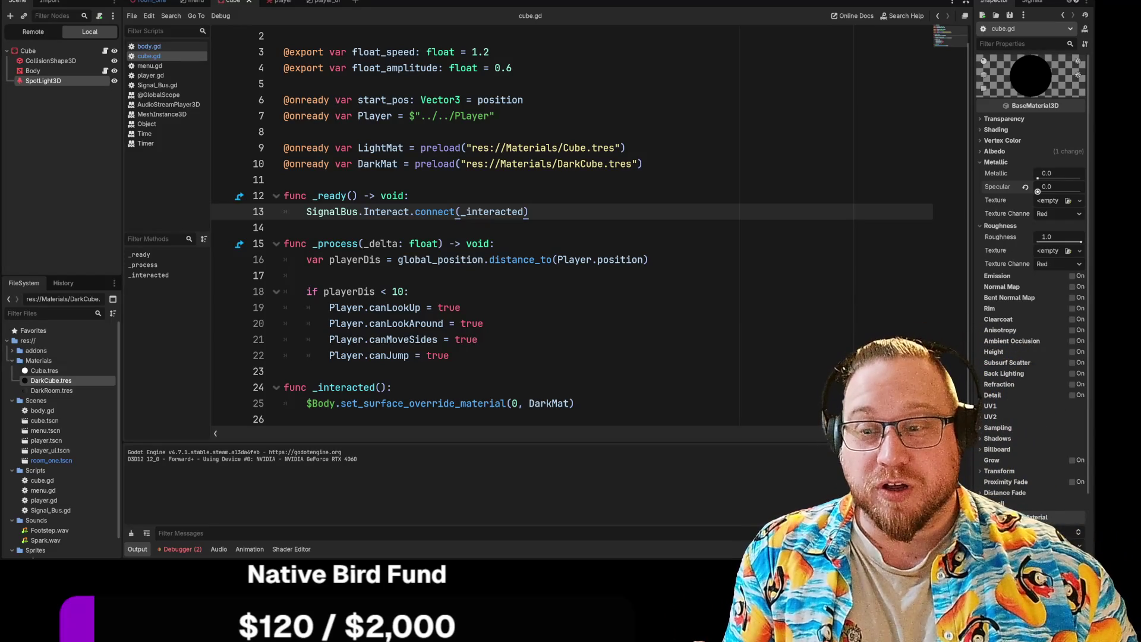
pyautogui.hotkey('alt', 'Tab')
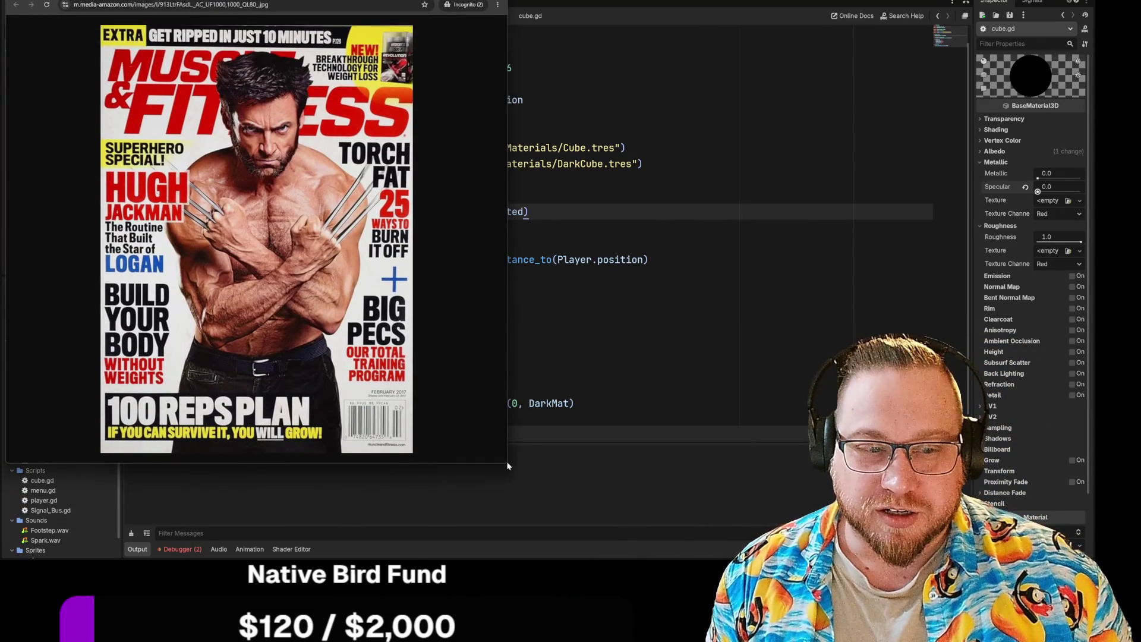
# Enlarge the magazine cover window, place a second cover beside it, then close both windows
pyautogui.moveTo(506, 466)
pyautogui.mouseDown()
pyautogui.moveTo(510, 535)
pyautogui.moveTo(485, 543)
pyautogui.mouseUp()
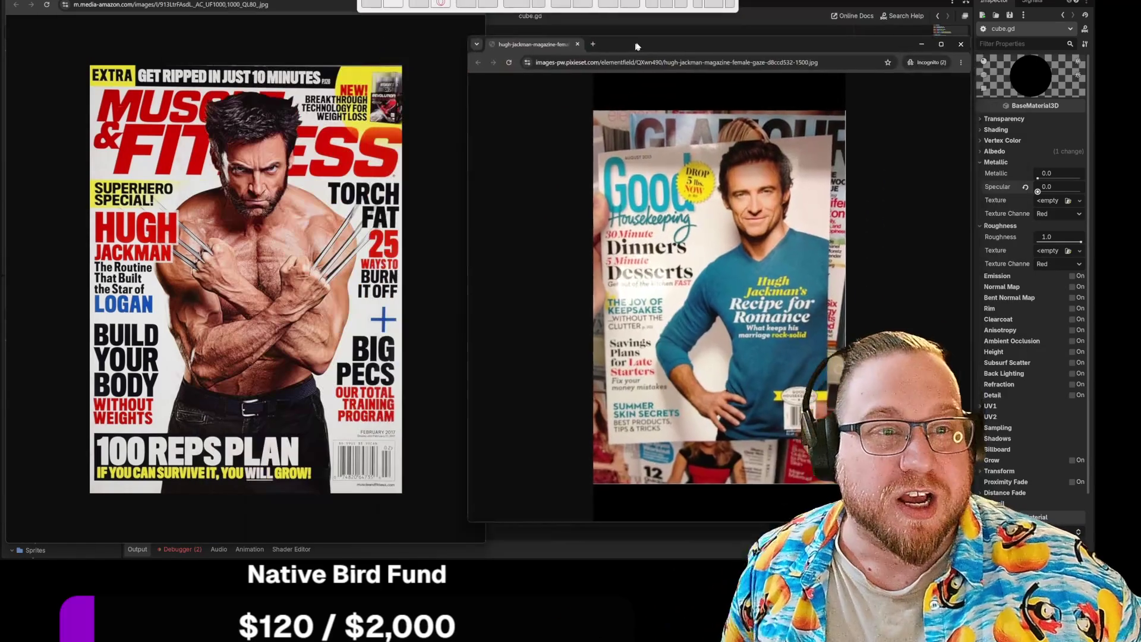
pyautogui.moveTo(659, 36)
pyautogui.mouseDown()
pyautogui.moveTo(660, 17)
pyautogui.moveTo(696, 27)
pyautogui.moveTo(693, 11)
pyautogui.mouseUp()
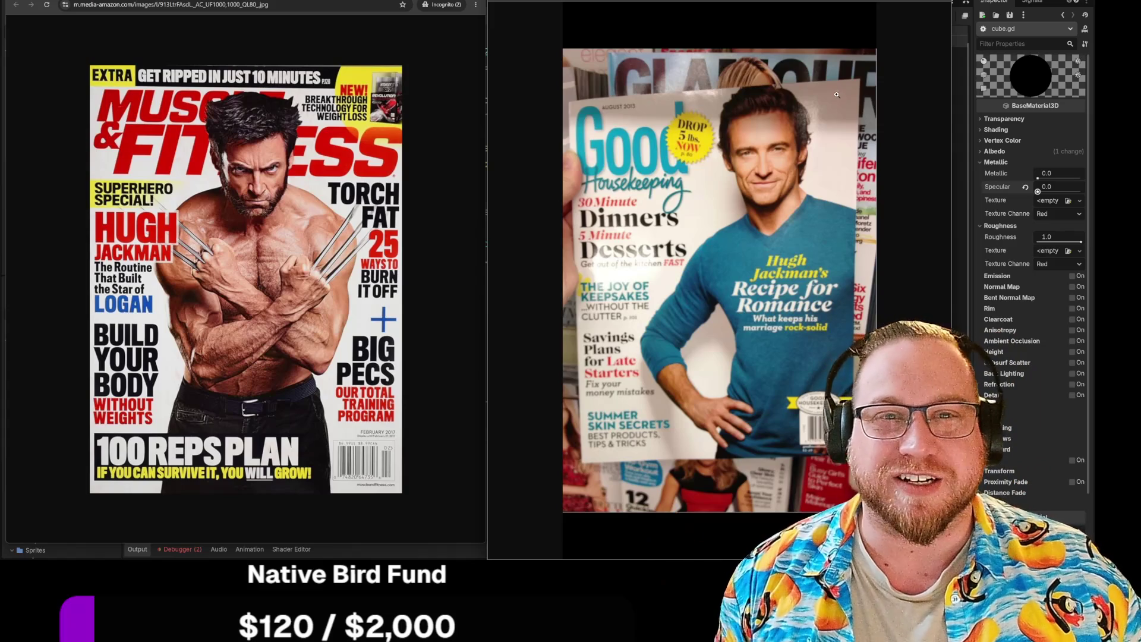
pyautogui.hotkey('ctrl', 'w')
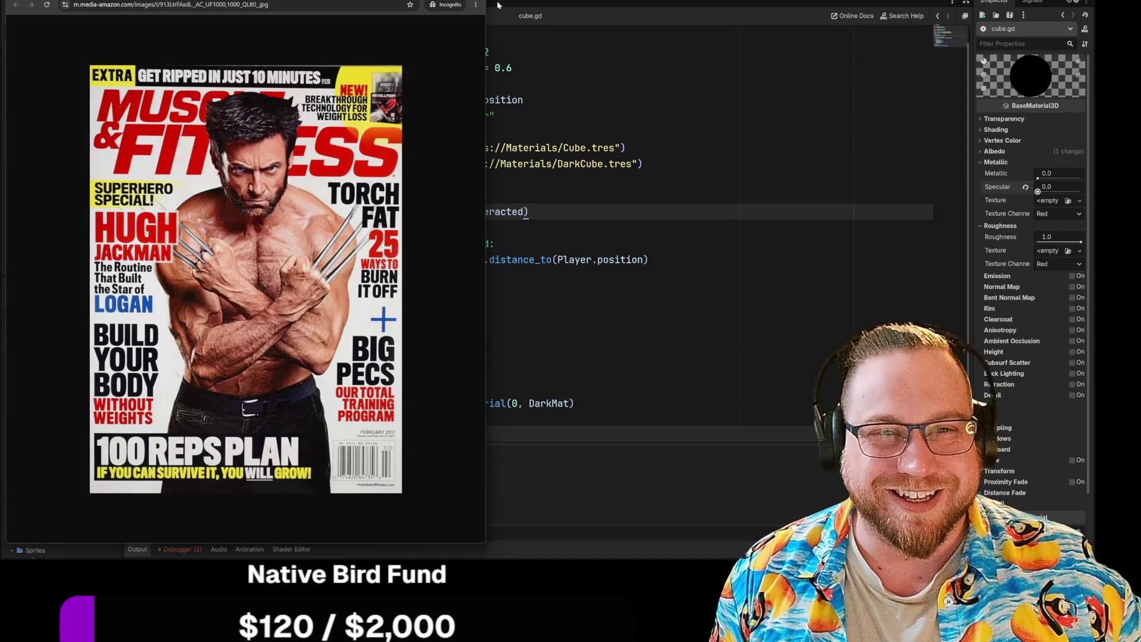
pyautogui.hotkey('ctrl', 'w')
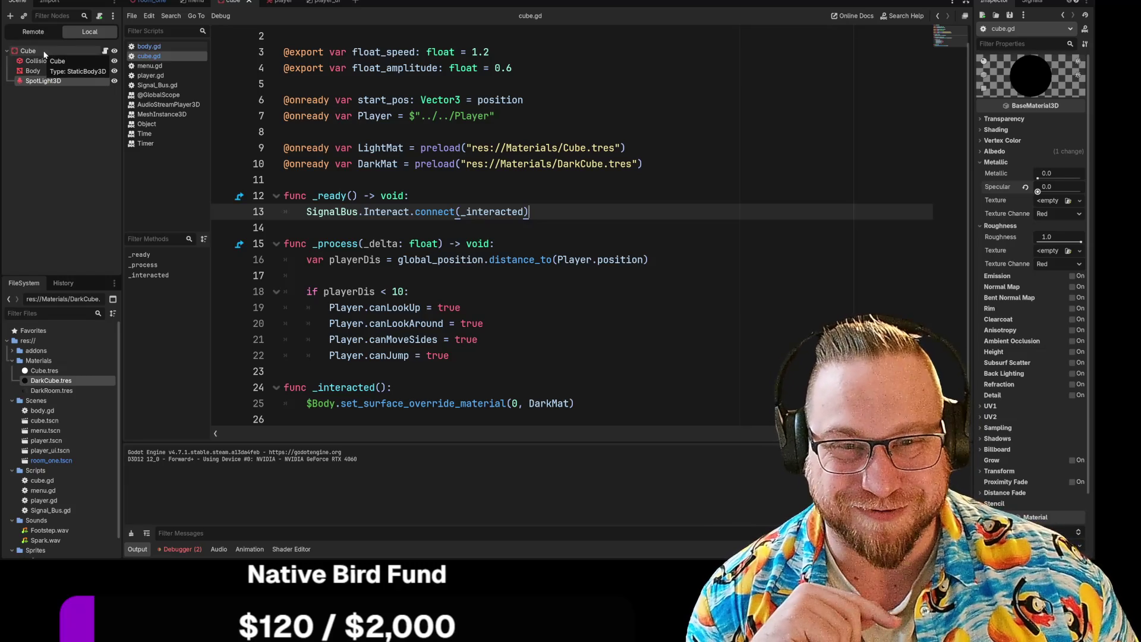
# Delete the float_speed, float_amplitude and start_pos lines below the Player variable in cube.gd
pyautogui.click(44, 52)
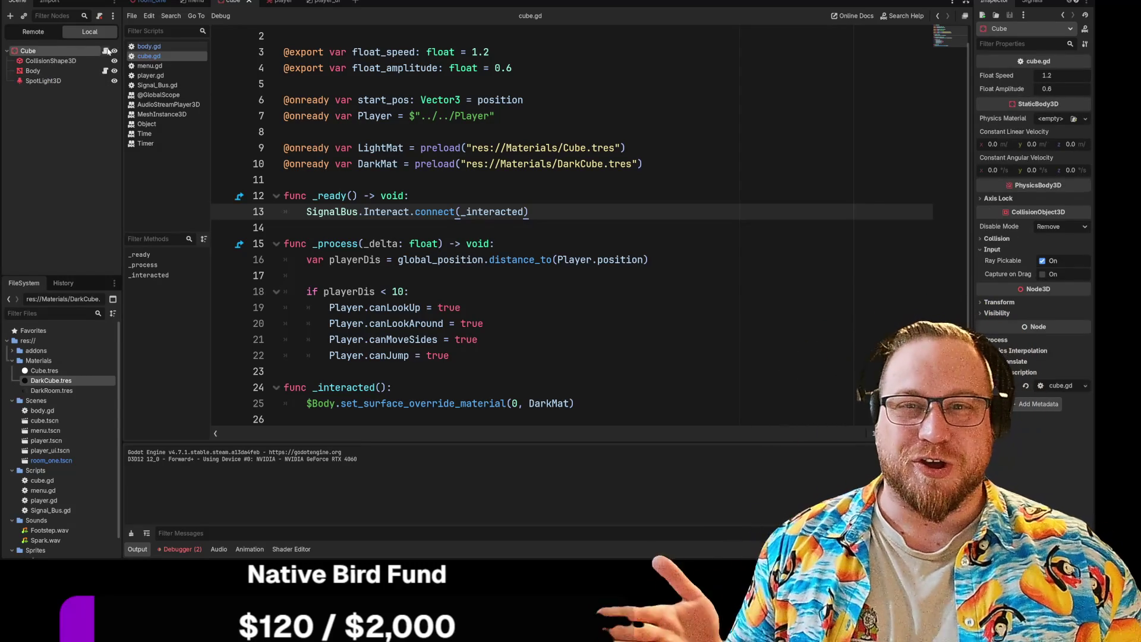
pyautogui.scroll(1, 591, 226)
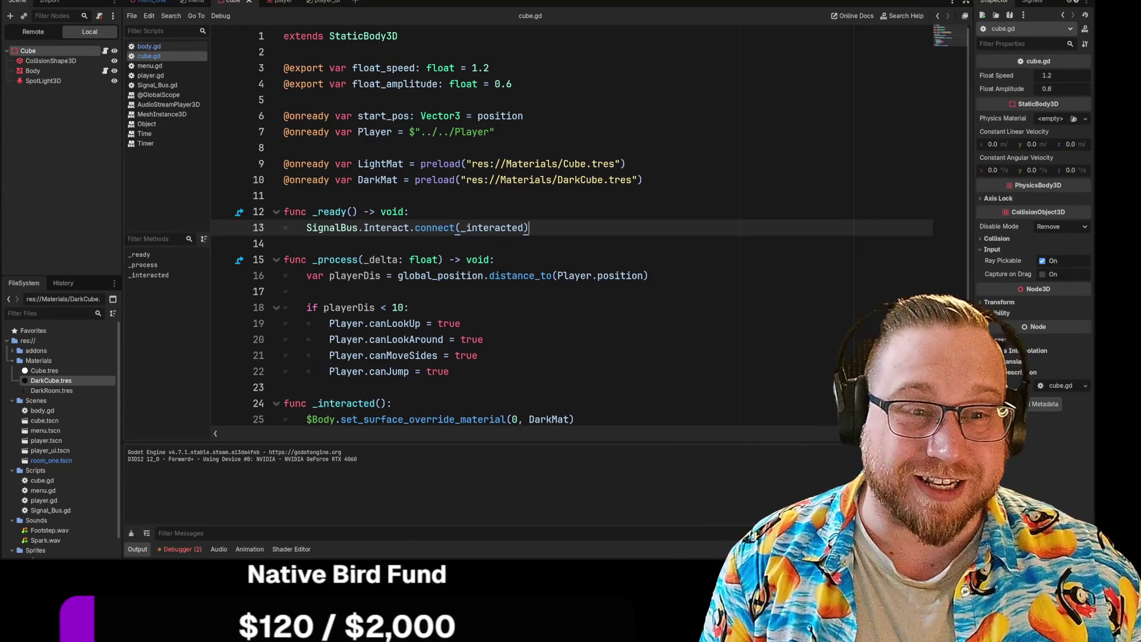
pyautogui.click(495, 131)
pyautogui.press('Return')
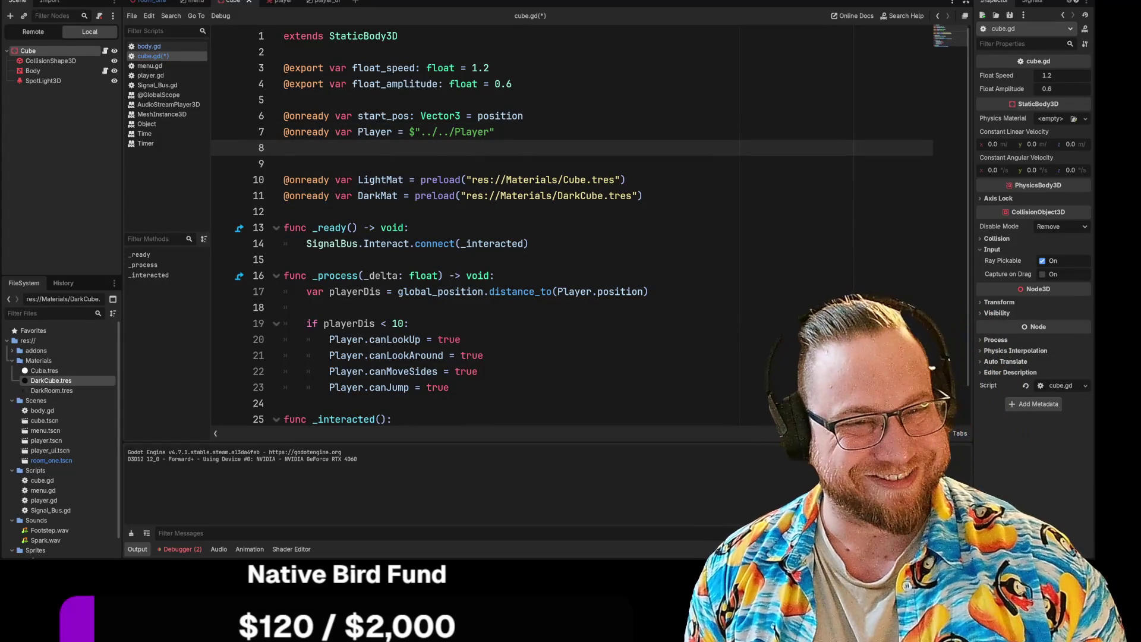
pyautogui.moveTo(523, 116)
pyautogui.mouseDown()
pyautogui.moveTo(416, 113)
pyautogui.moveTo(283, 67)
pyautogui.mouseUp()
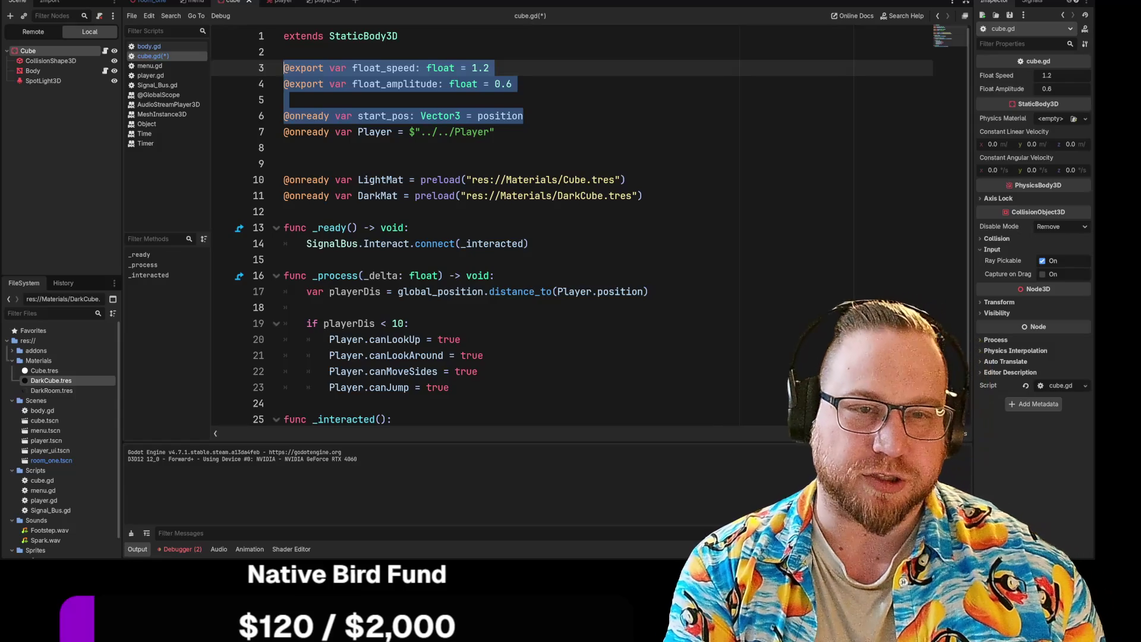
pyautogui.press('BackSpace')
pyautogui.press('BackSpace')
pyautogui.click(285, 84)
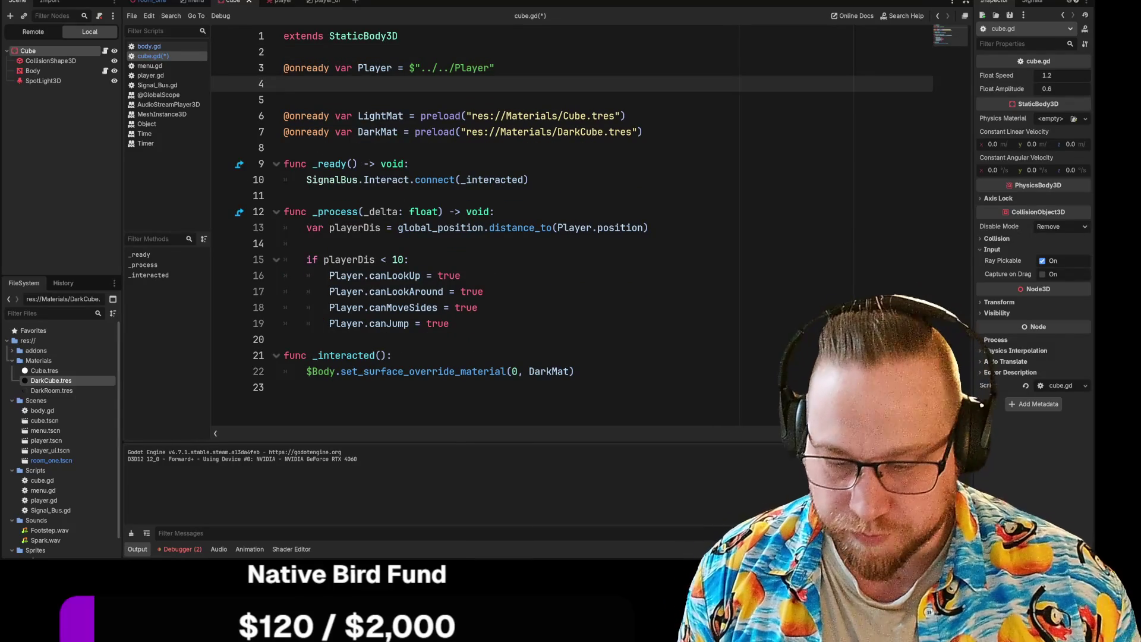
pyautogui.write('@onre')
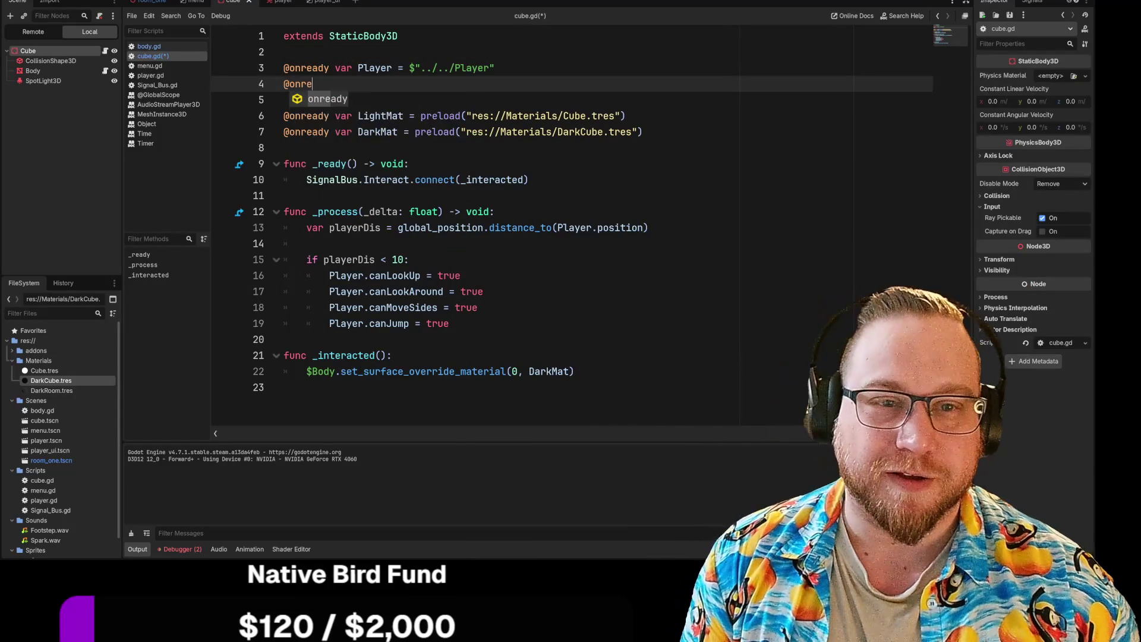
pyautogui.press('Return')
pyautogui.write('var Lighty')
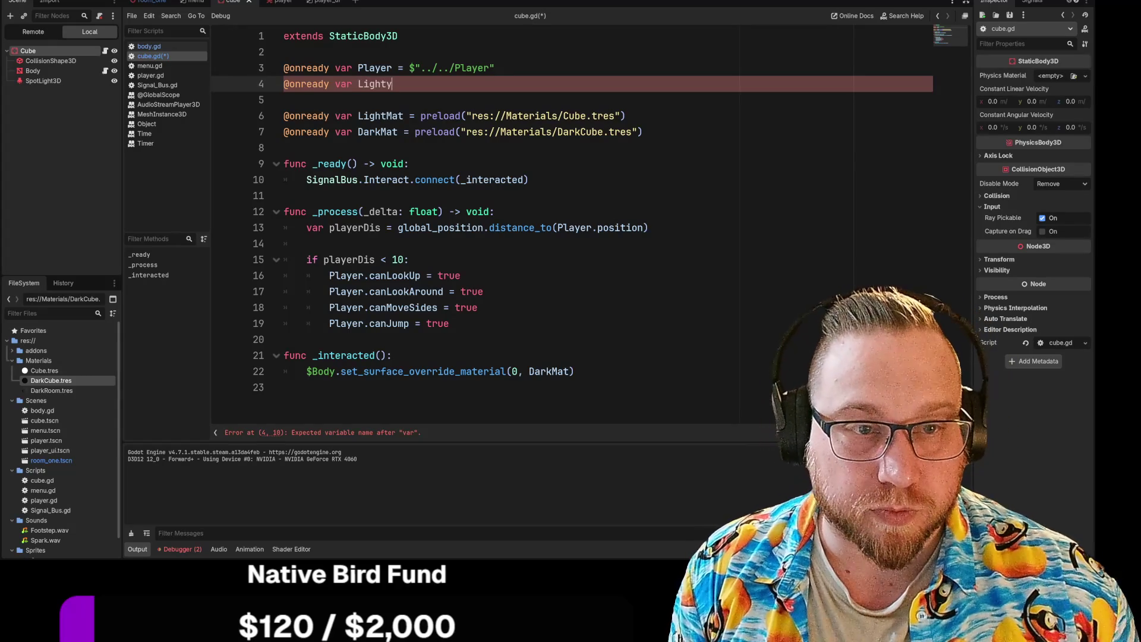
pyautogui.write('=')
pyautogui.moveTo(43, 80)
pyautogui.mouseDown()
pyautogui.moveTo(448, 98)
pyautogui.moveTo(440, 86)
pyautogui.mouseUp()
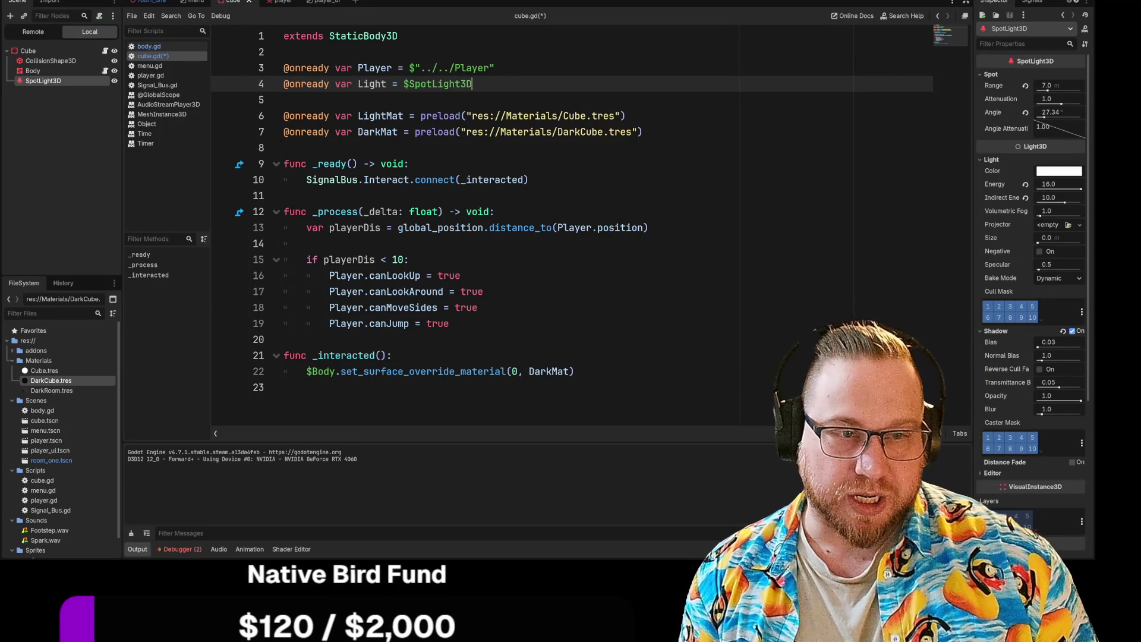
# Add 'Light.visible = false' after the DarkMat line in _interacted and save cube.gd
pyautogui.moveTo(415, 179); pyautogui.dragTo(530, 179)
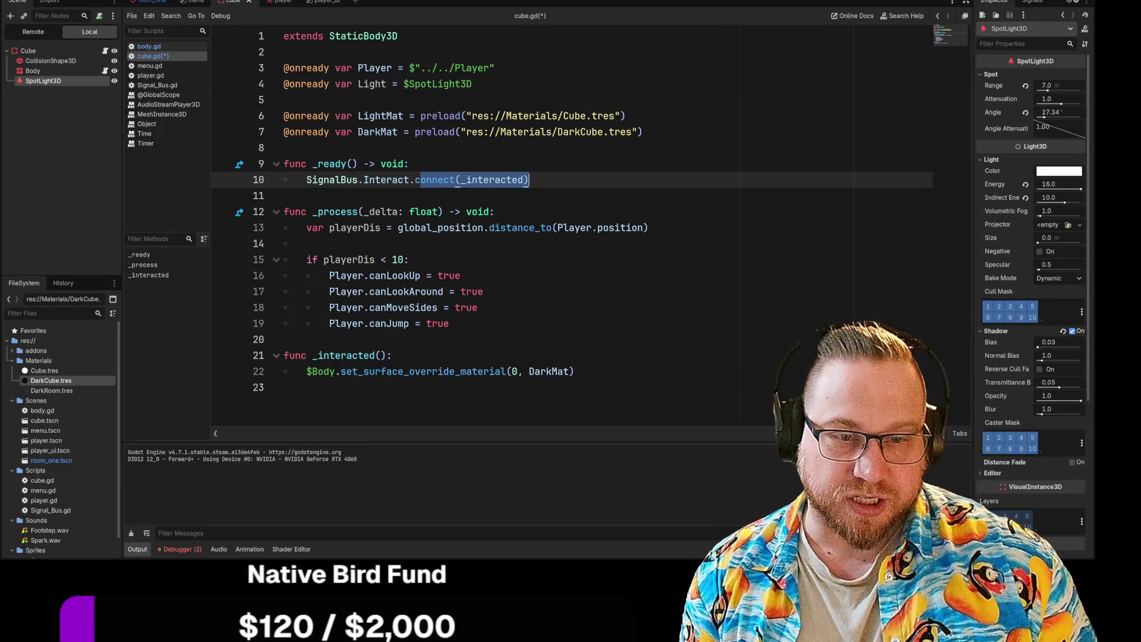
pyautogui.click(574, 372)
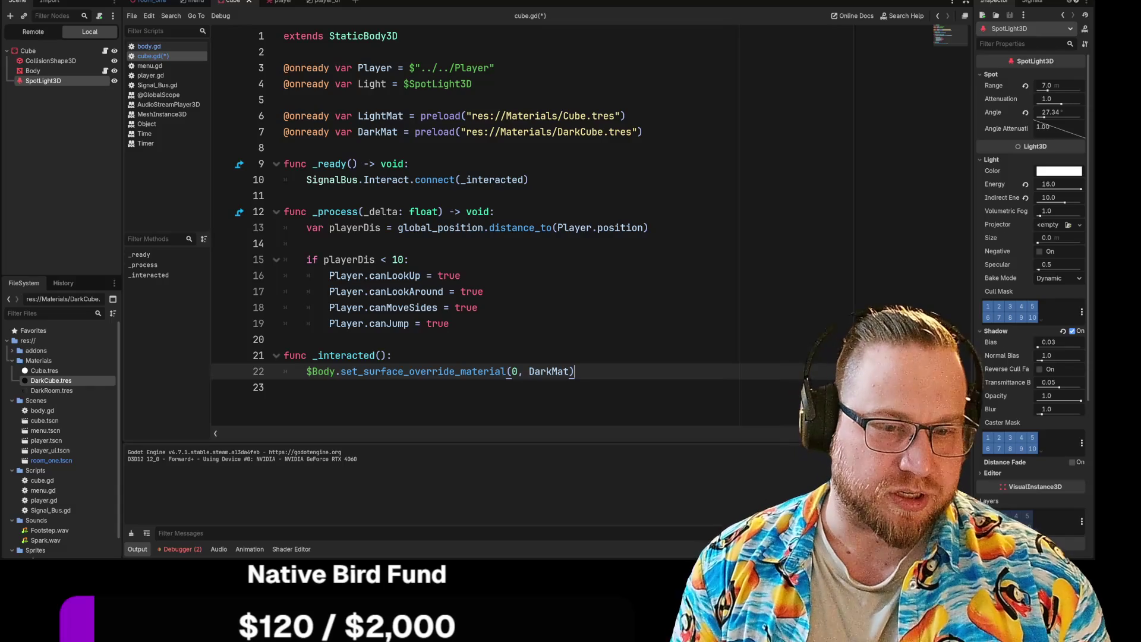
pyautogui.press('Return')
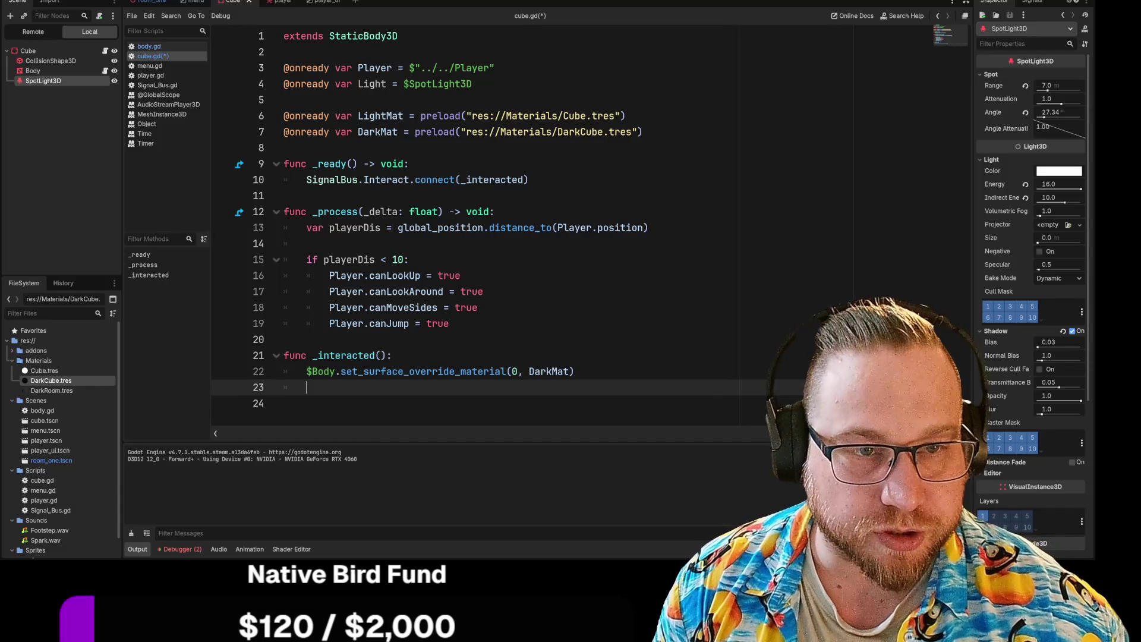
pyautogui.write('t')
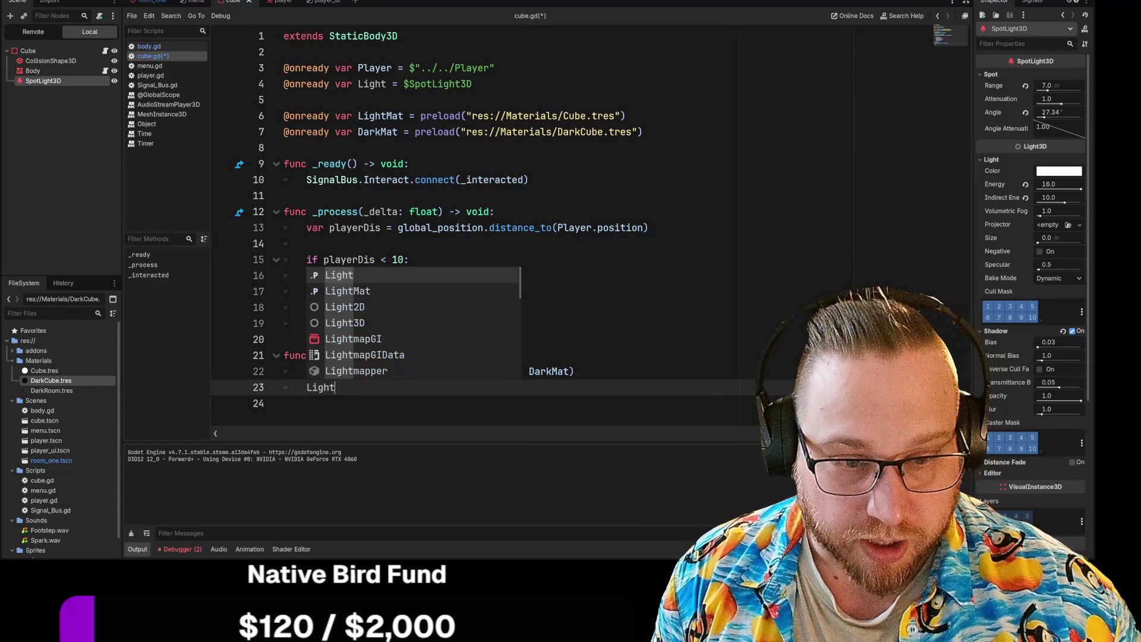
pyautogui.write('.')
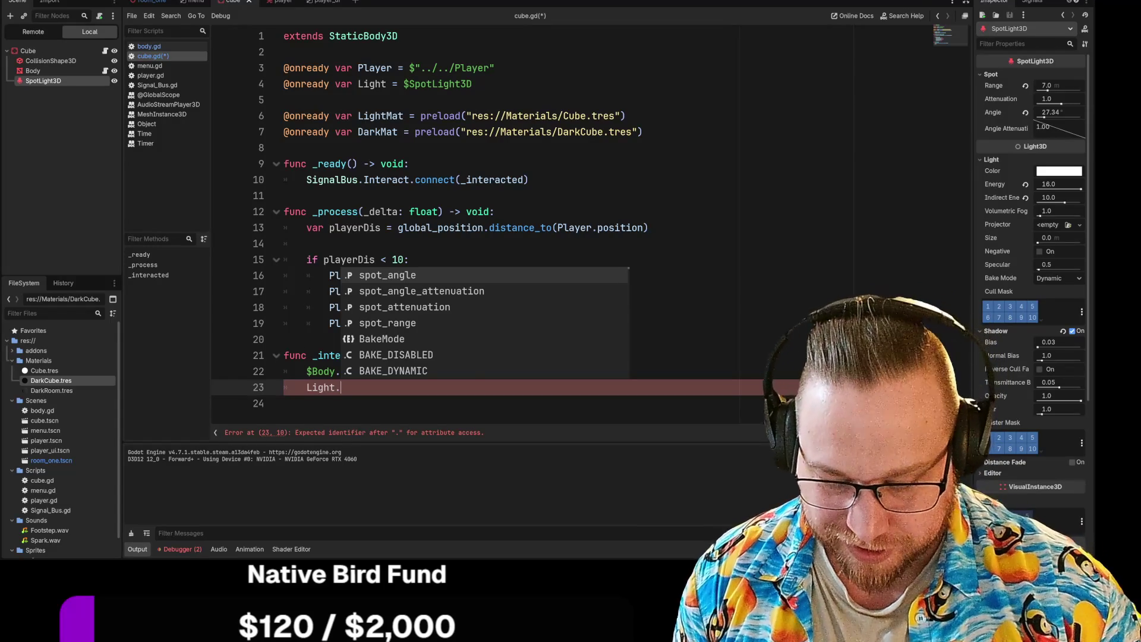
pyautogui.write('v')
pyautogui.press('Down')
pyautogui.press('Down')
pyautogui.press('Return')
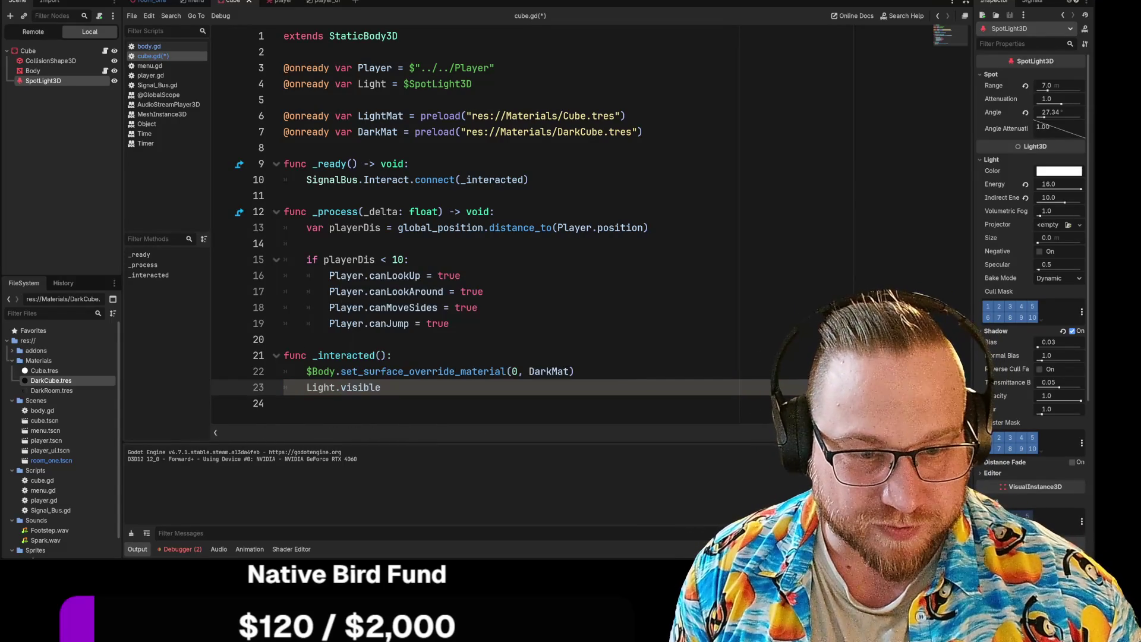
pyautogui.write('= false')
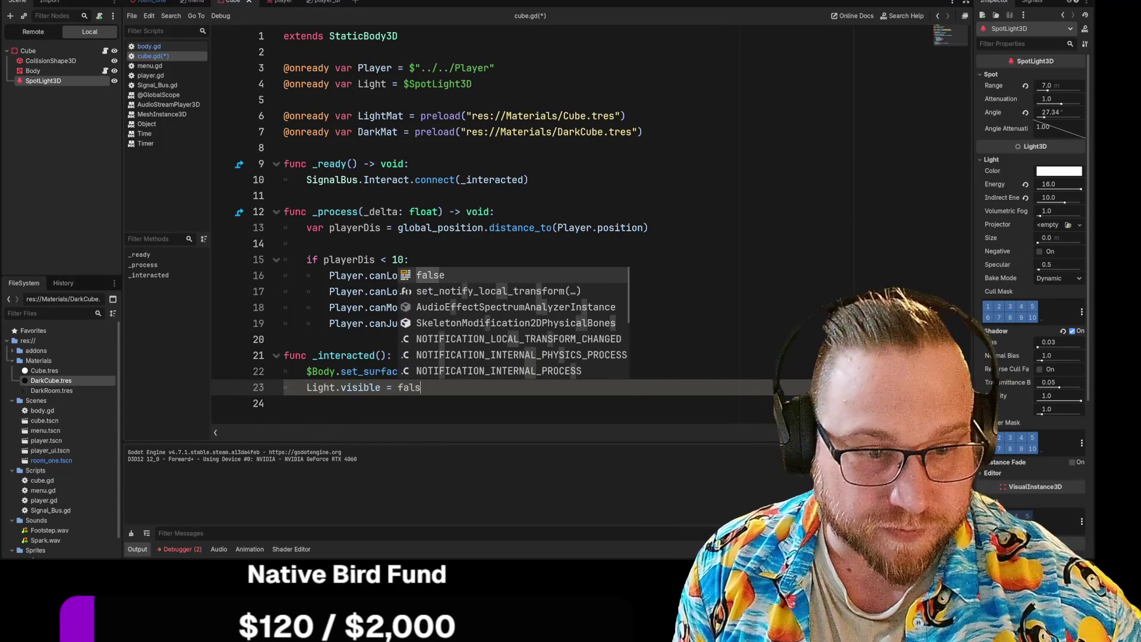
pyautogui.click(478, 308)
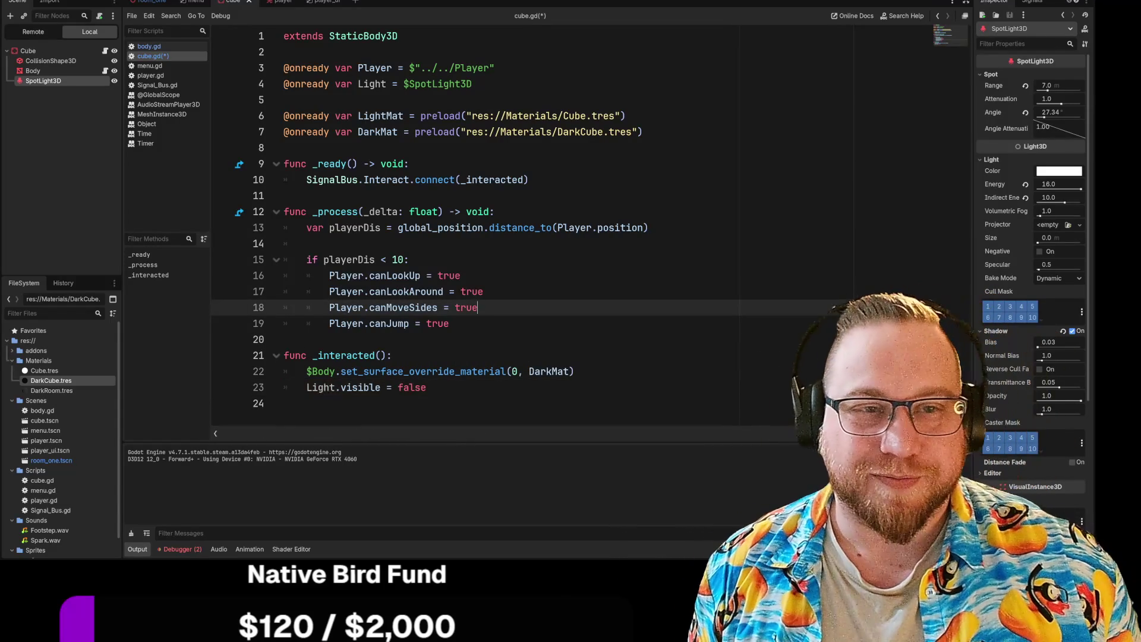
pyautogui.hotkey('ctrl', 's')
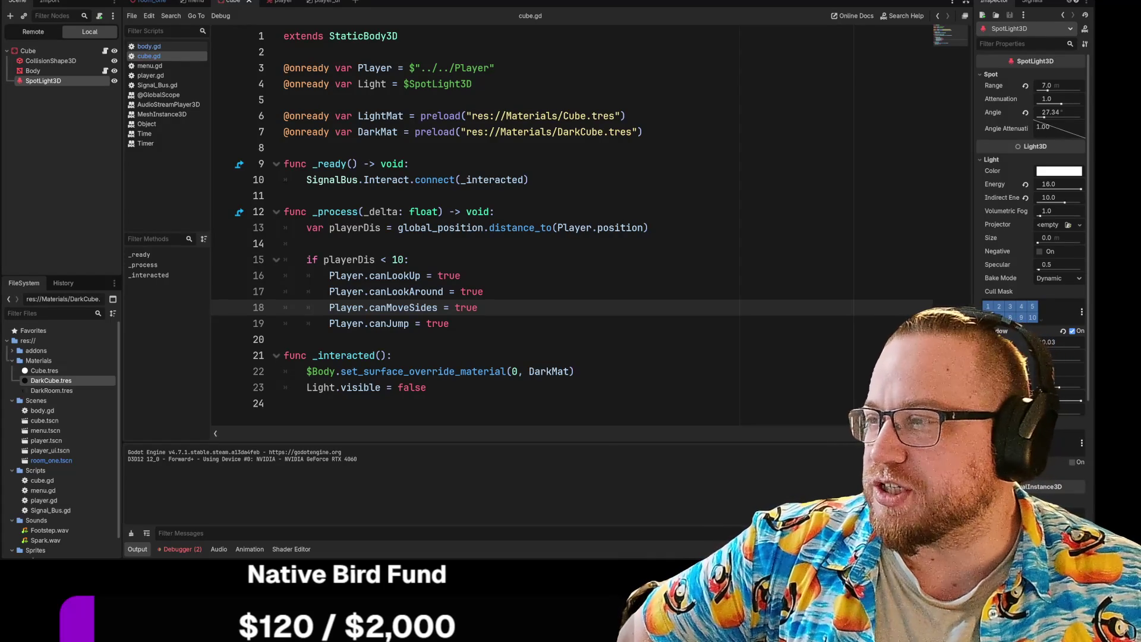
pyautogui.hotkey('alt', 'Tab')
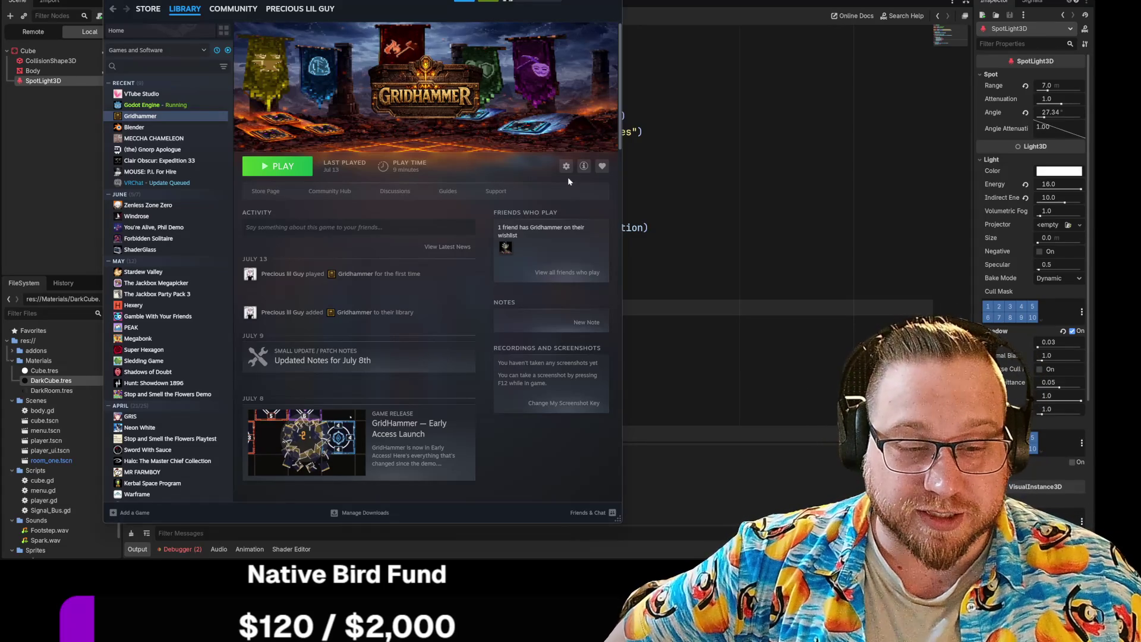
# Scroll over the Gridhammer library page and widen the Steam window before returning to Godot
pyautogui.scroll(-5, 599, 416)
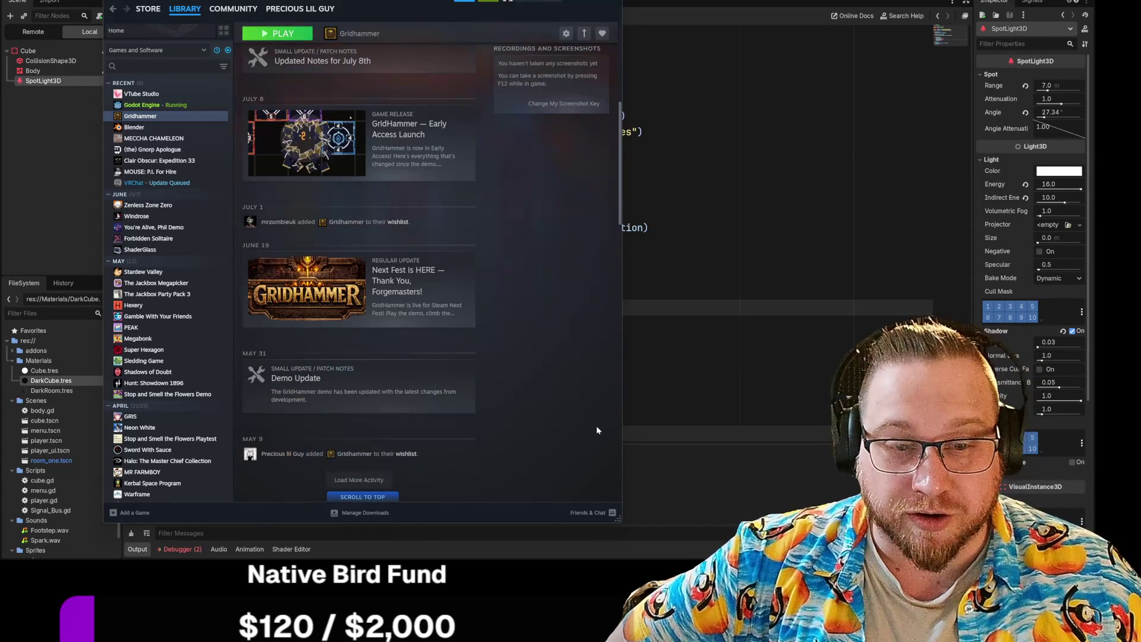
pyautogui.scroll(10, 598, 413)
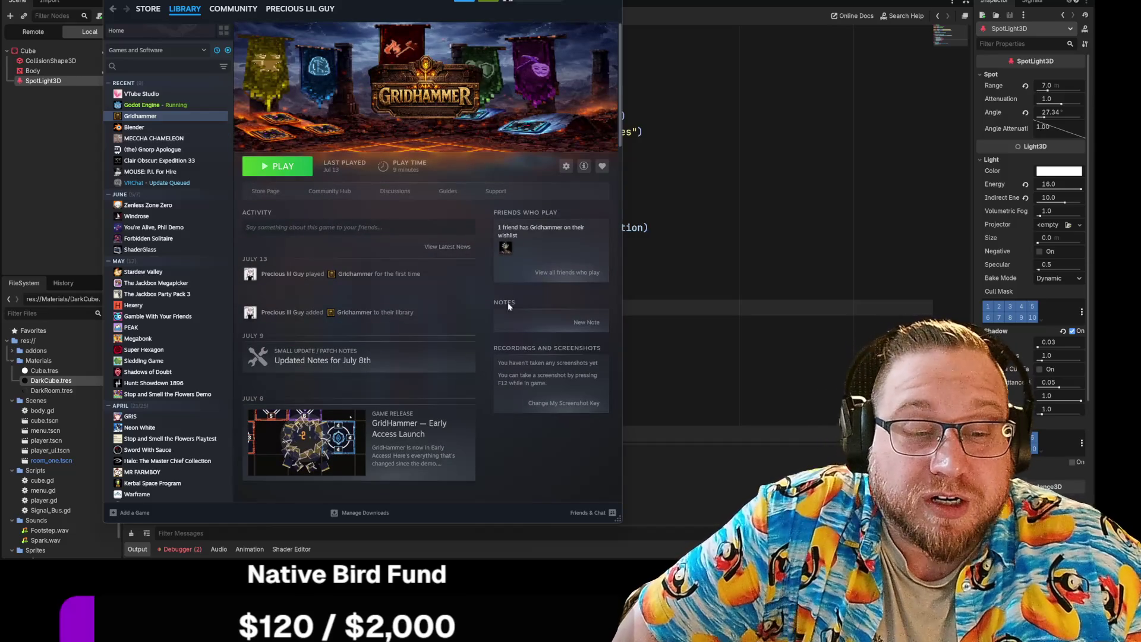
pyautogui.moveTo(618, 519); pyautogui.dragTo(715, 514)
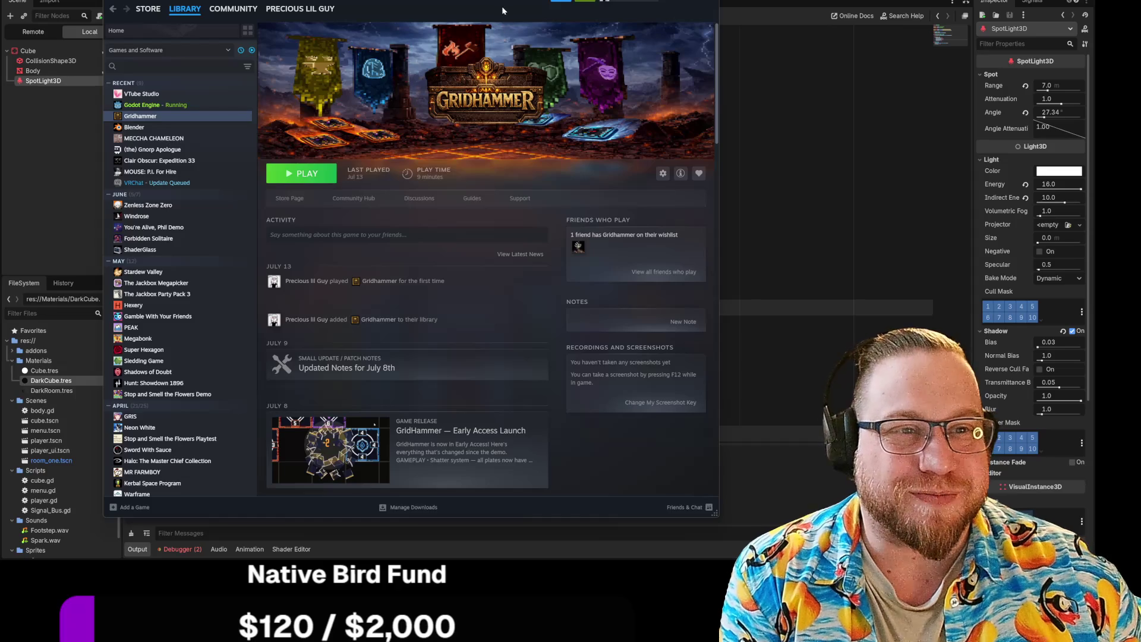
pyautogui.hotkey('alt', 'Tab')
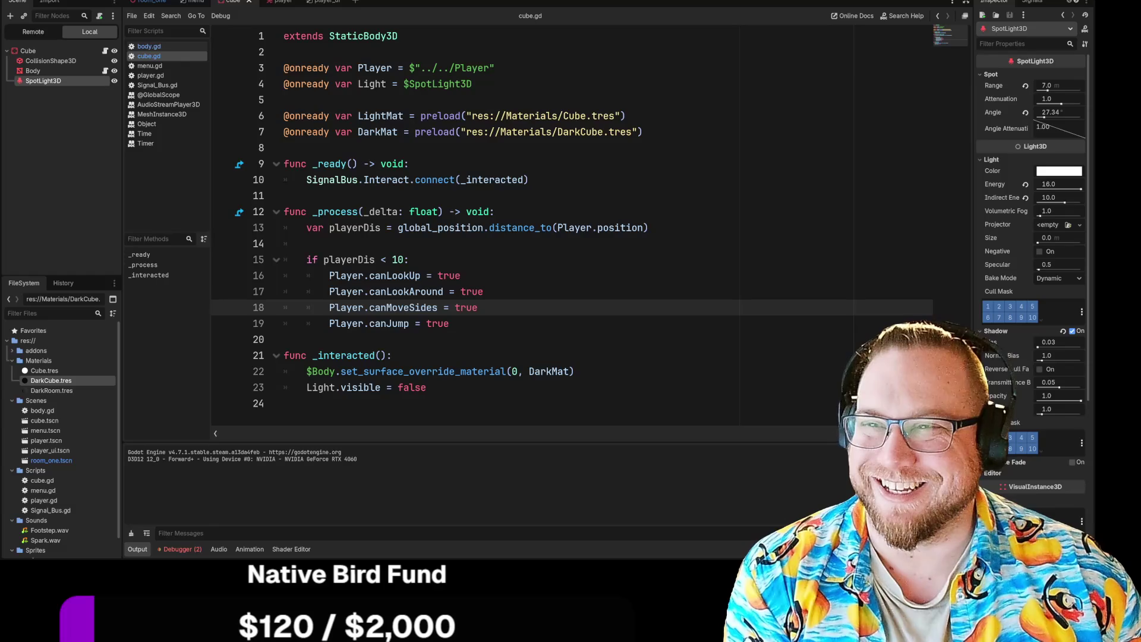
# Switch from the Godot editor to The Gnorp Apologue running full screen
pyautogui.press('F5')
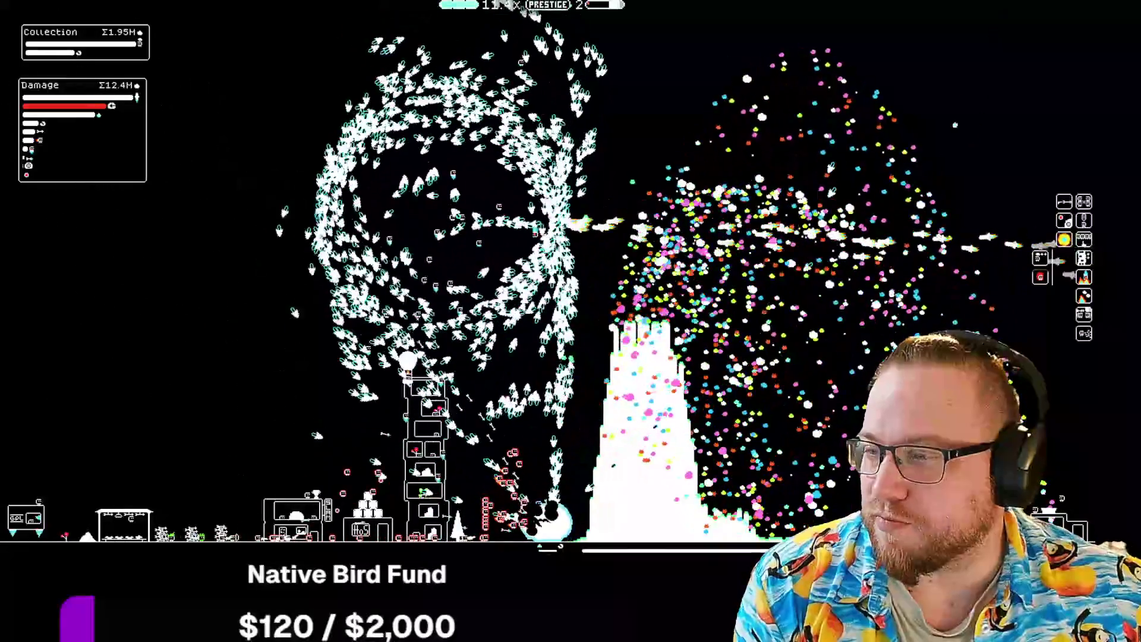
# Open the message's first attached board-game photo in Discord and page through the next three
pyautogui.hotkey('alt', 'Tab')
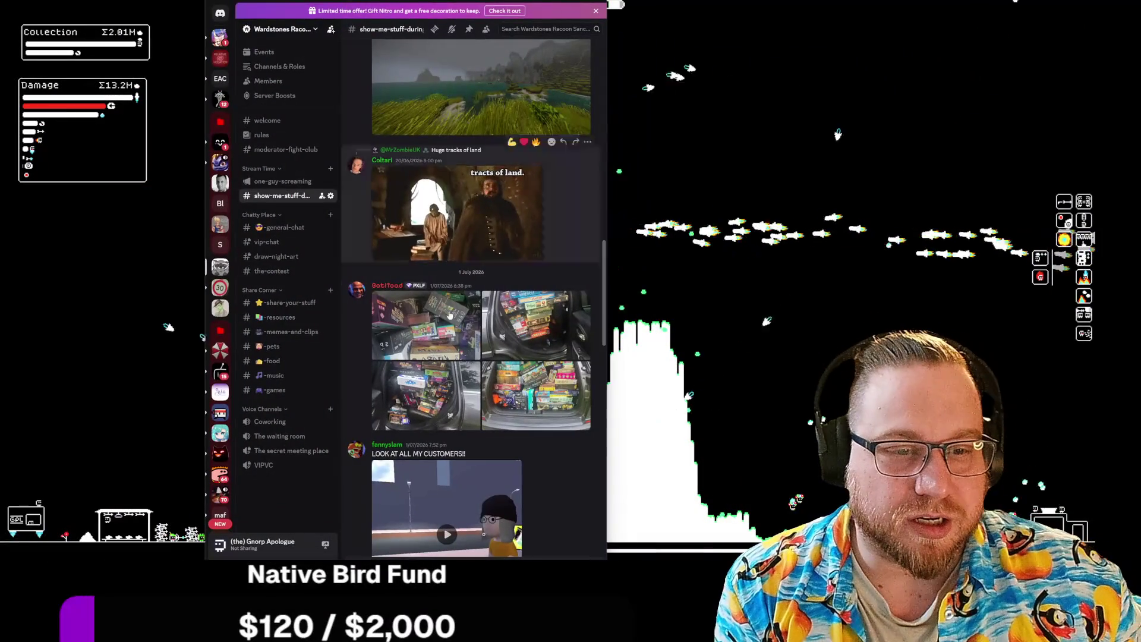
pyautogui.click(445, 336)
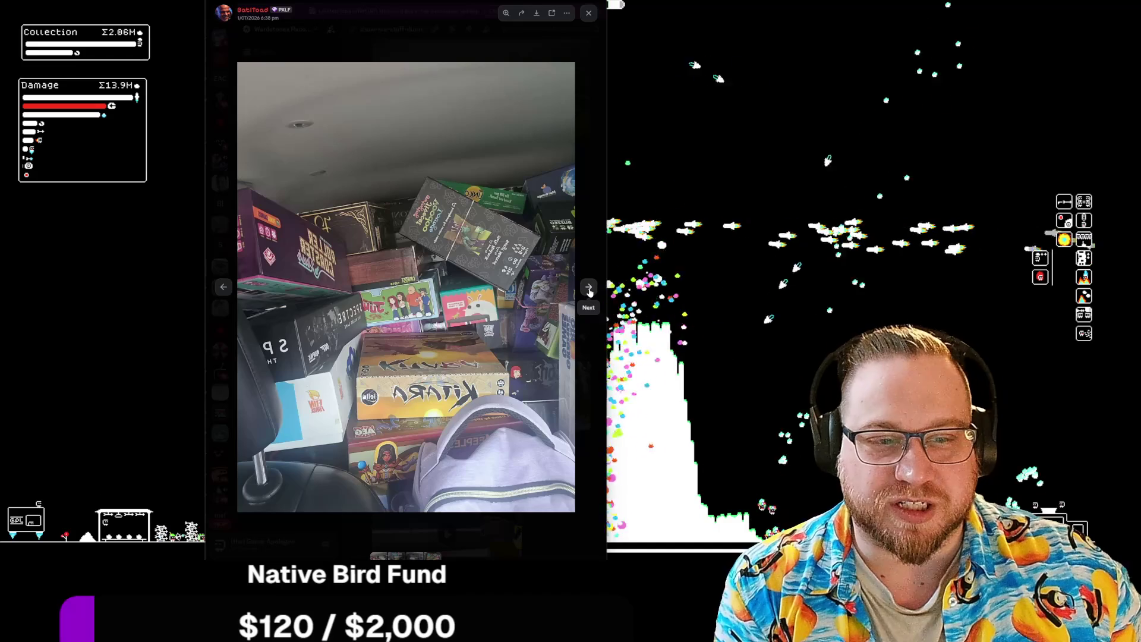
pyautogui.click(589, 289)
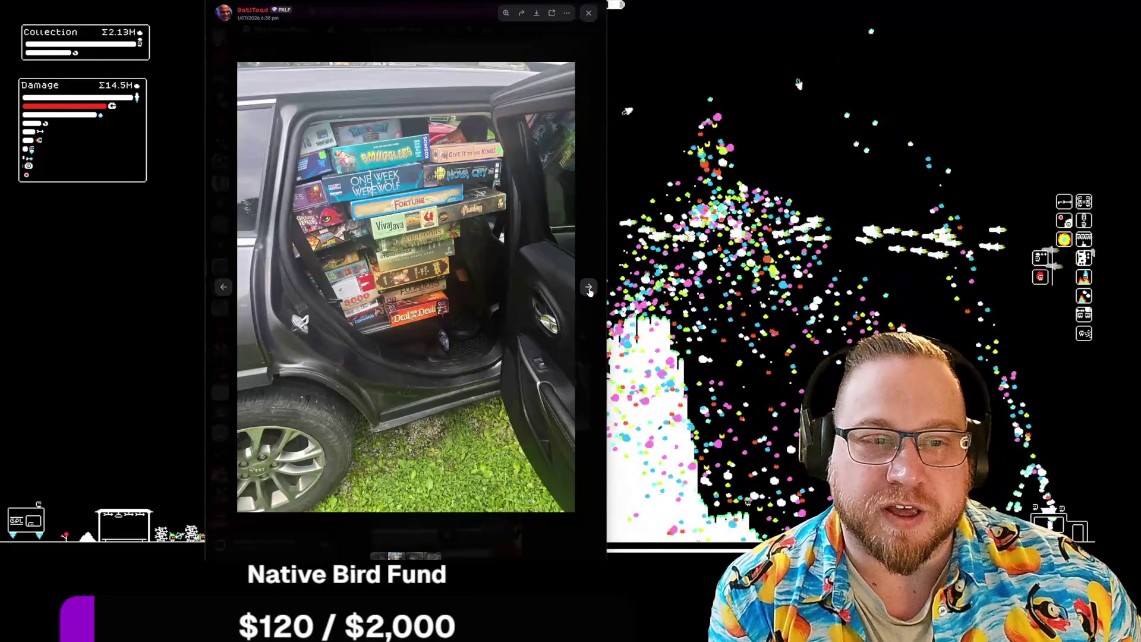
pyautogui.click(589, 288)
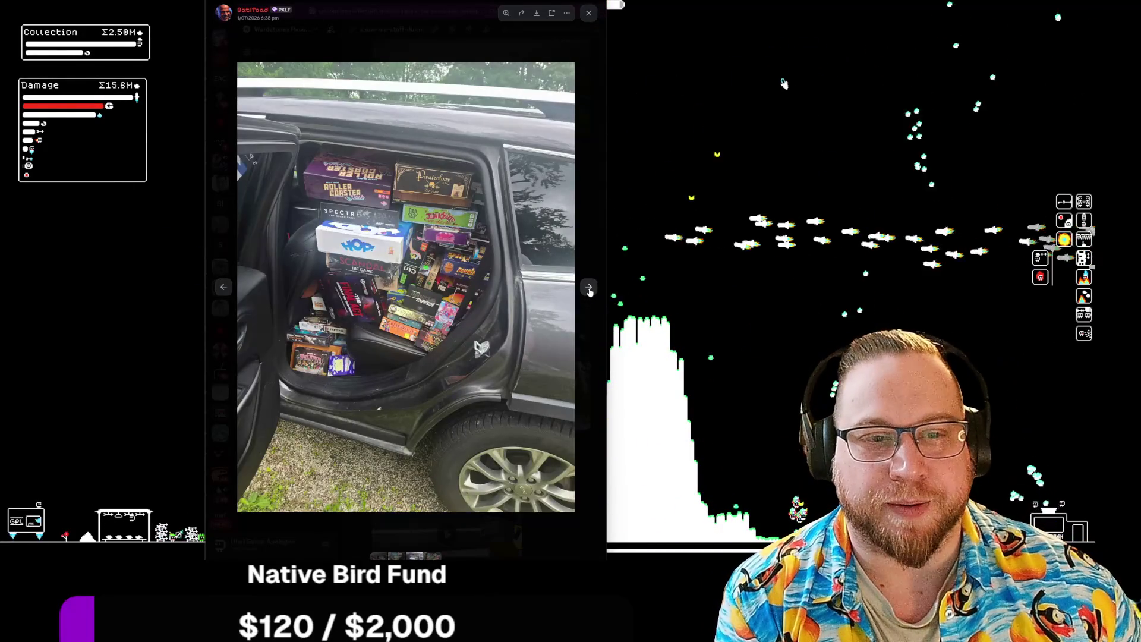
pyautogui.click(589, 288)
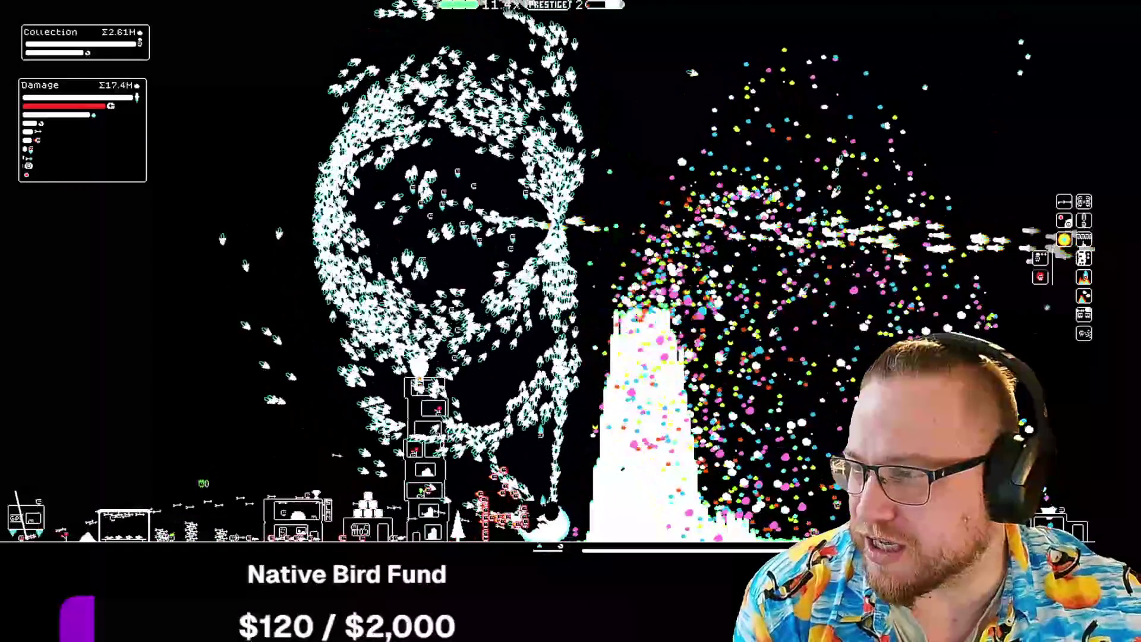
# View the general-chat photo and the next image, then close the viewer and Discord overlay
pyautogui.hotkey('alt', 'Tab')
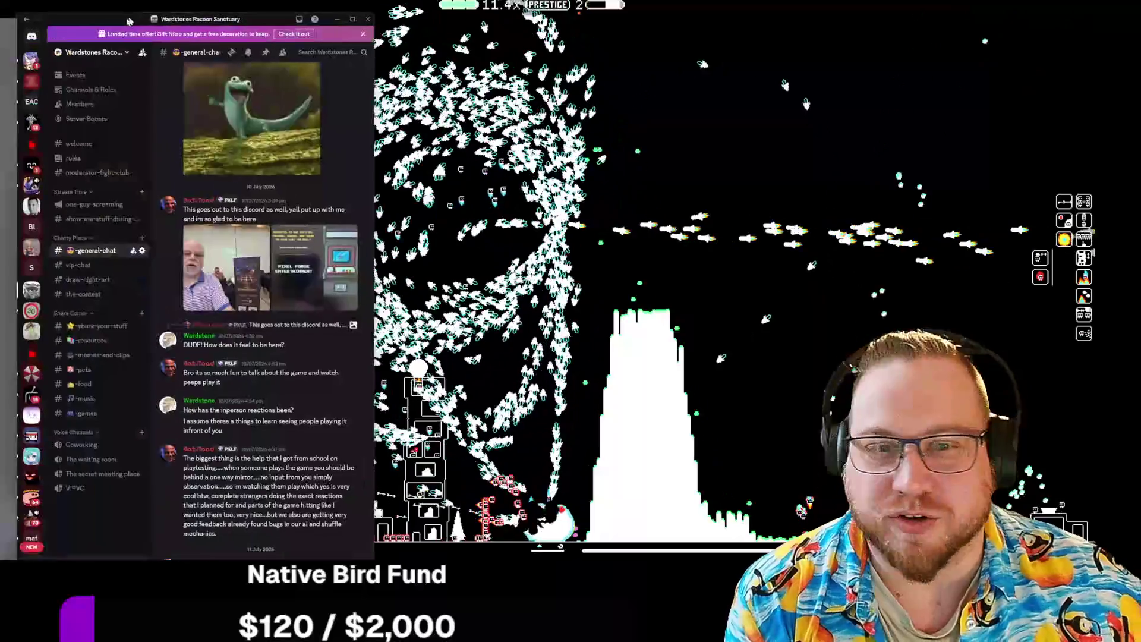
pyautogui.moveTo(128, 21); pyautogui.dragTo(181, 22)
pyautogui.click(268, 268)
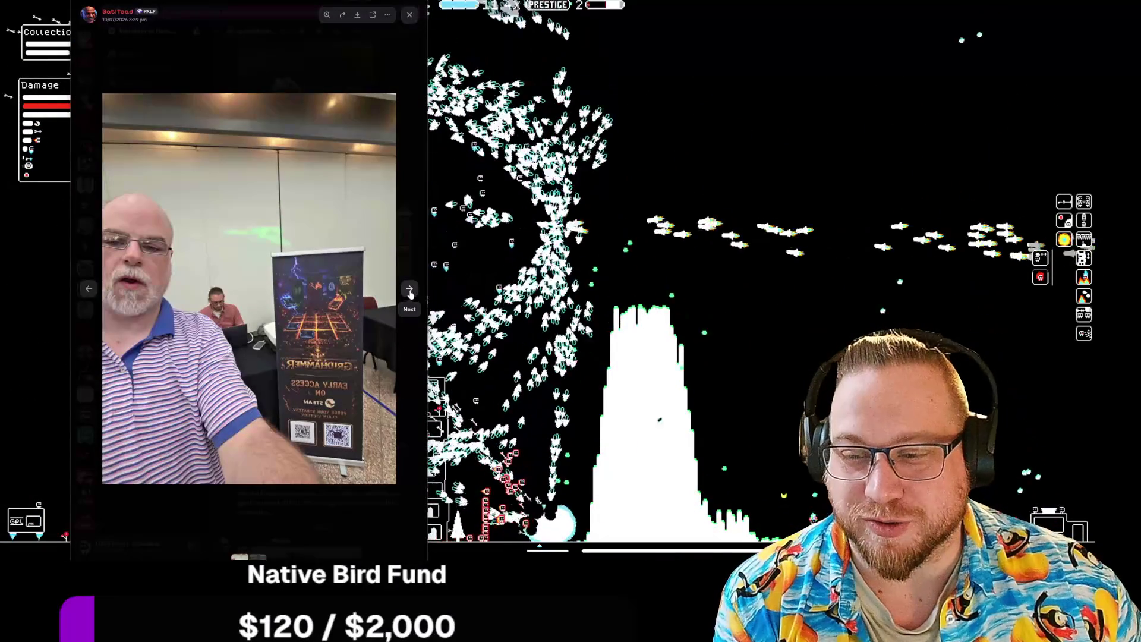
pyautogui.click(411, 291)
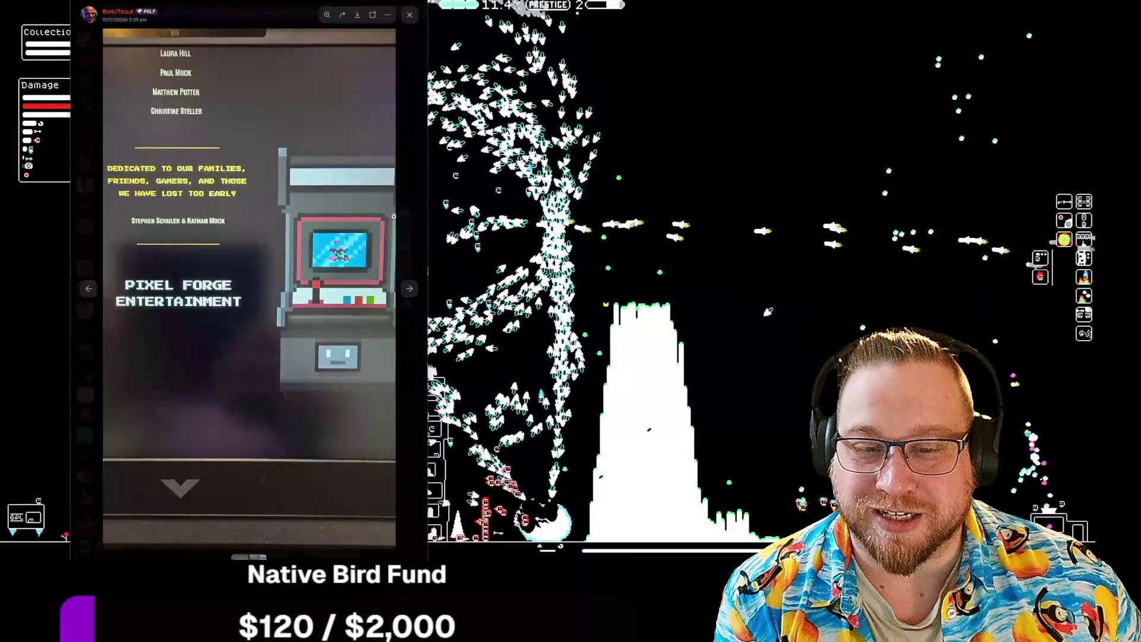
pyautogui.click(412, 164)
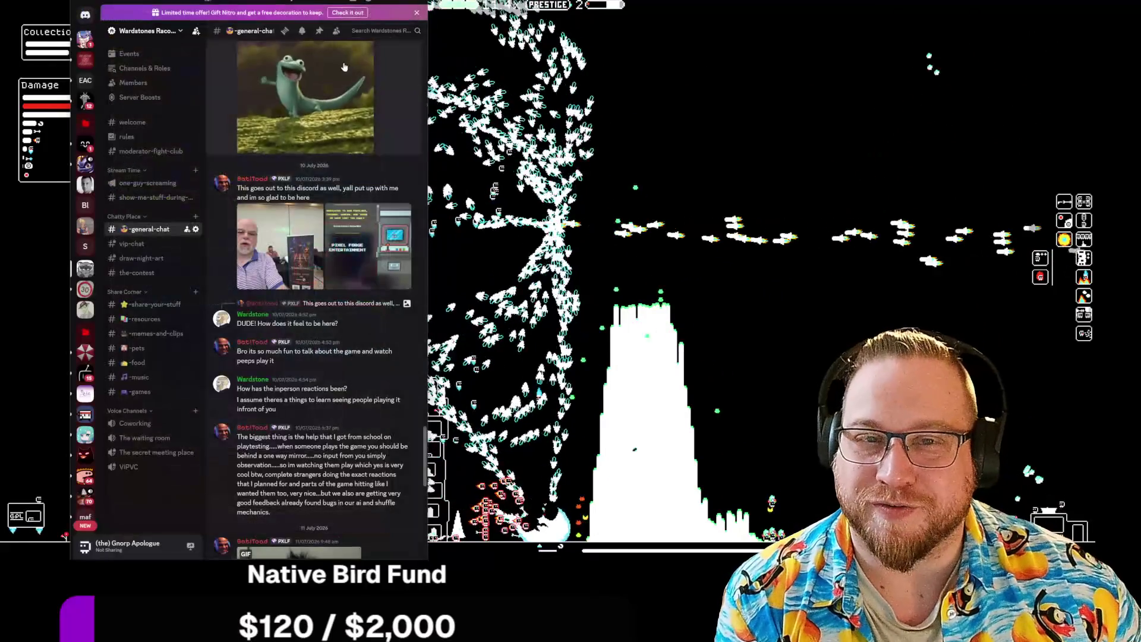
pyautogui.hotkey('shift', '`')
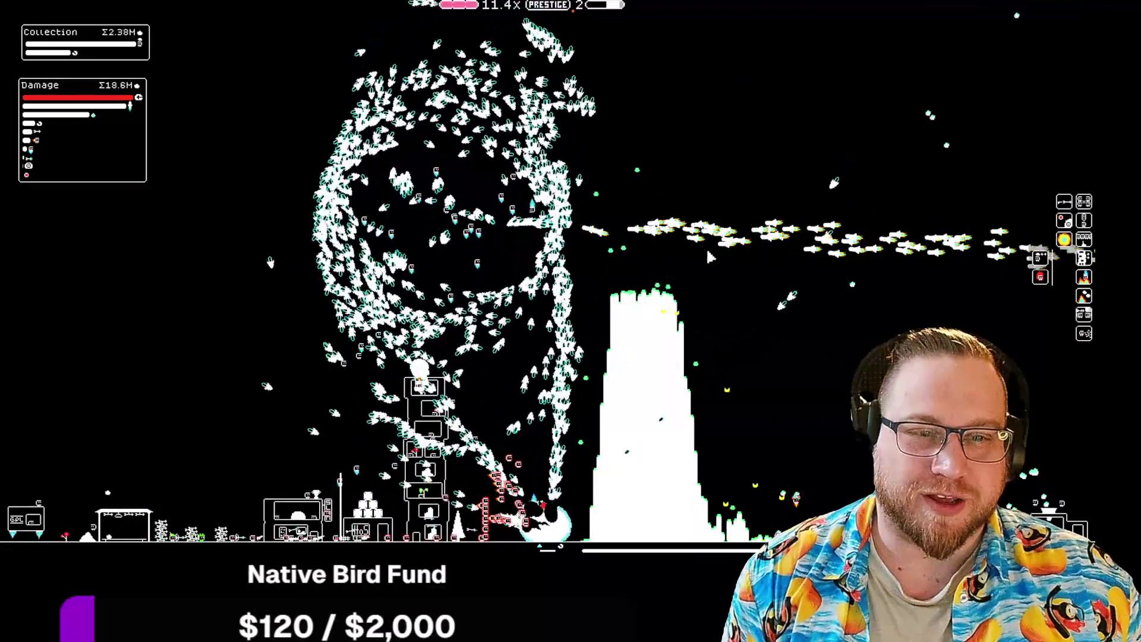
# Pan the town right and open The Shard Stash and The Express upgrade panels
pyautogui.moveTo(888, 266); pyautogui.dragTo(742, 266)
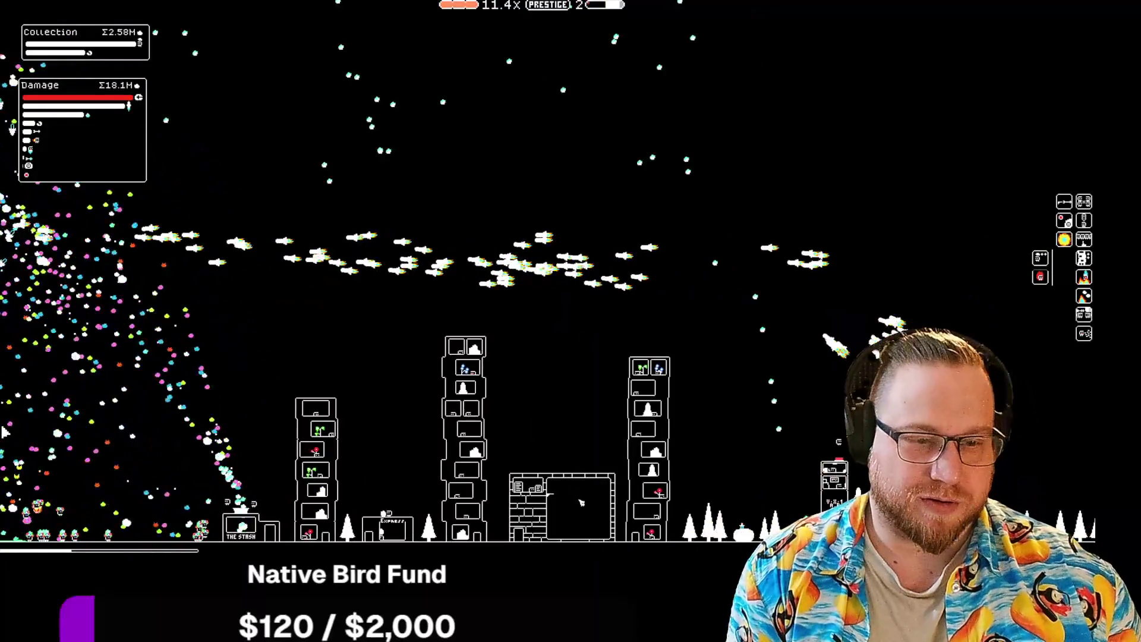
pyautogui.click(251, 522)
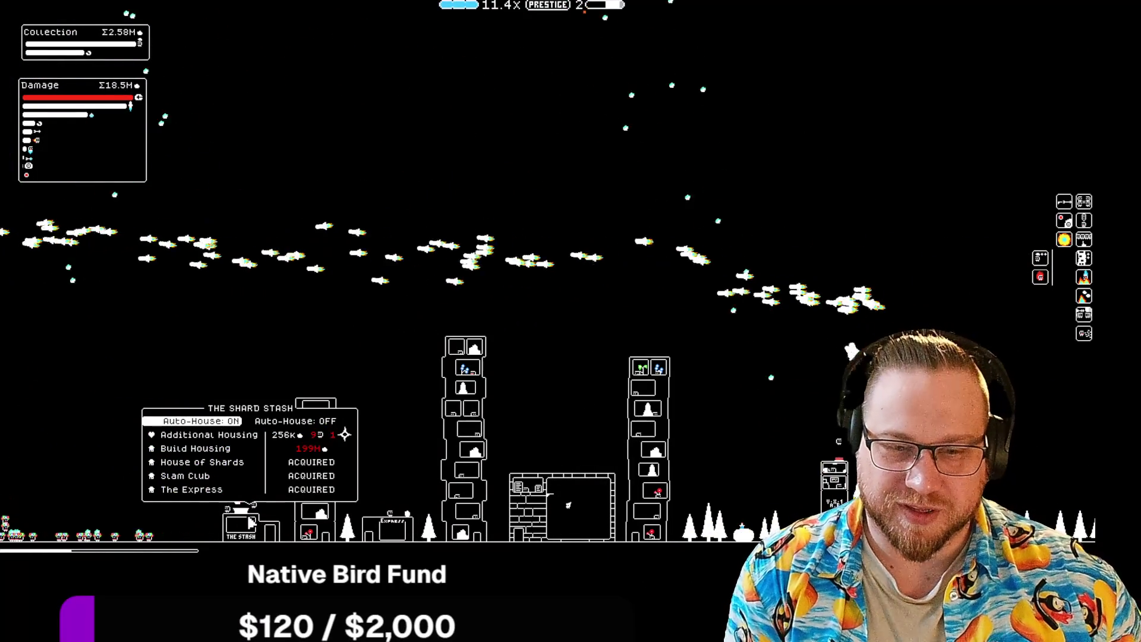
pyautogui.click(400, 534)
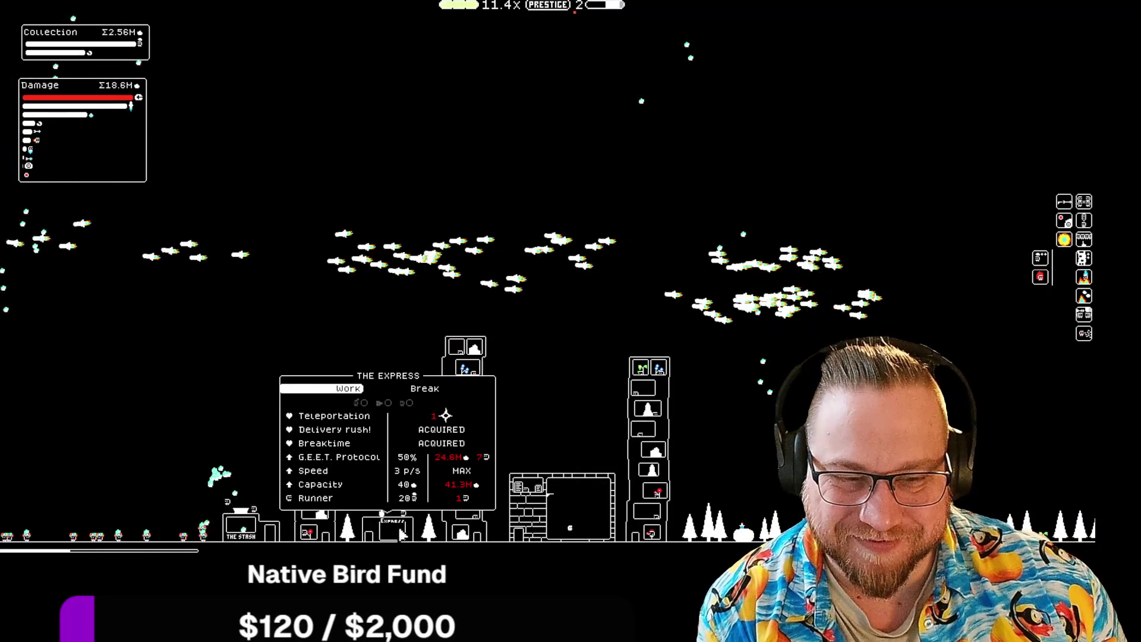
# Pan left across the town with A, then pan right along the ground to other buildings
pyautogui.moveTo(872, 499)
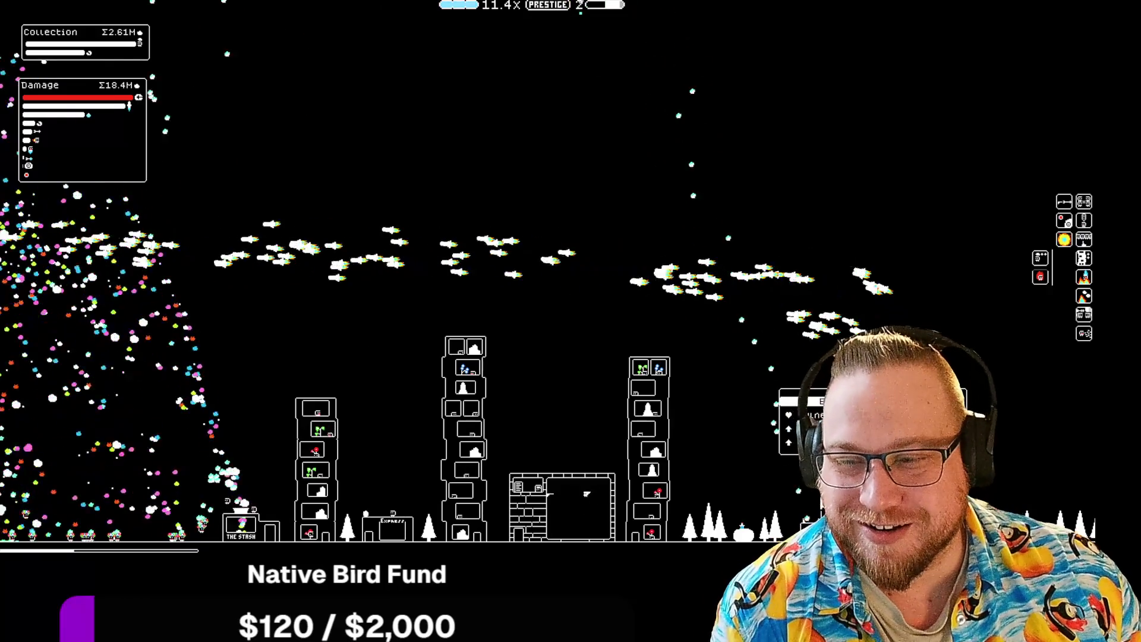
pyautogui.press('a')
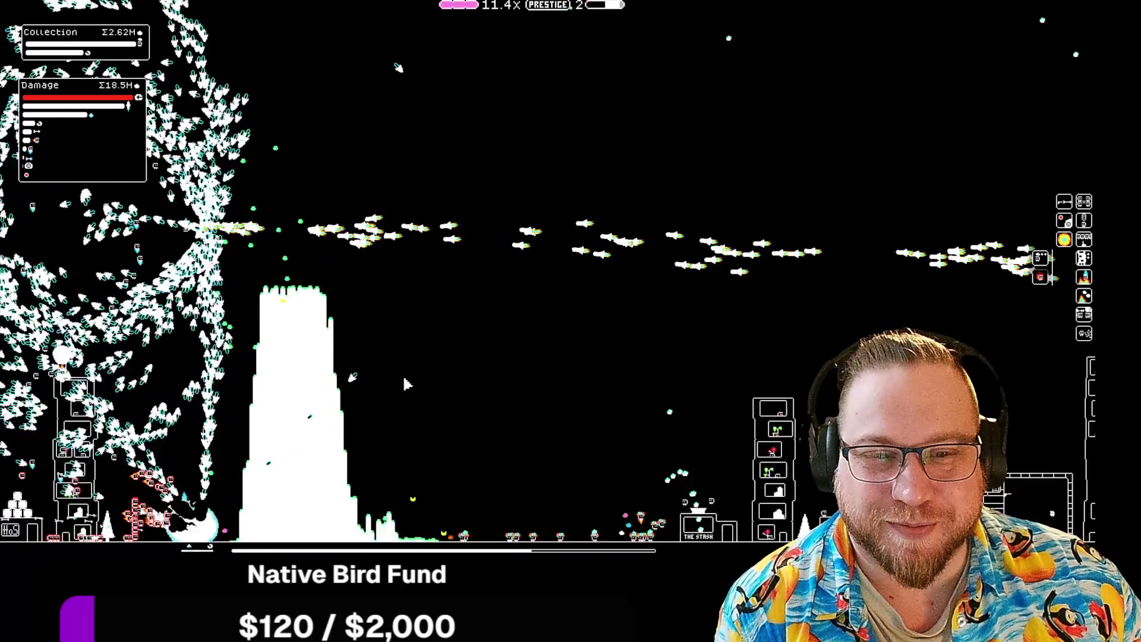
pyautogui.press('a')
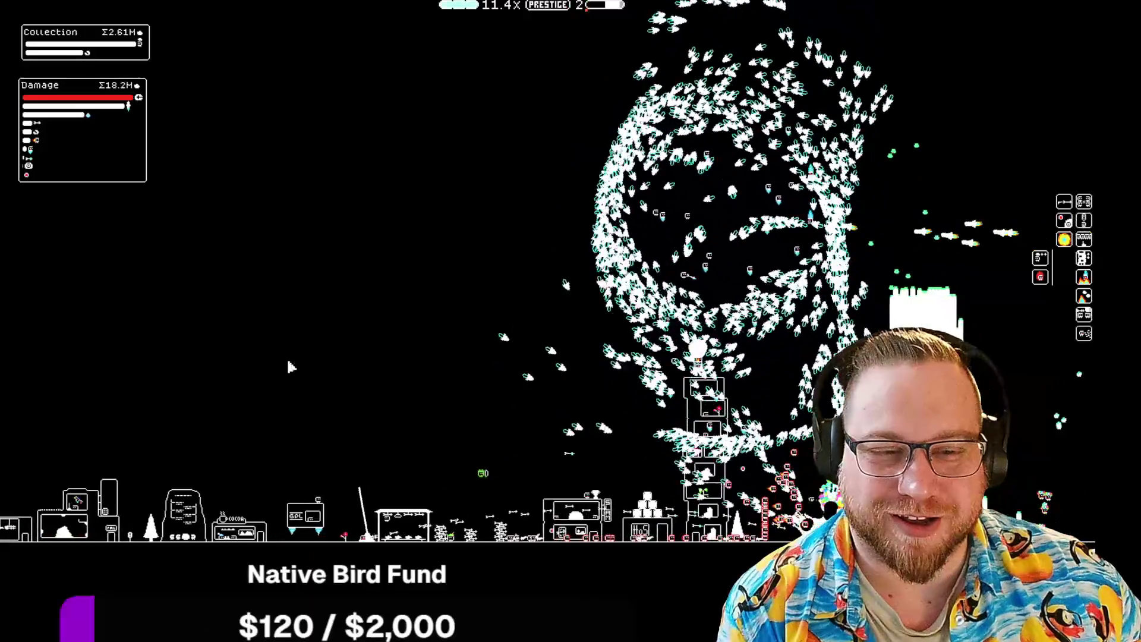
pyautogui.press('a')
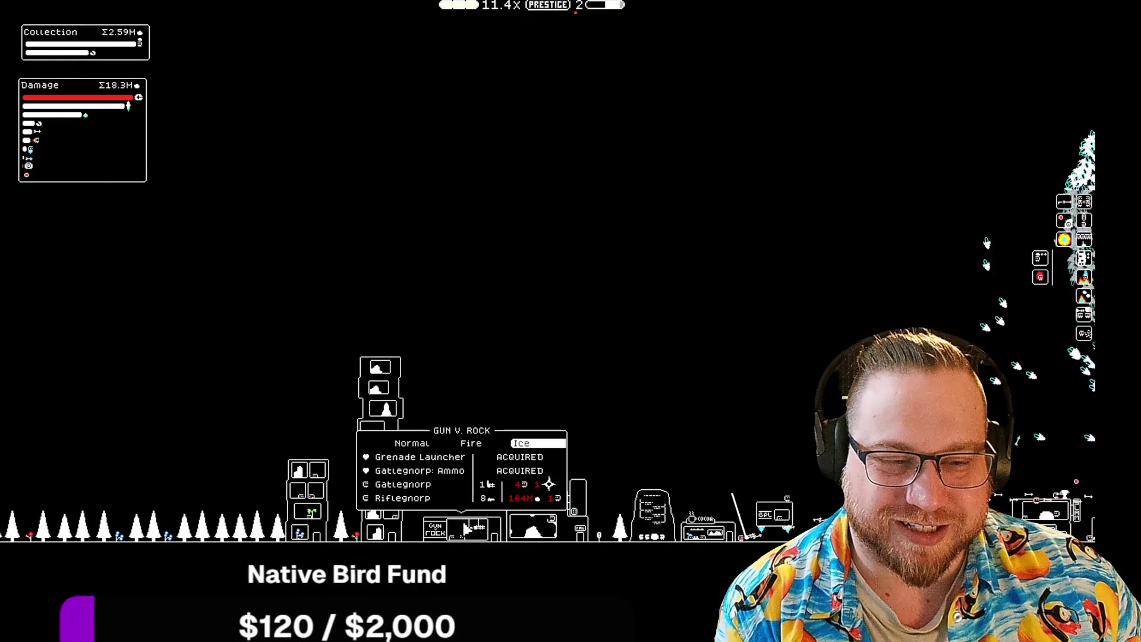
pyautogui.moveTo(562, 516)
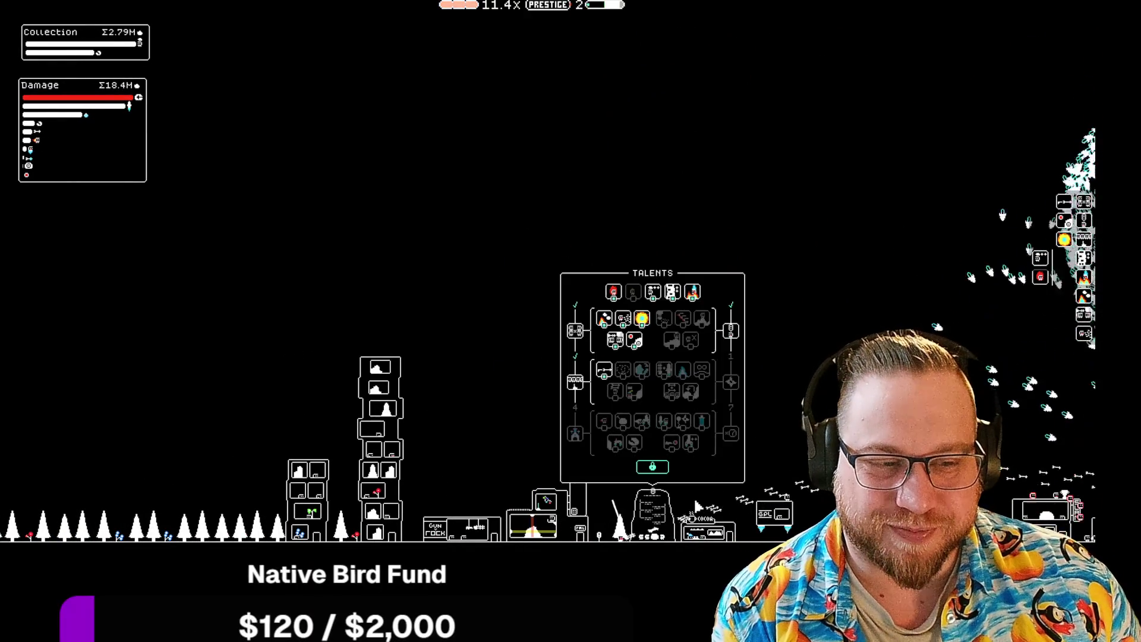
pyautogui.moveTo(670, 521)
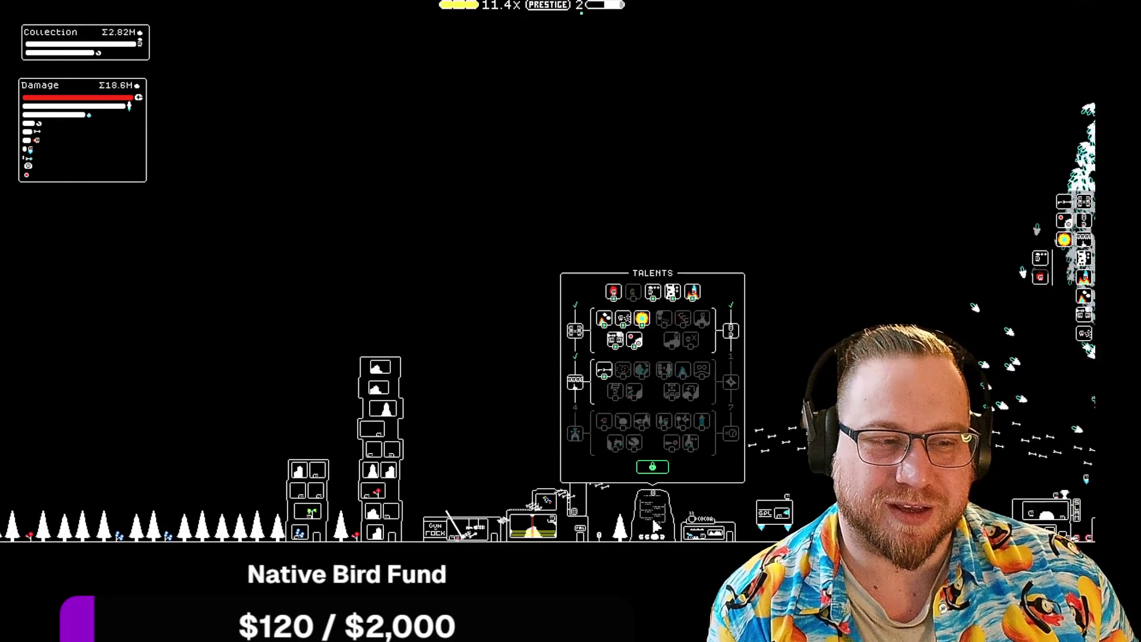
pyautogui.moveTo(644, 257); pyautogui.dragTo(509, 238)
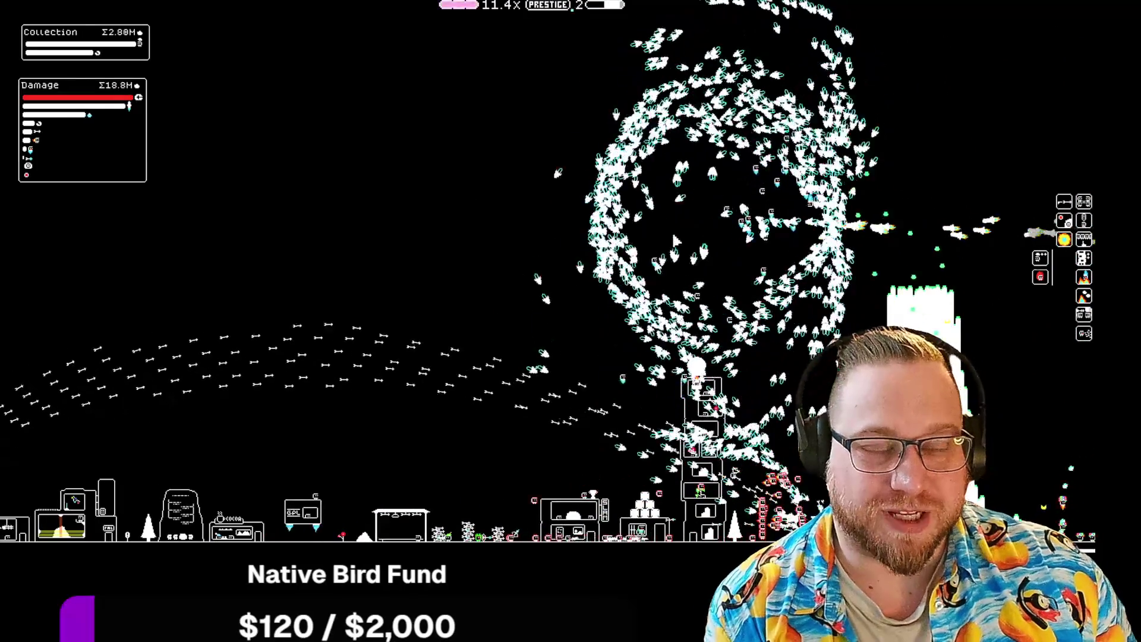
pyautogui.press('Right')
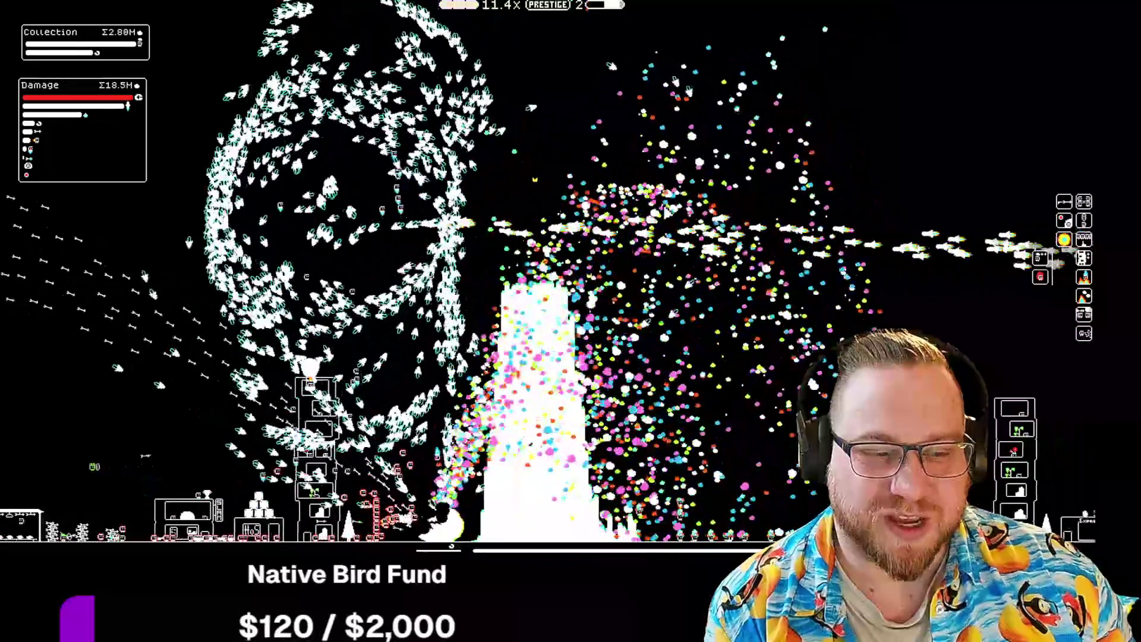
pyautogui.press('Right')
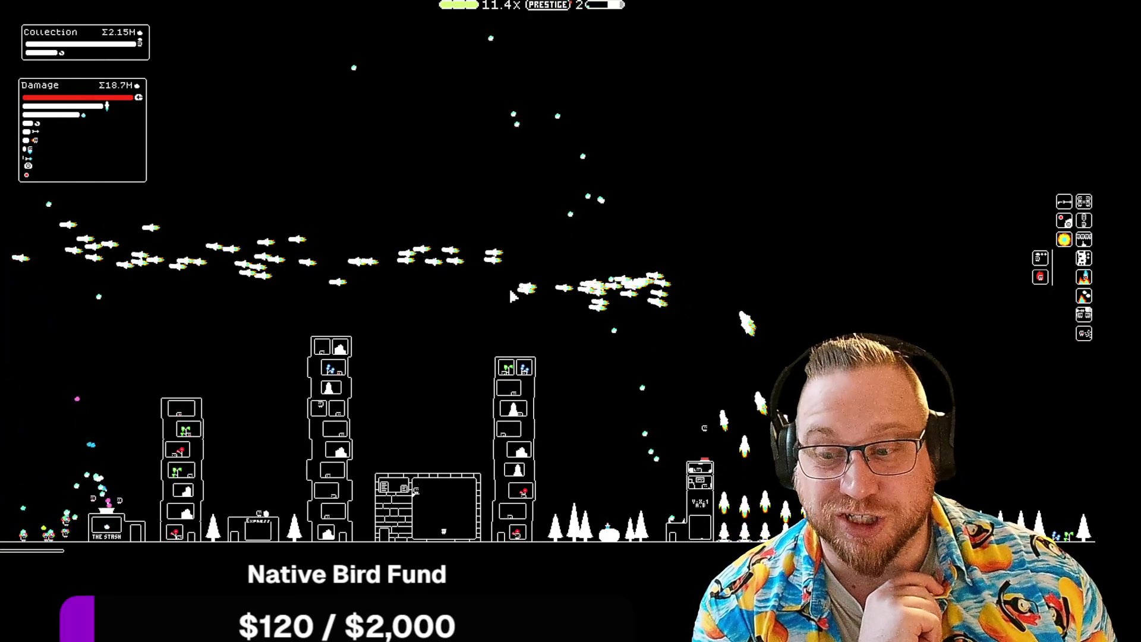
# Return to the Godot editor with the cube.gd script showing
pyautogui.moveTo(1043, 60)
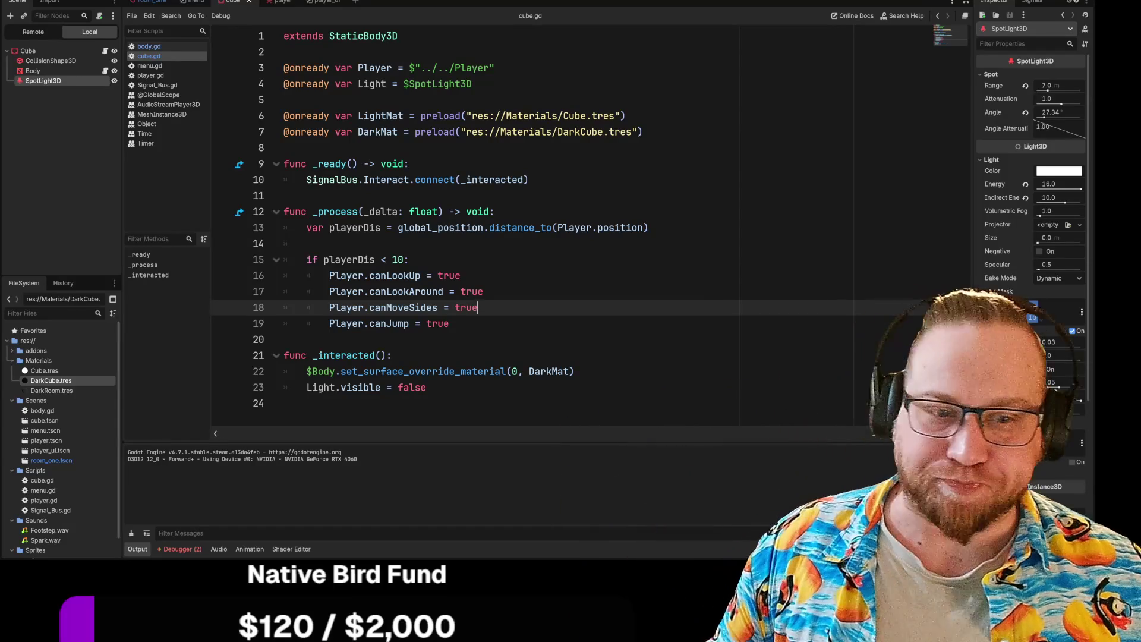
# Leave the edited cube.gd script and return to the room_one scene
pyautogui.click(426, 387)
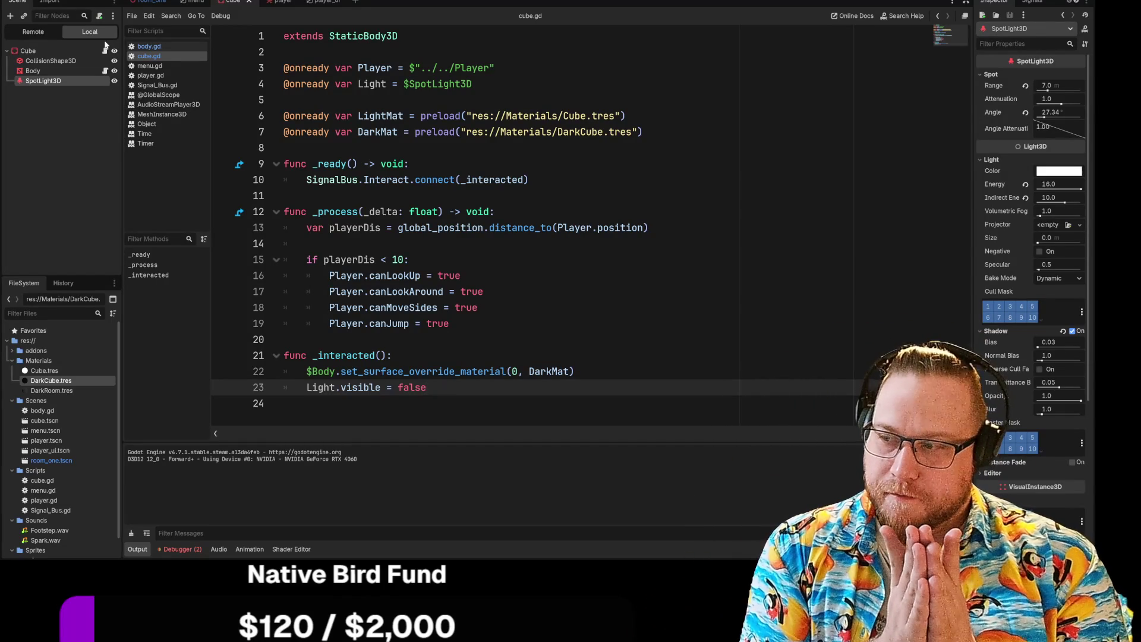
pyautogui.click(156, 3)
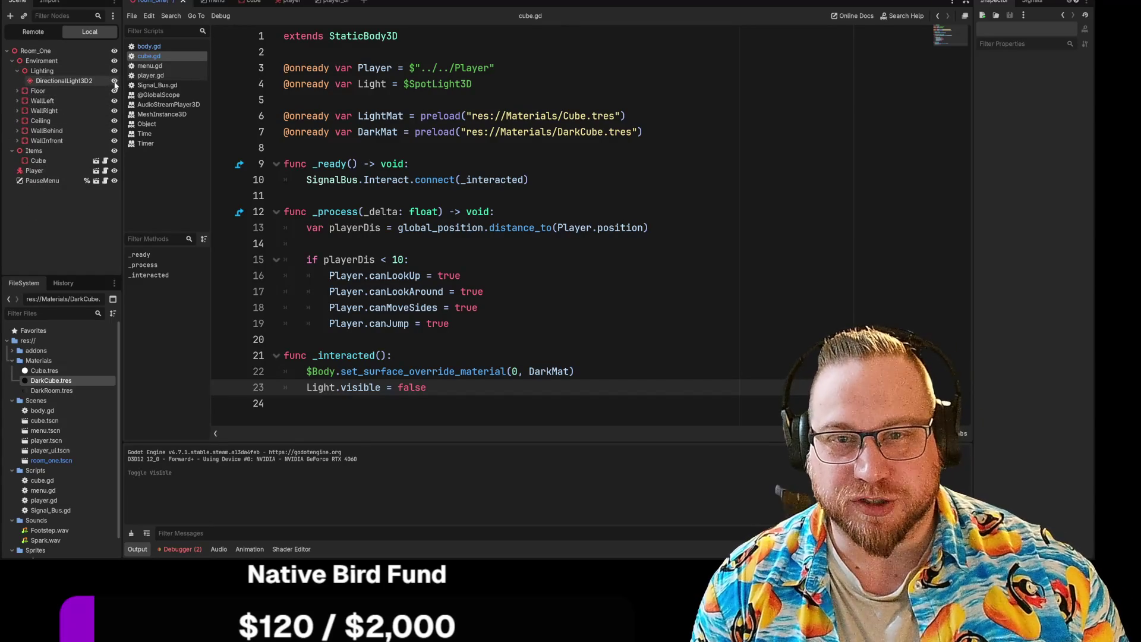
pyautogui.press('F5')
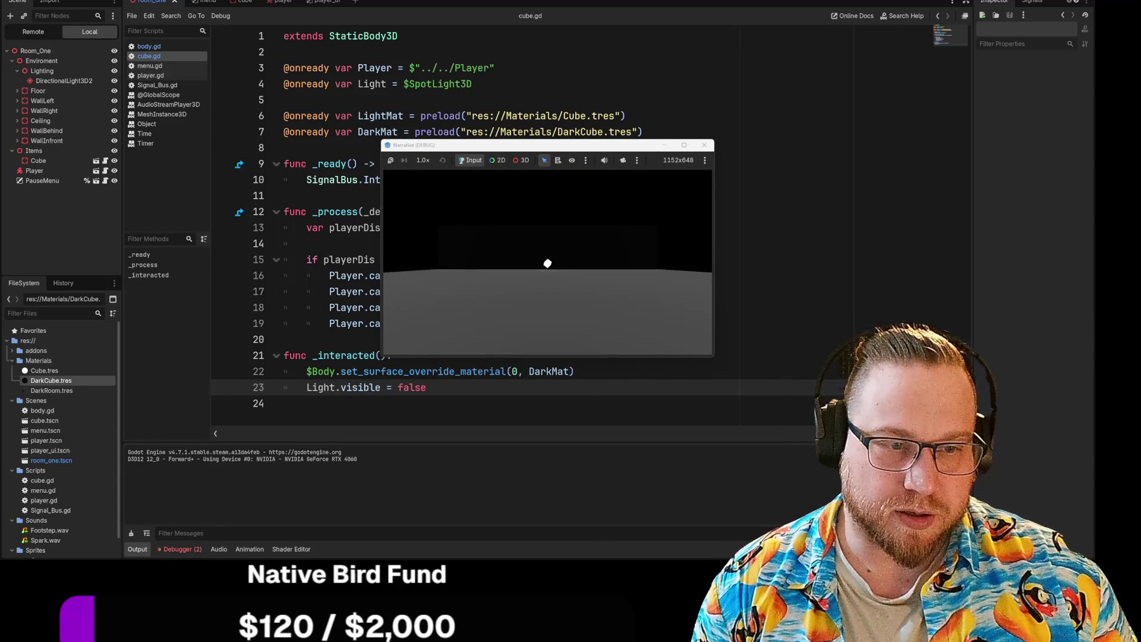
pyautogui.press('w')
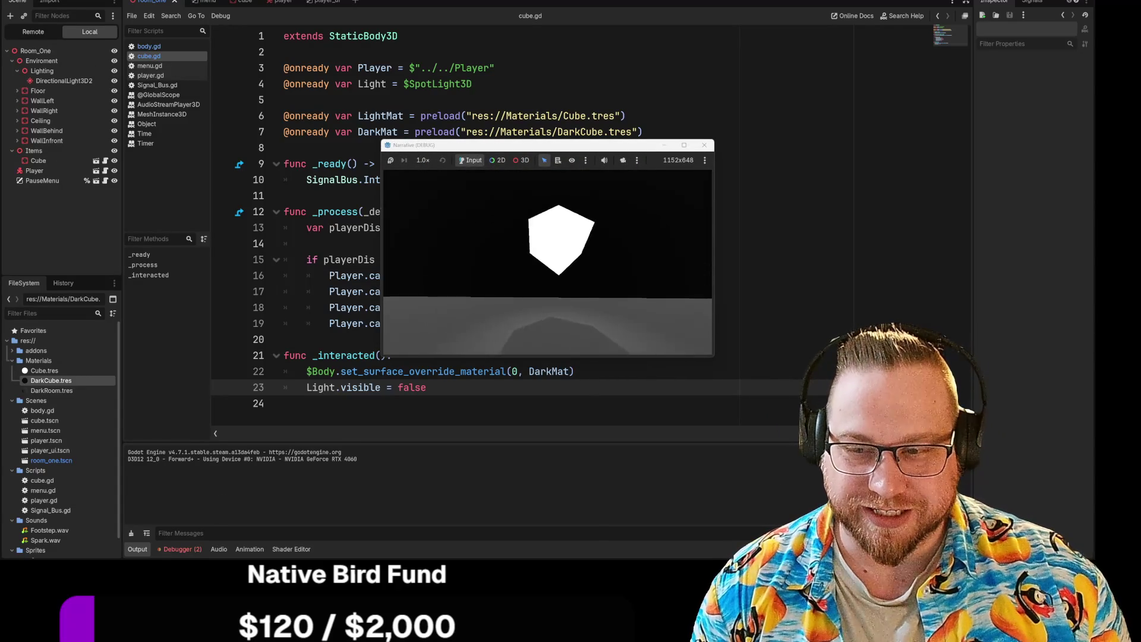
pyautogui.press('s')
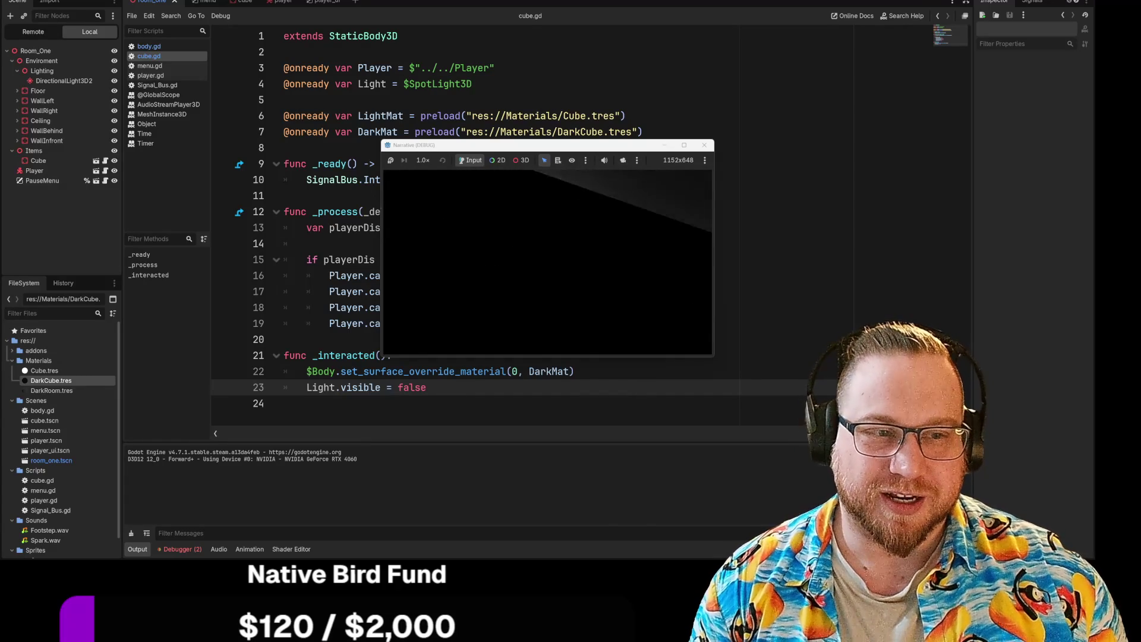
pyautogui.press('w')
pyautogui.press('s')
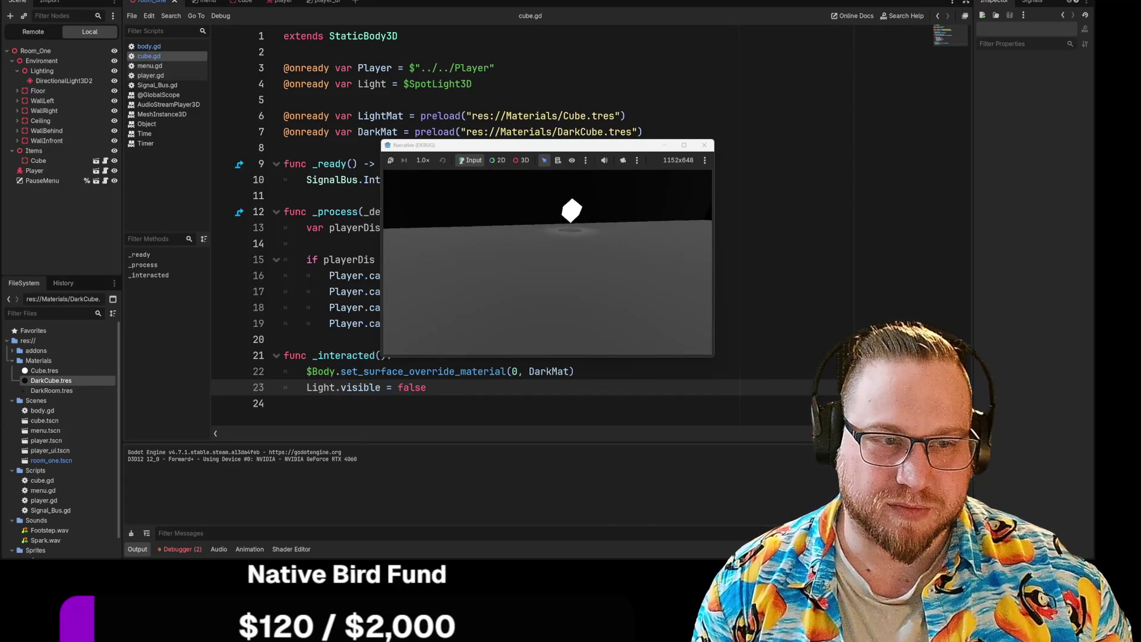
pyautogui.press('Escape')
pyautogui.click(704, 145)
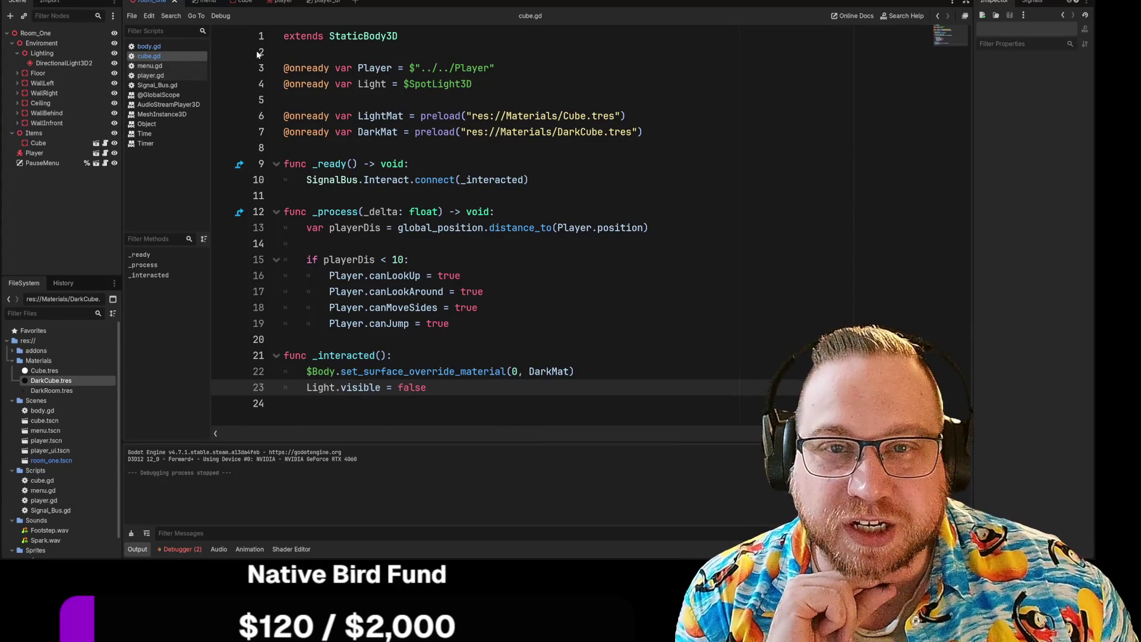
# Hide DirectionalLight3D, then test-run the game and switch the cube's light off with E
pyautogui.click(114, 63)
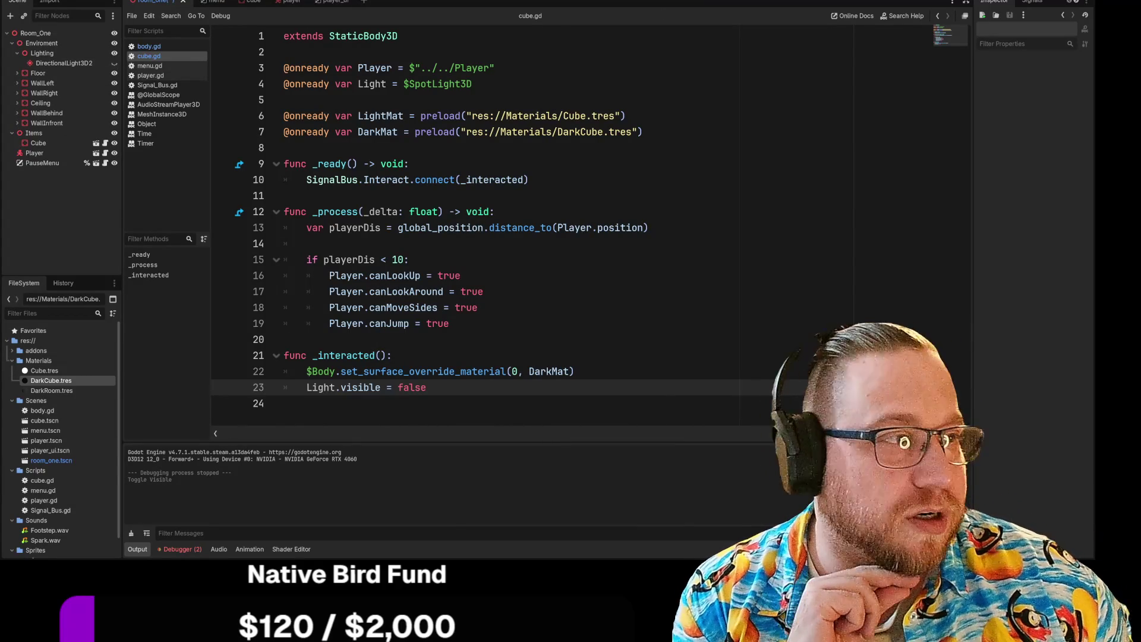
pyautogui.press('F5')
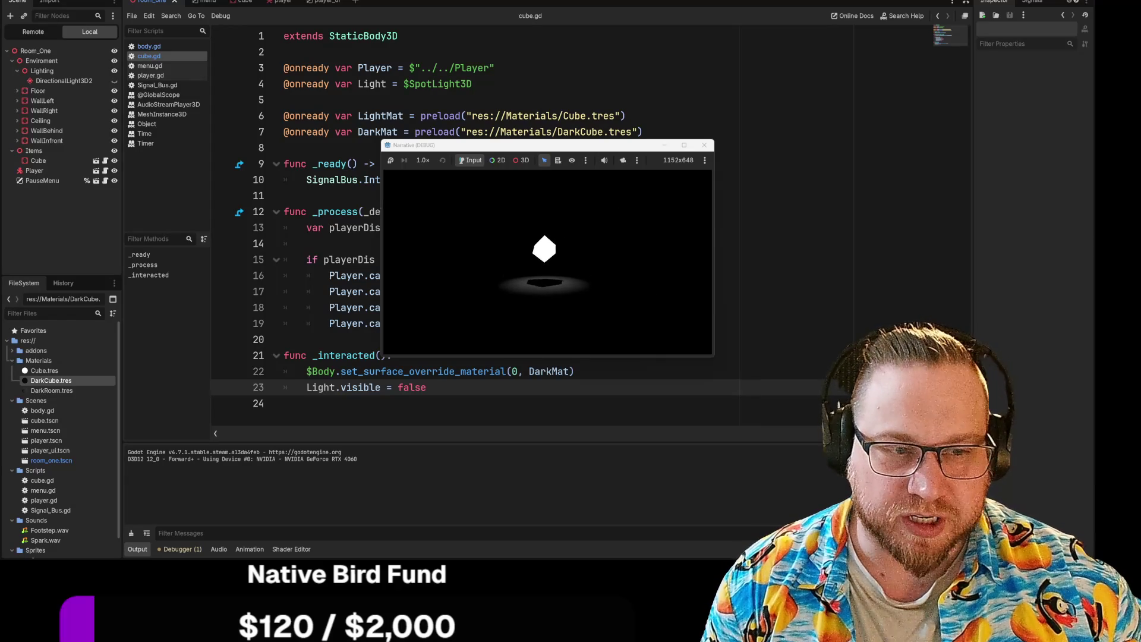
pyautogui.press('e')
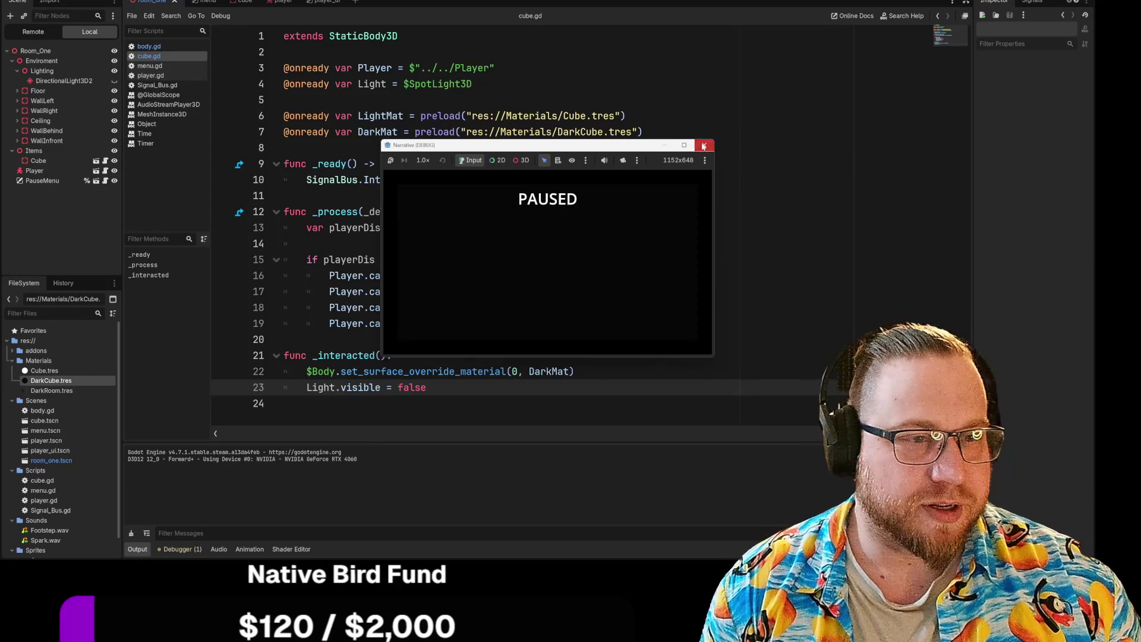
pyautogui.click(703, 145)
pyautogui.moveTo(440, 228)
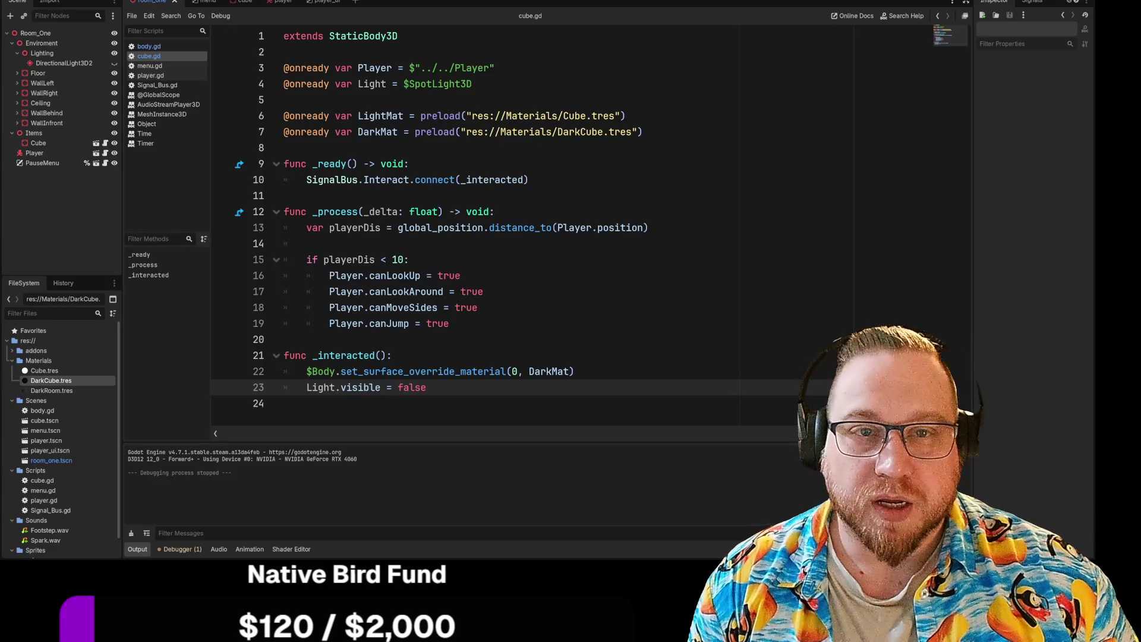
pyautogui.click(359, 2)
# Give the new scene a Node3D root and rename it Wall
pyautogui.click(51, 62)
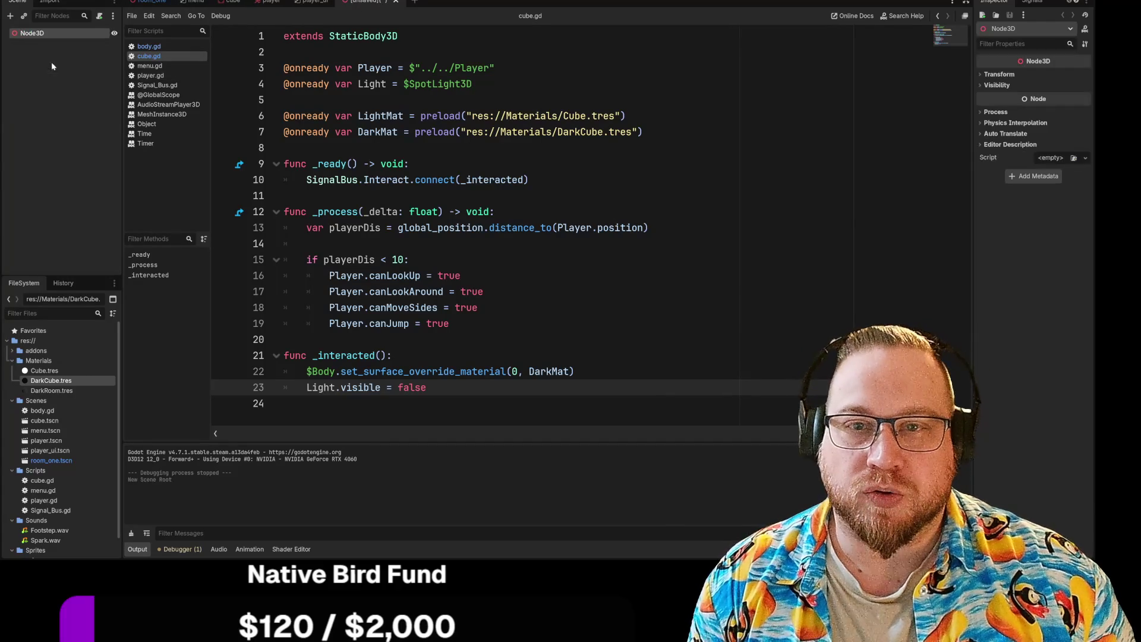
pyautogui.rightClick(33, 38)
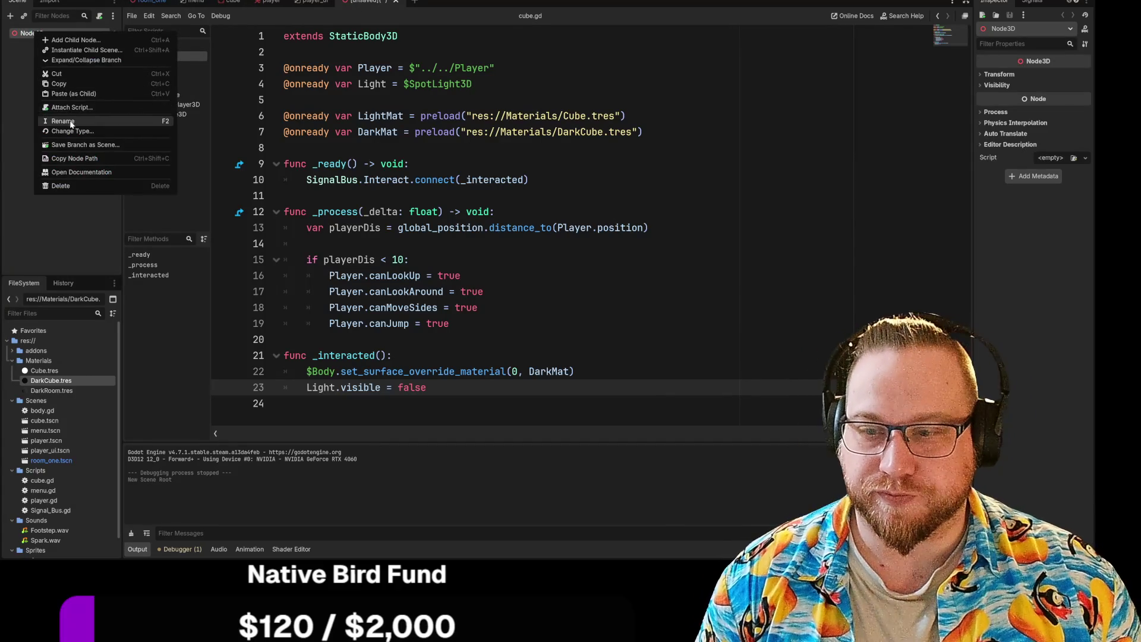
pyautogui.click(70, 122)
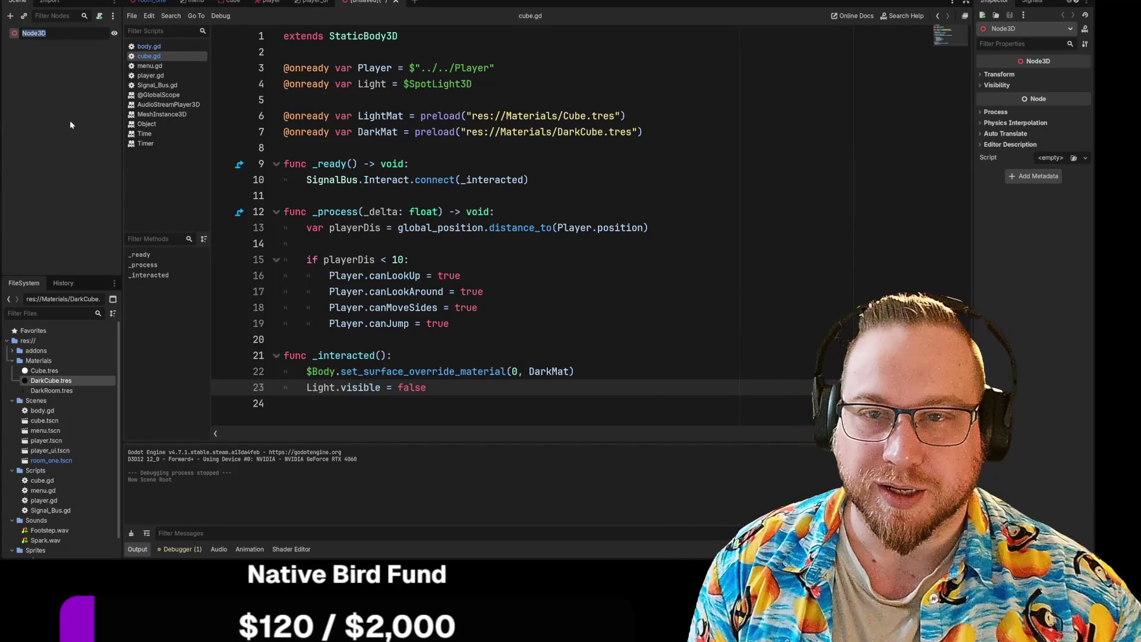
pyautogui.write('Wall')
pyautogui.press('Return')
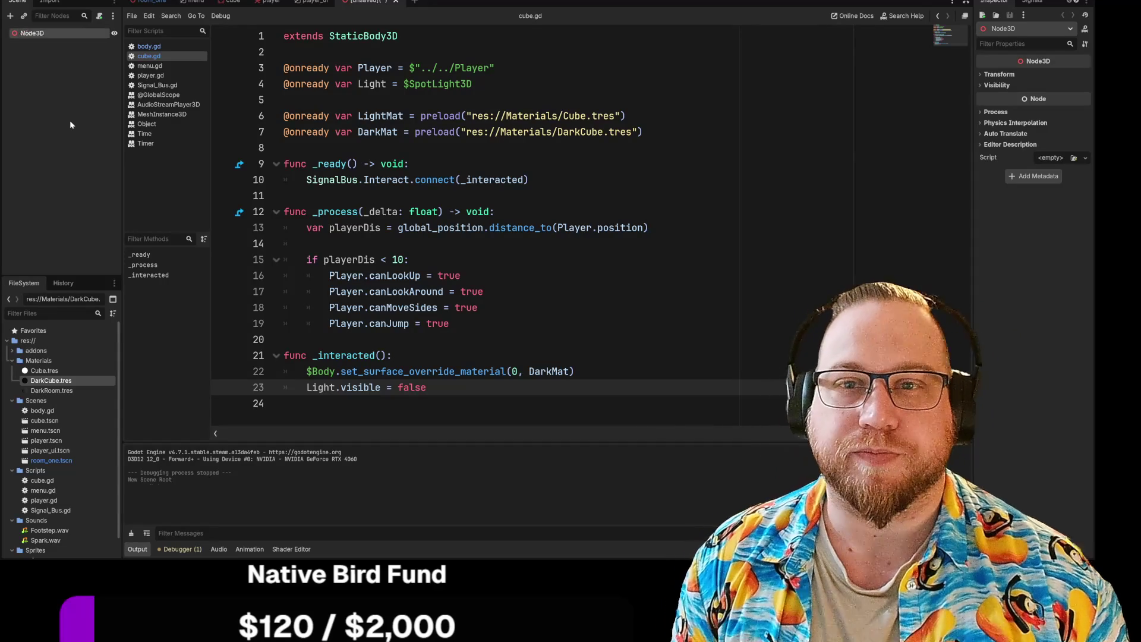
# Add MeshInstance3D and CollisionShape3D children under Wall
pyautogui.rightClick(32, 34)
pyautogui.click(53, 44)
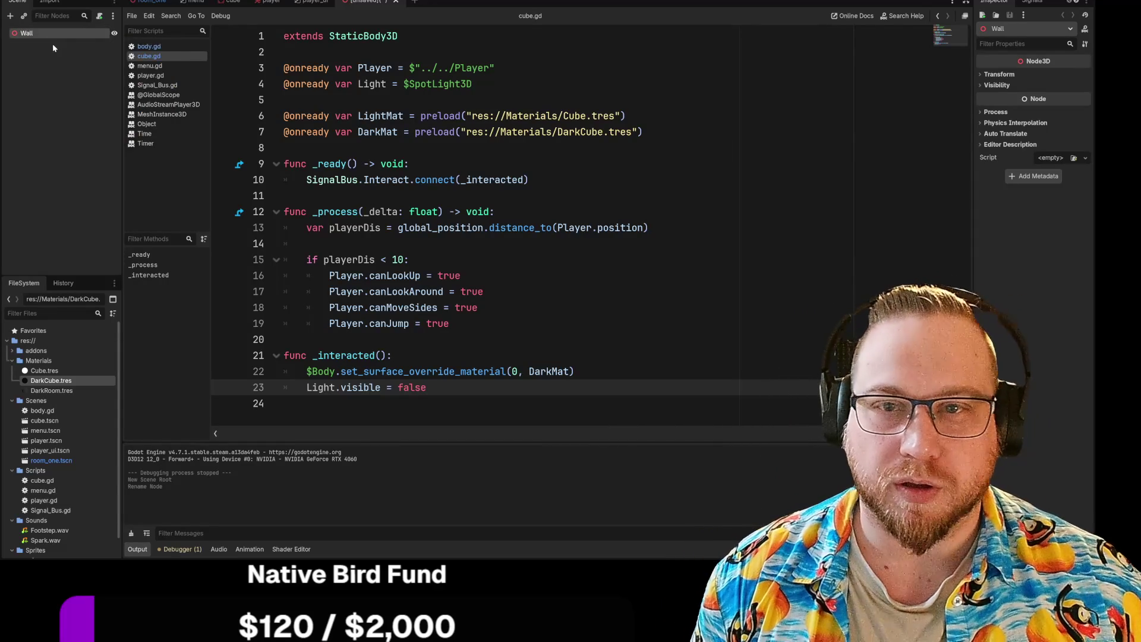
pyautogui.scroll(-2, 390, 369)
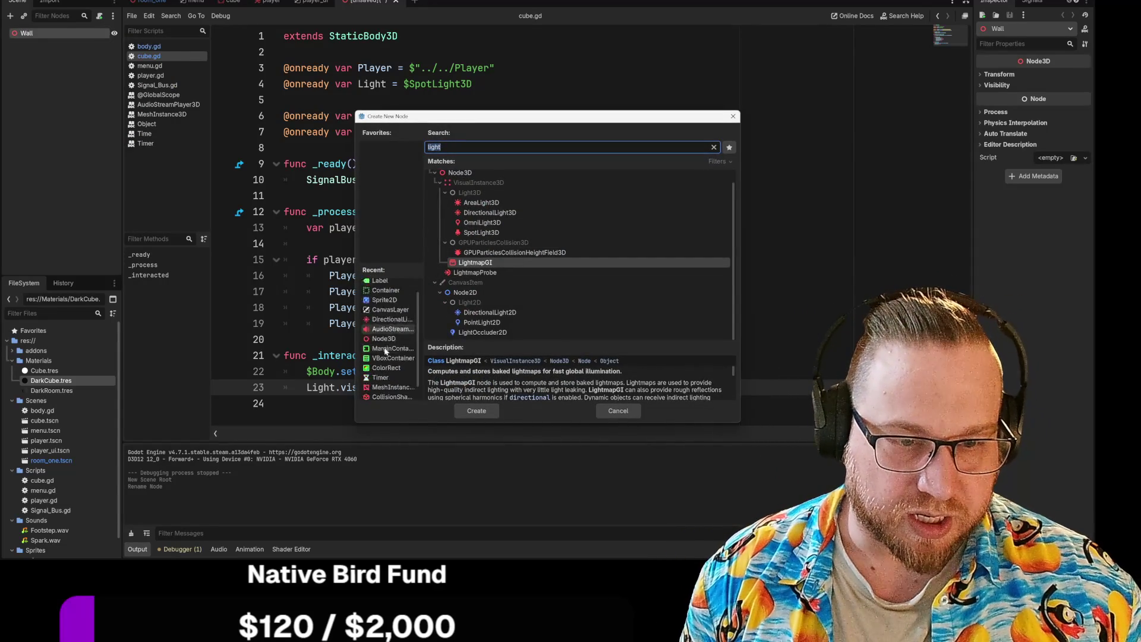
pyautogui.doubleClick(392, 373)
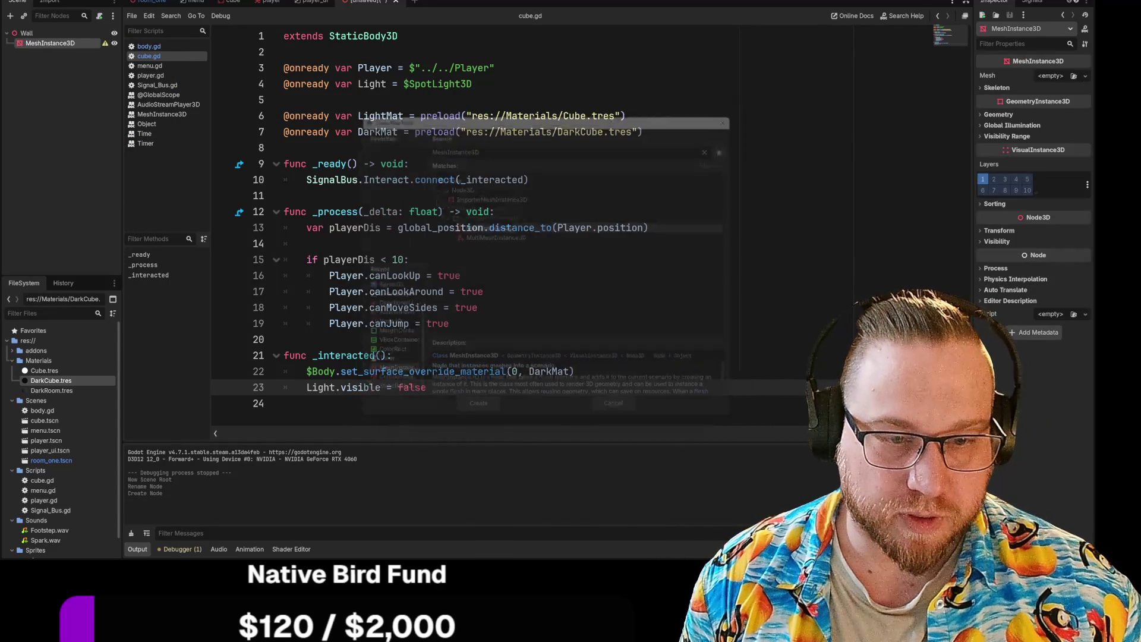
pyautogui.rightClick(51, 34)
pyautogui.click(71, 42)
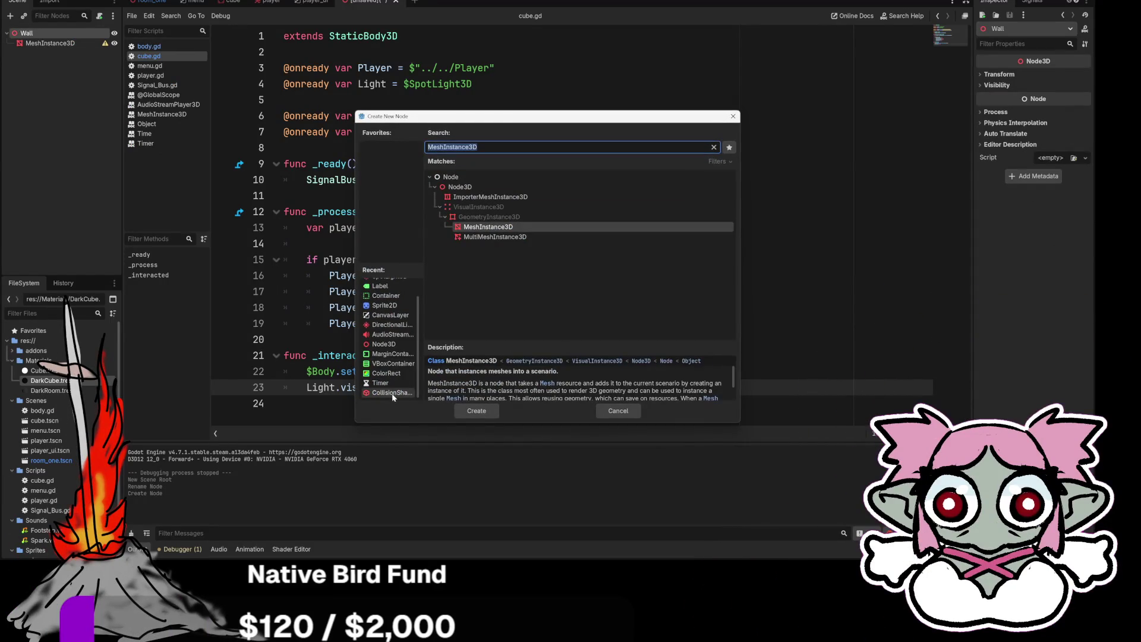
pyautogui.doubleClick(392, 393)
# Change the Wall root's type to StaticBody3D
pyautogui.rightClick(39, 34)
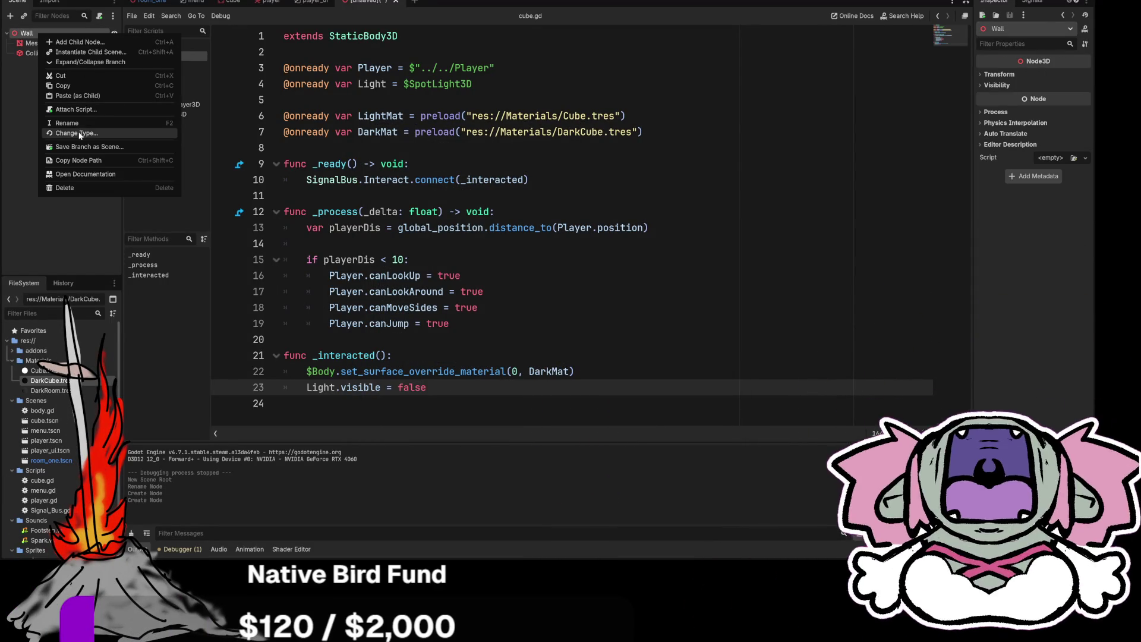
pyautogui.click(81, 134)
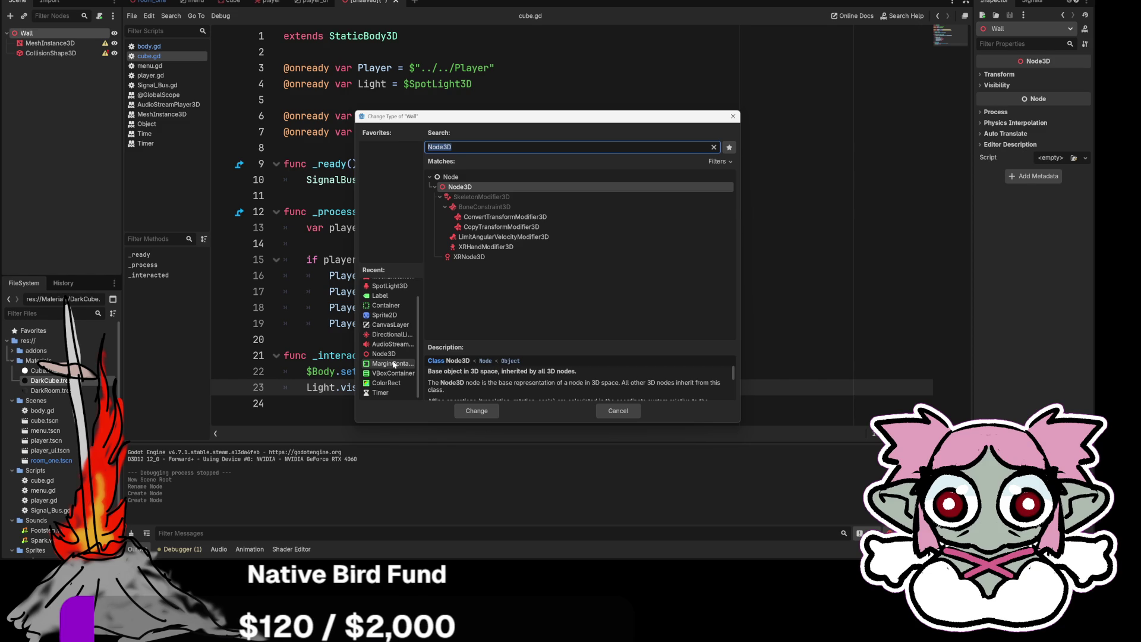
pyautogui.write('stat')
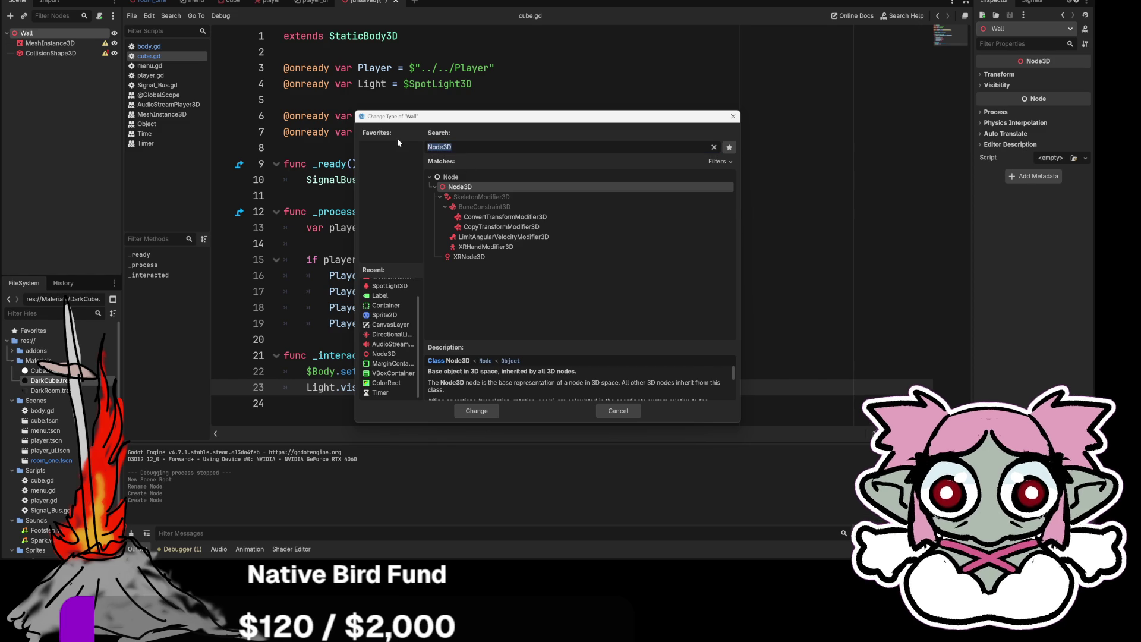
pyautogui.press('Return')
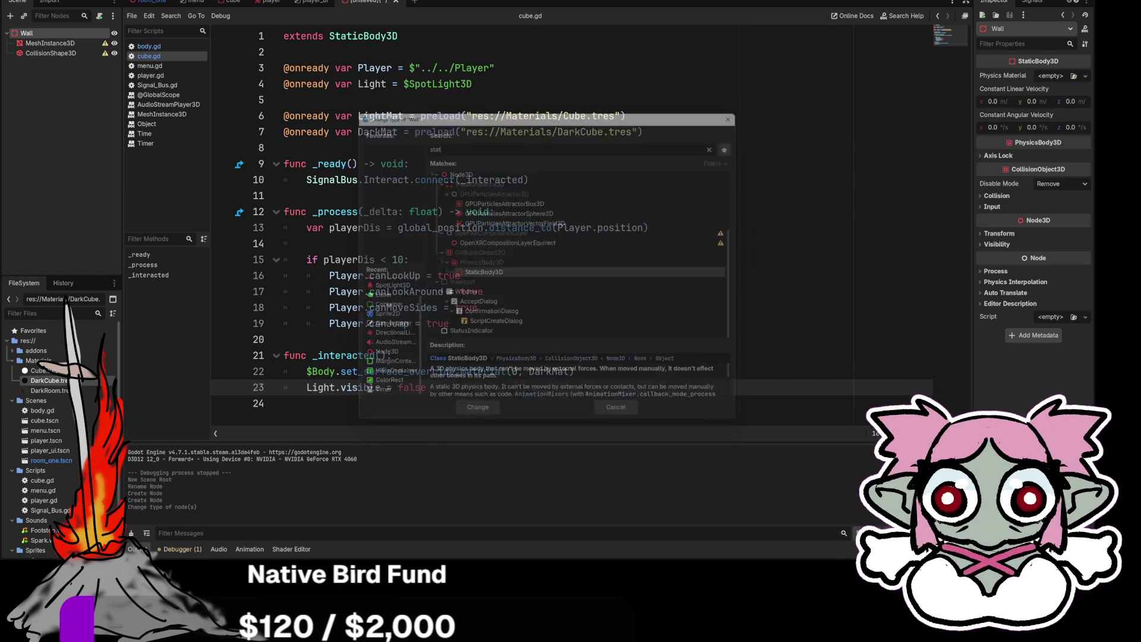
pyautogui.click(57, 46)
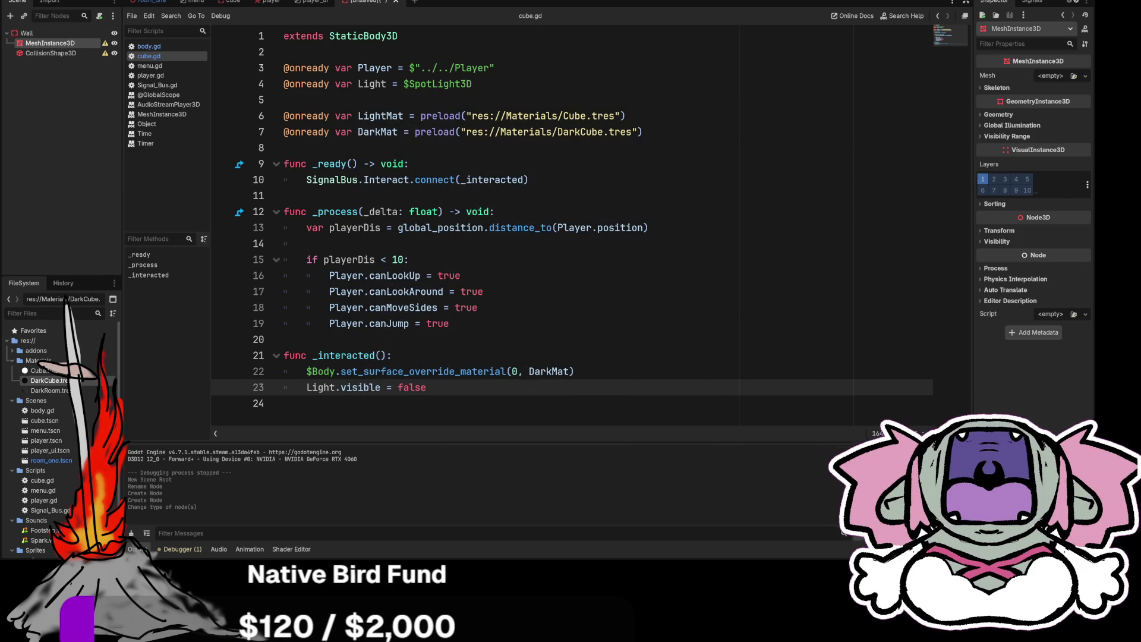
# Give the MeshInstance3D a BoxMesh and the CollisionShape3D a BoxShape3D
pyautogui.click(1046, 76)
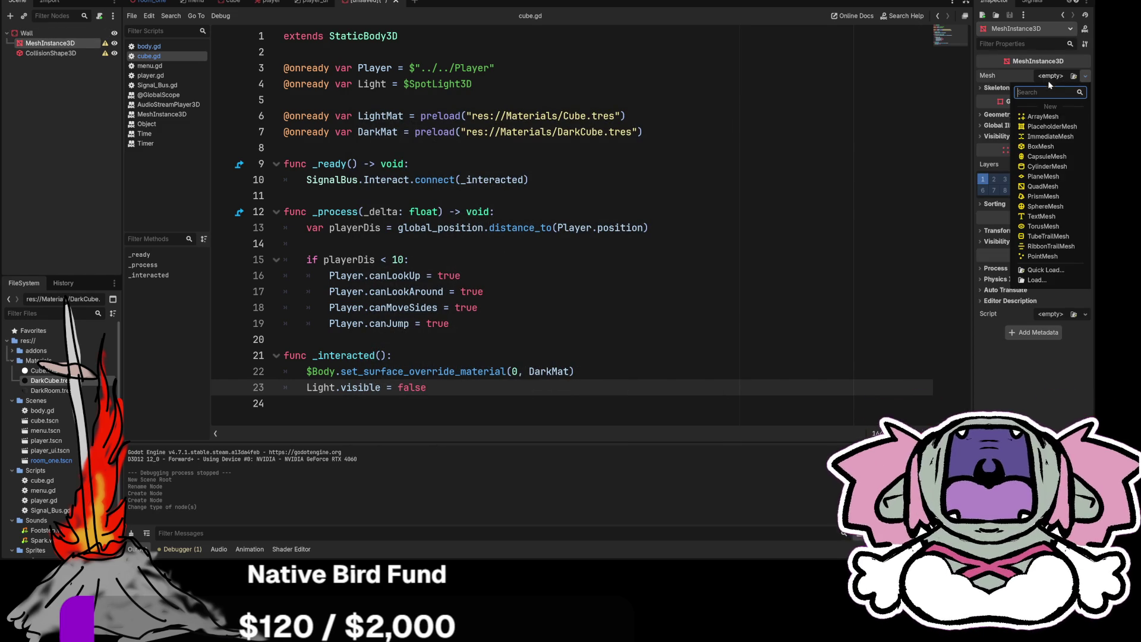
pyautogui.click(1040, 147)
pyautogui.click(58, 53)
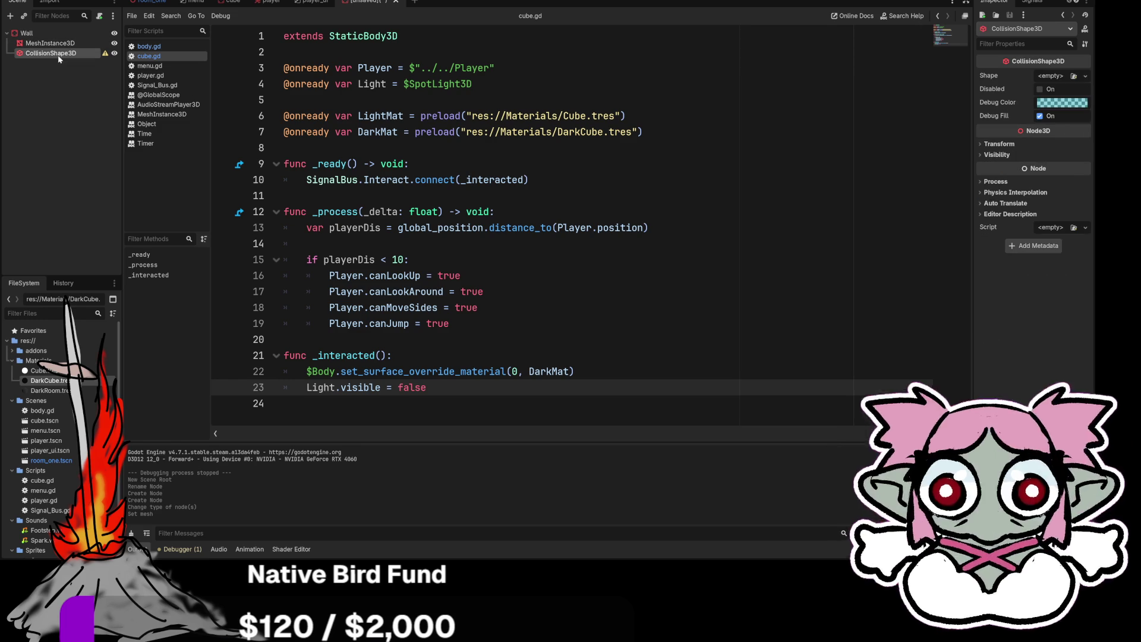
pyautogui.click(1039, 76)
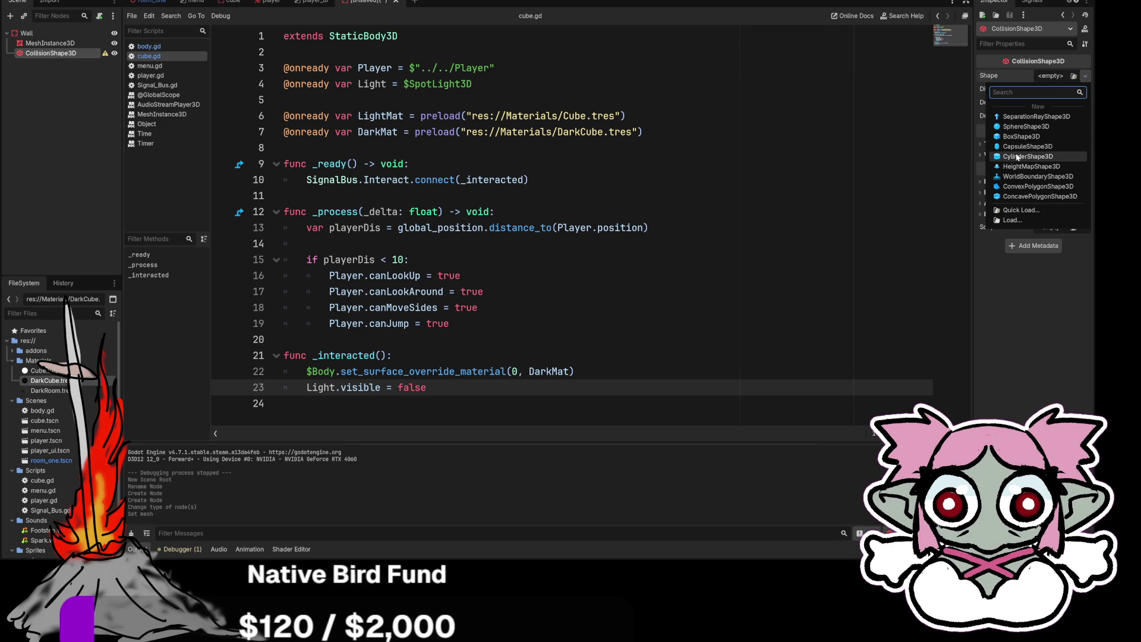
pyautogui.click(1024, 137)
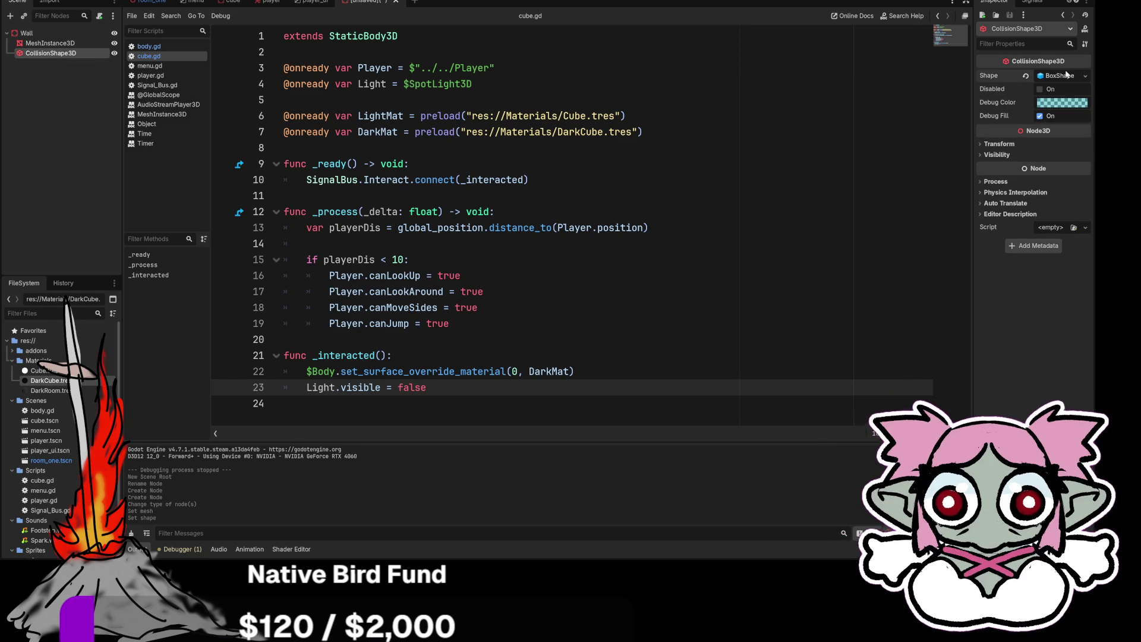
pyautogui.click(36, 105)
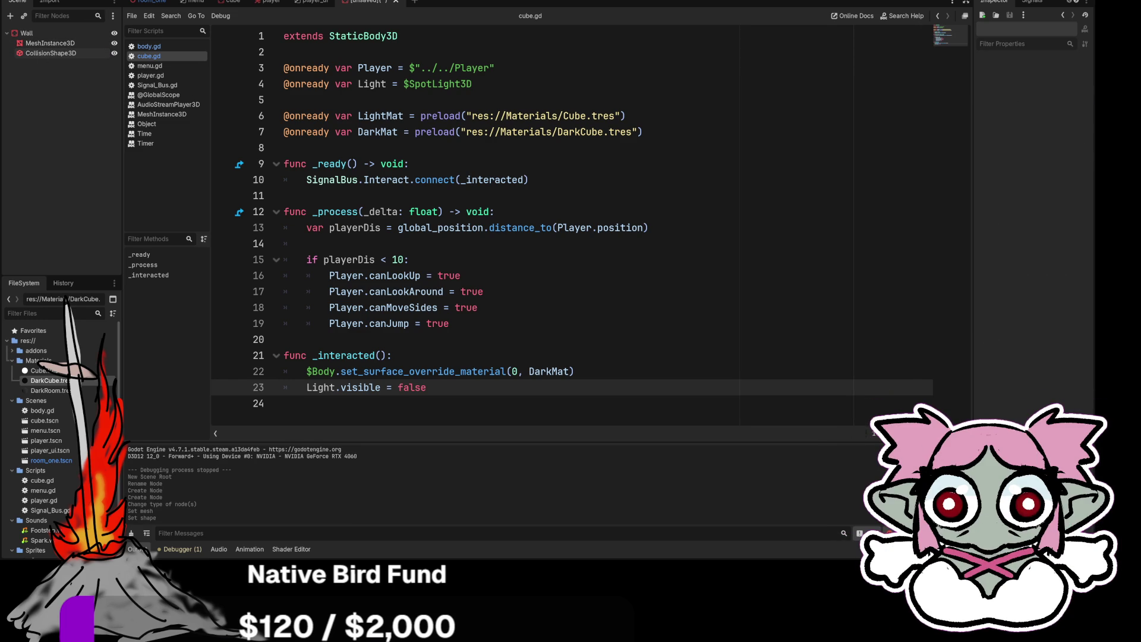
# In the 3D view, resize the wall's box mesh to 50 wide and 10 tall
pyautogui.hotkey('ctrl', 'F2')
pyautogui.moveTo(601, 194)
pyautogui.mouseDown()
pyautogui.moveTo(662, 123)
pyautogui.moveTo(591, 149)
pyautogui.moveTo(637, 204)
pyautogui.moveTo(551, 232)
pyautogui.mouseUp()
pyautogui.scroll(-5, 654, 220)
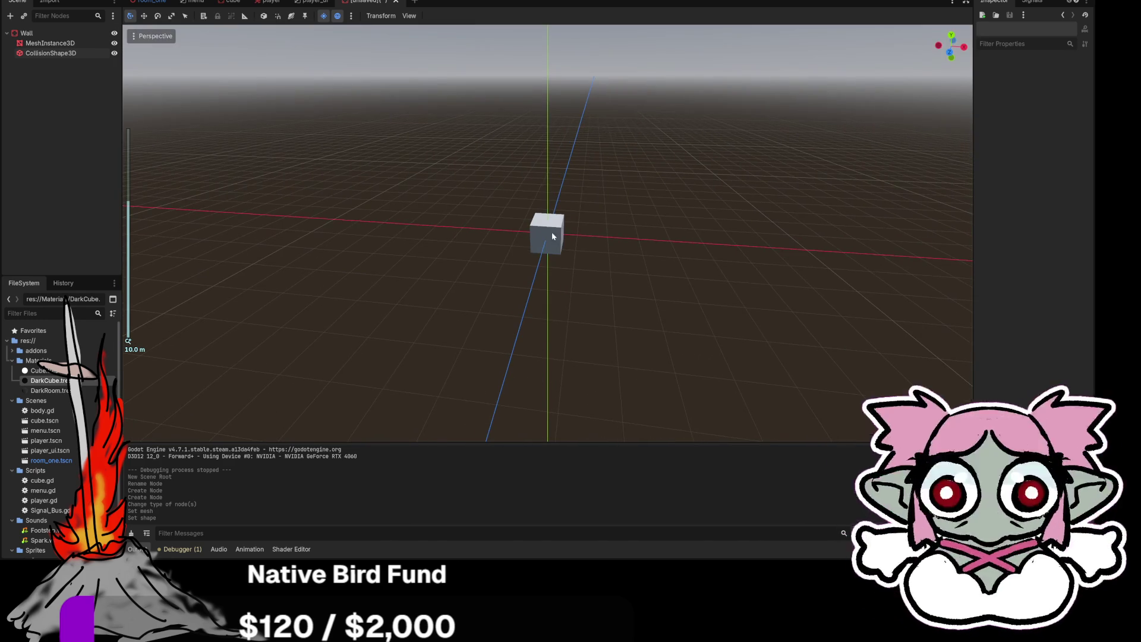
pyautogui.click(552, 232)
pyautogui.scroll(-2, 712, 190)
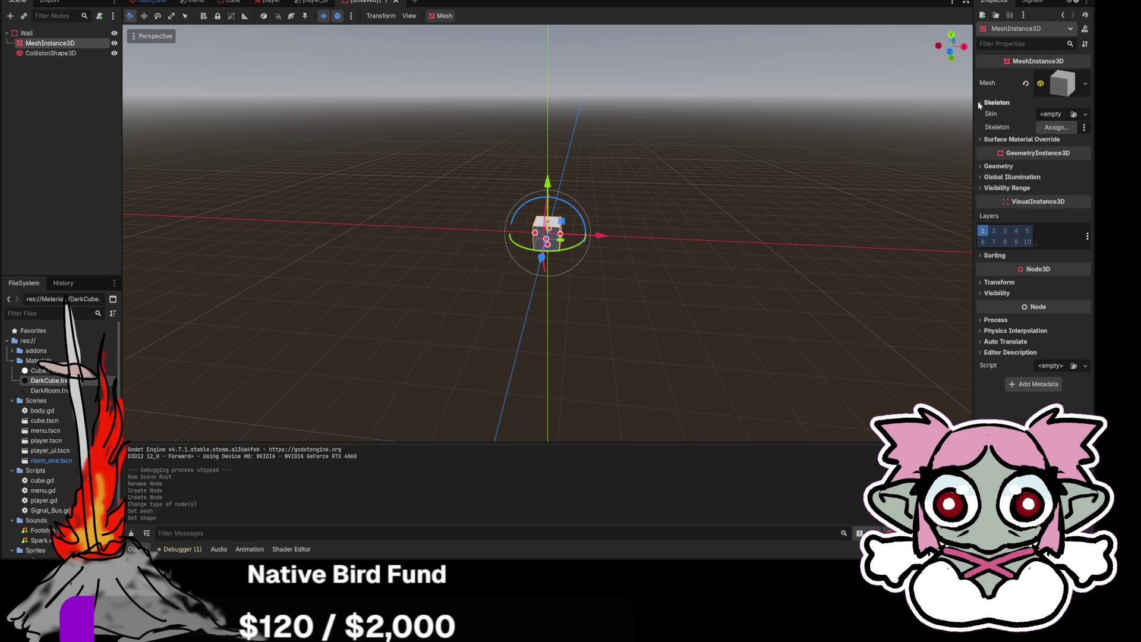
pyautogui.click(1063, 83)
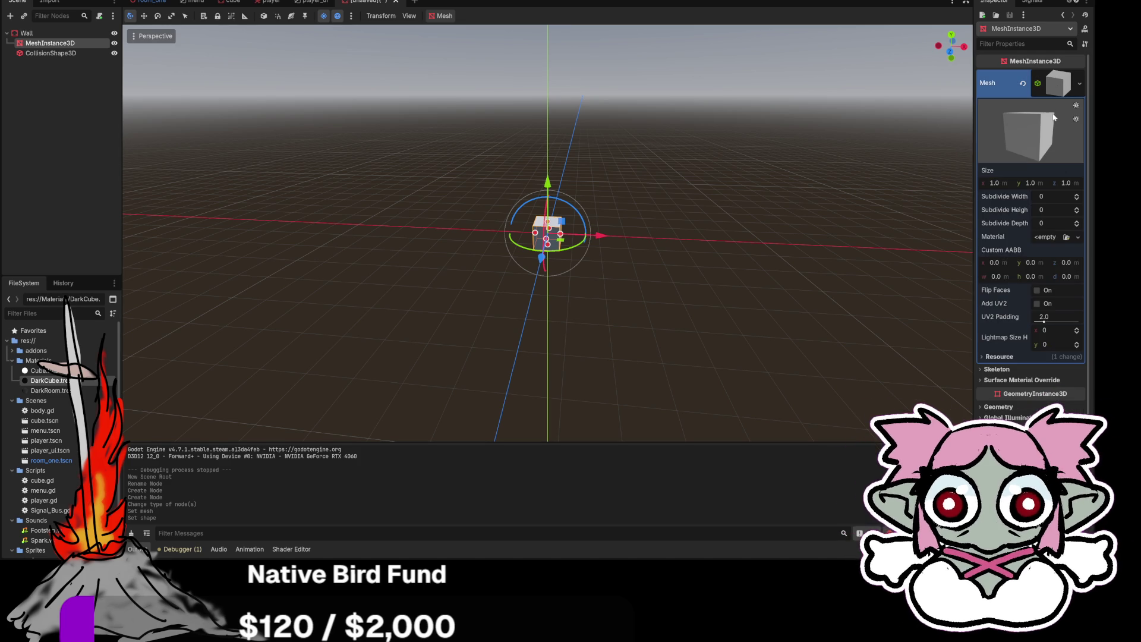
pyautogui.click(995, 183)
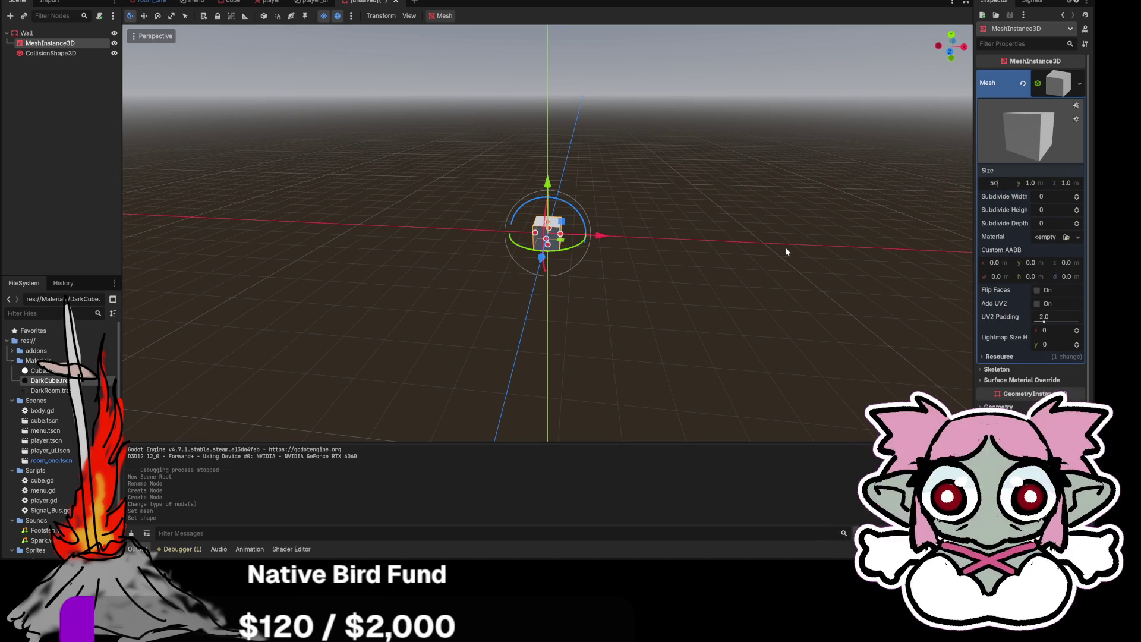
pyautogui.write('50')
pyautogui.press('Return')
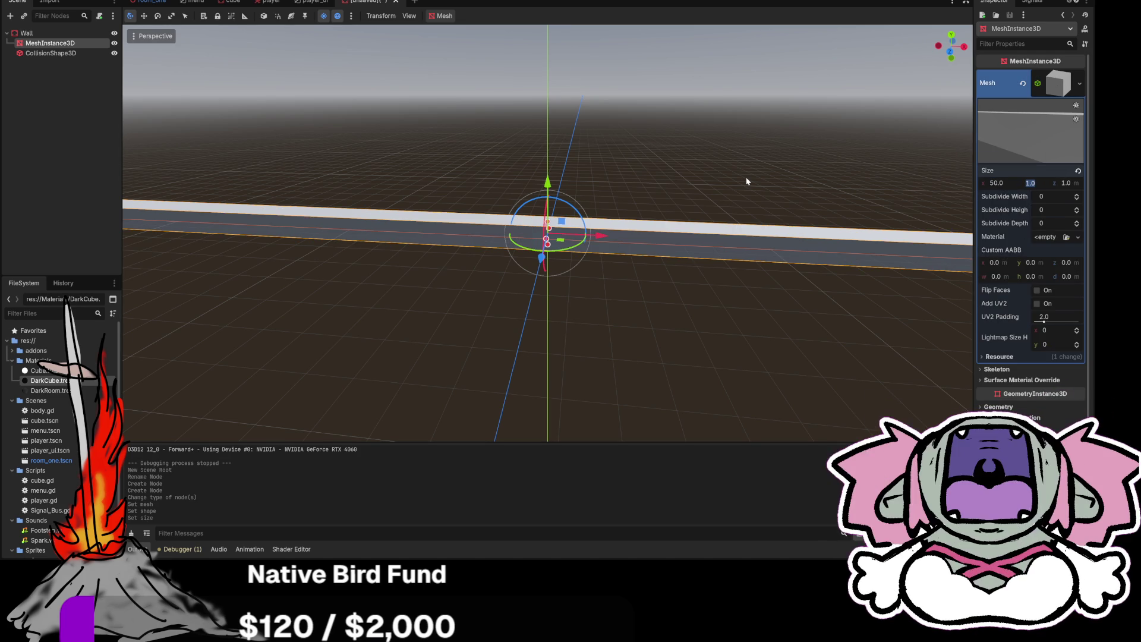
pyautogui.write('10')
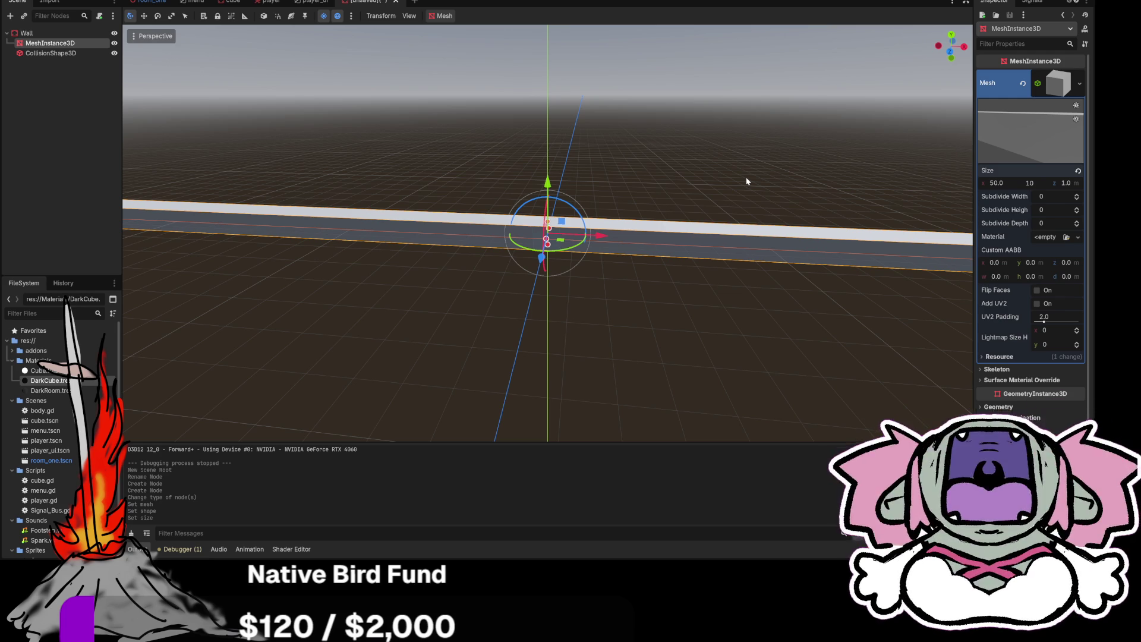
pyautogui.click(730, 160)
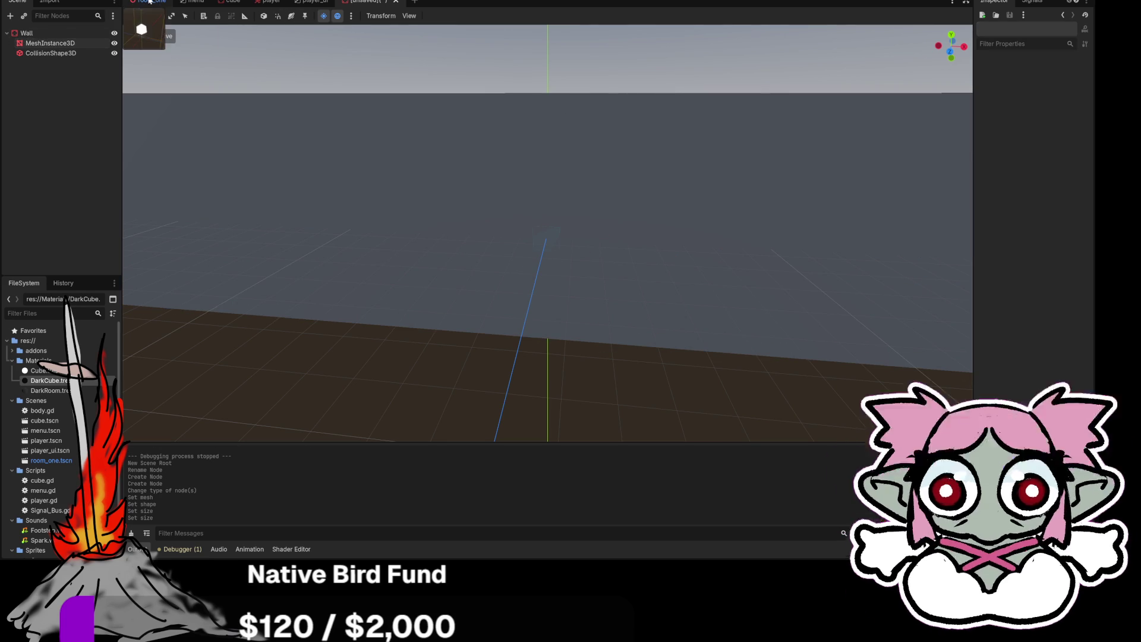
pyautogui.click(148, 2)
pyautogui.click(390, 153)
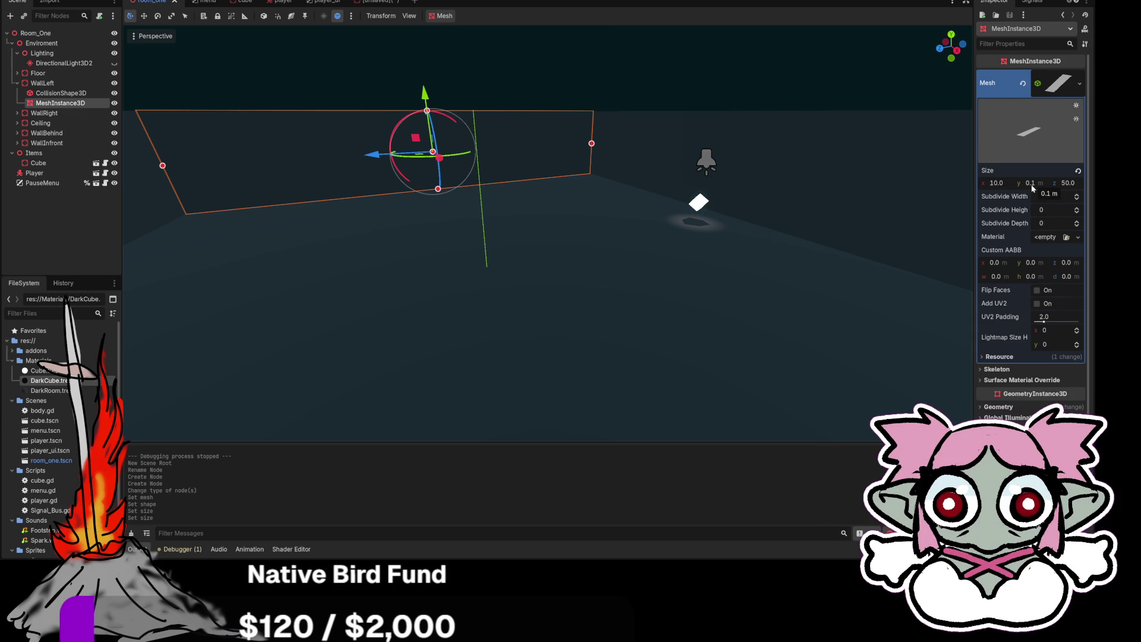
pyautogui.click(433, 312)
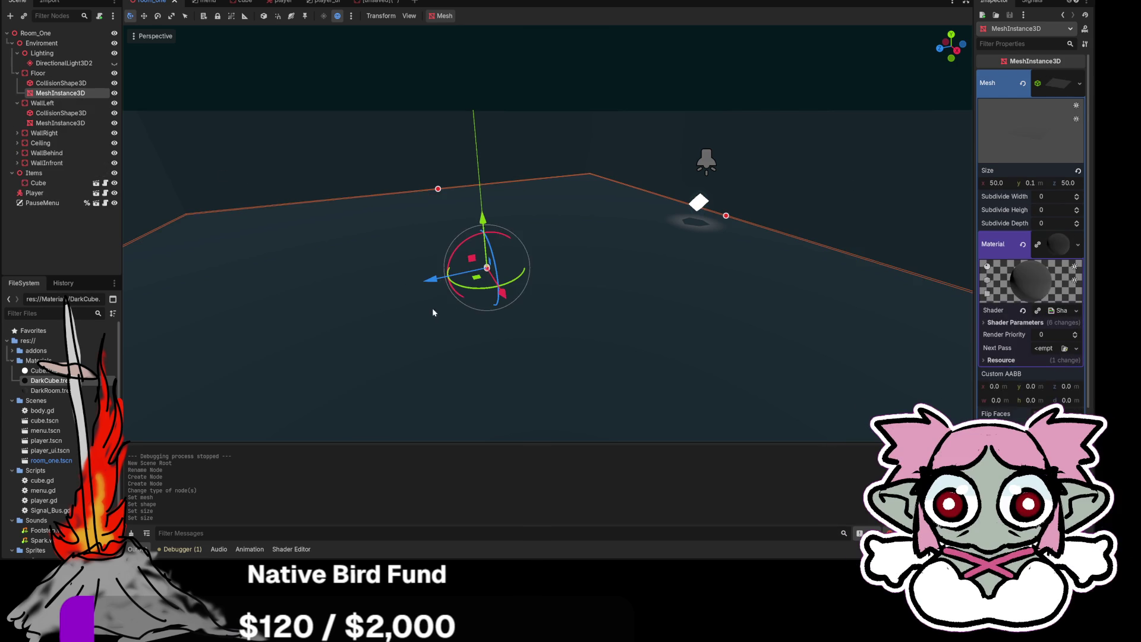
pyautogui.click(859, 166)
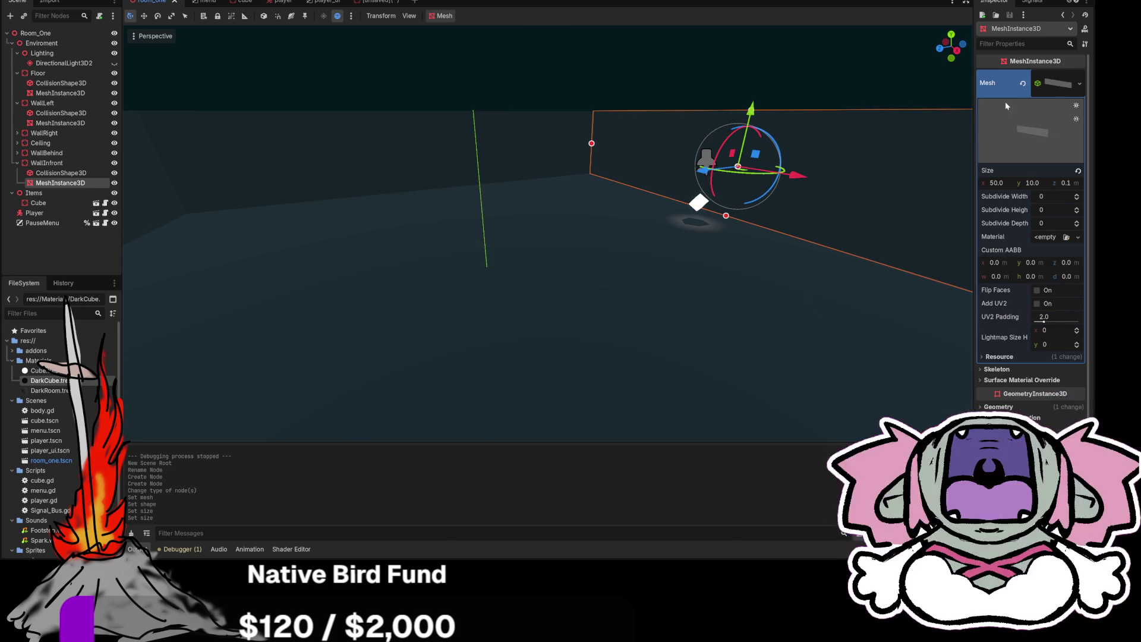
pyautogui.click(359, 3)
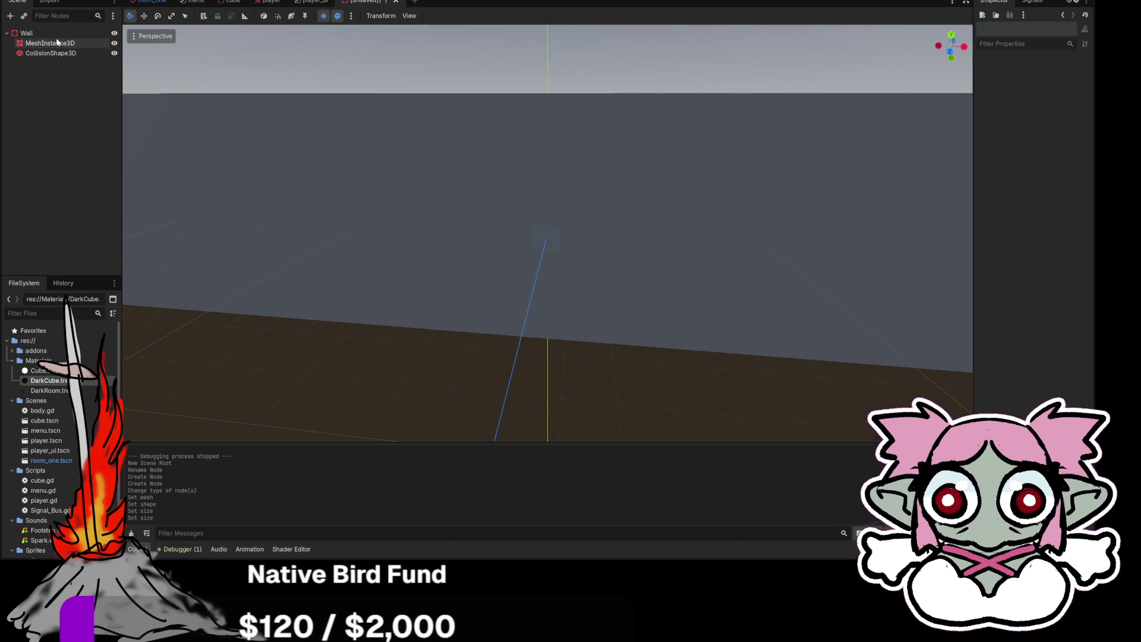
# Thin the wall's box mesh to a depth of 0.1
pyautogui.click(53, 44)
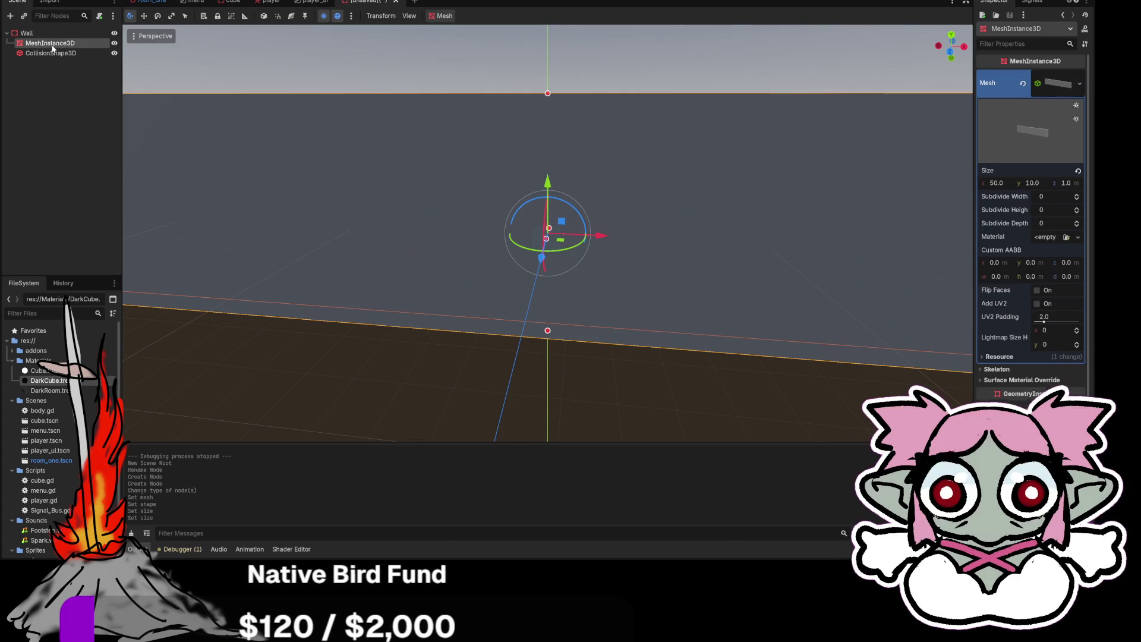
pyautogui.click(1067, 184)
pyautogui.write('0.1')
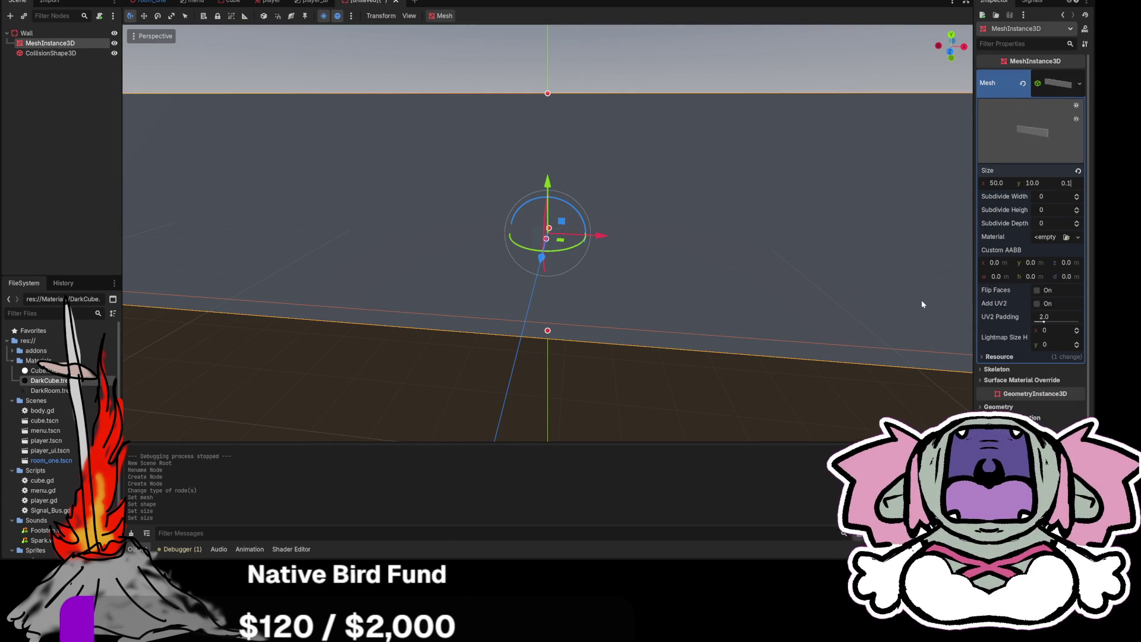
pyautogui.press('Return')
pyautogui.scroll(-5, 658, 326)
pyautogui.moveTo(631, 210)
pyautogui.mouseDown()
pyautogui.moveTo(619, 178)
pyautogui.moveTo(571, 140)
pyautogui.moveTo(530, 145)
pyautogui.moveTo(691, 144)
pyautogui.mouseUp()
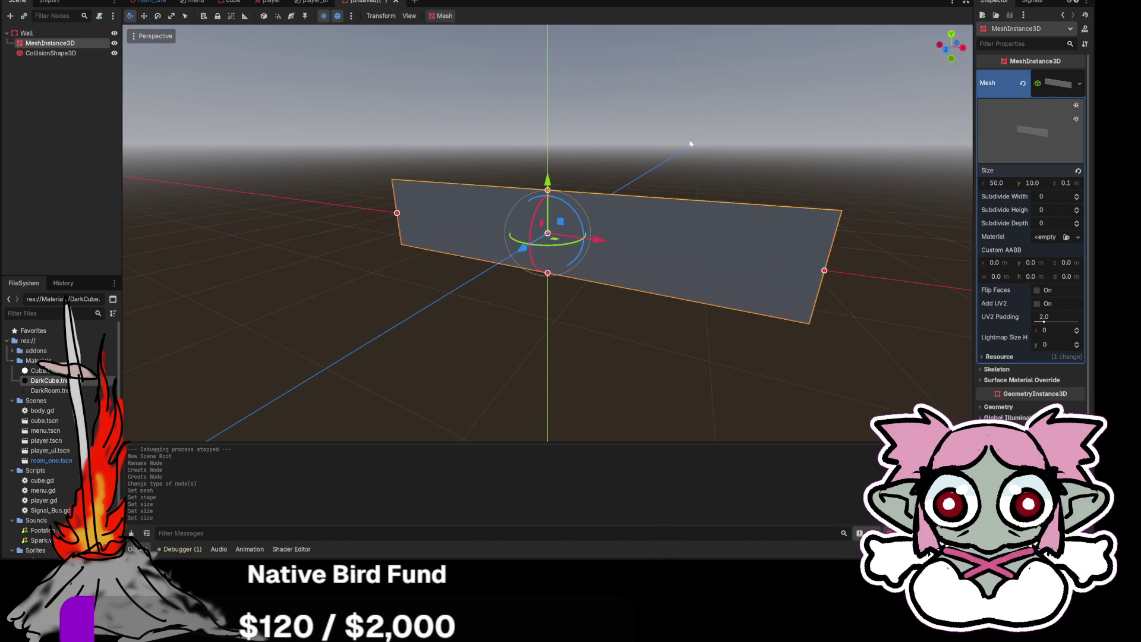
# Copy the mesh size 50 × 10 × 0.1 into the collision box shape's size
pyautogui.rightClick(991, 173)
pyautogui.click(1011, 182)
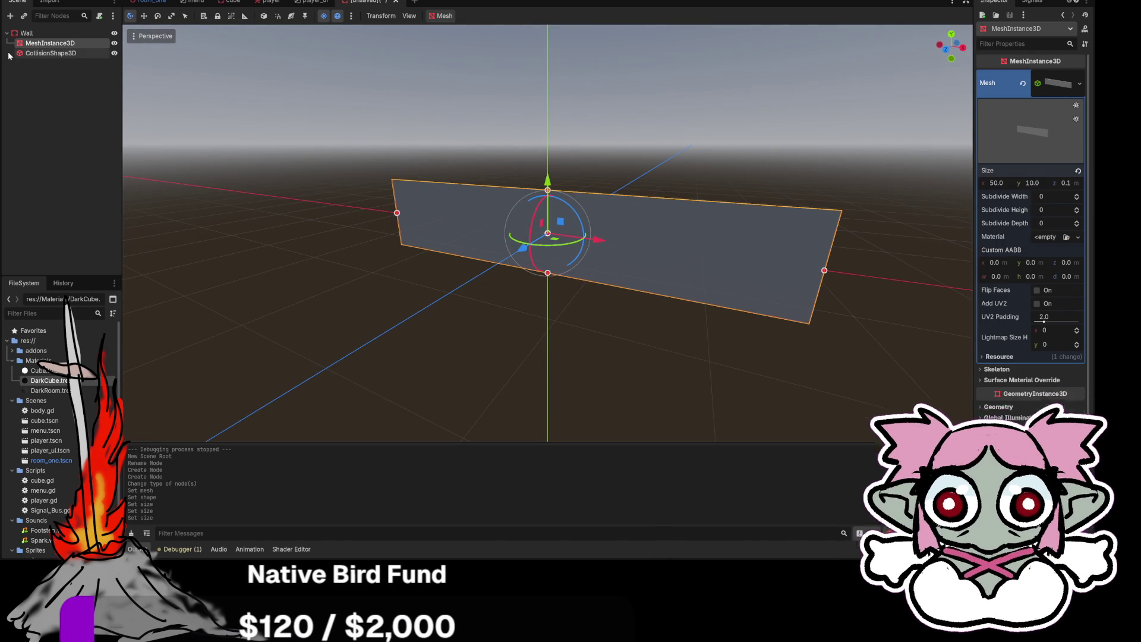
pyautogui.click(51, 52)
pyautogui.click(1061, 75)
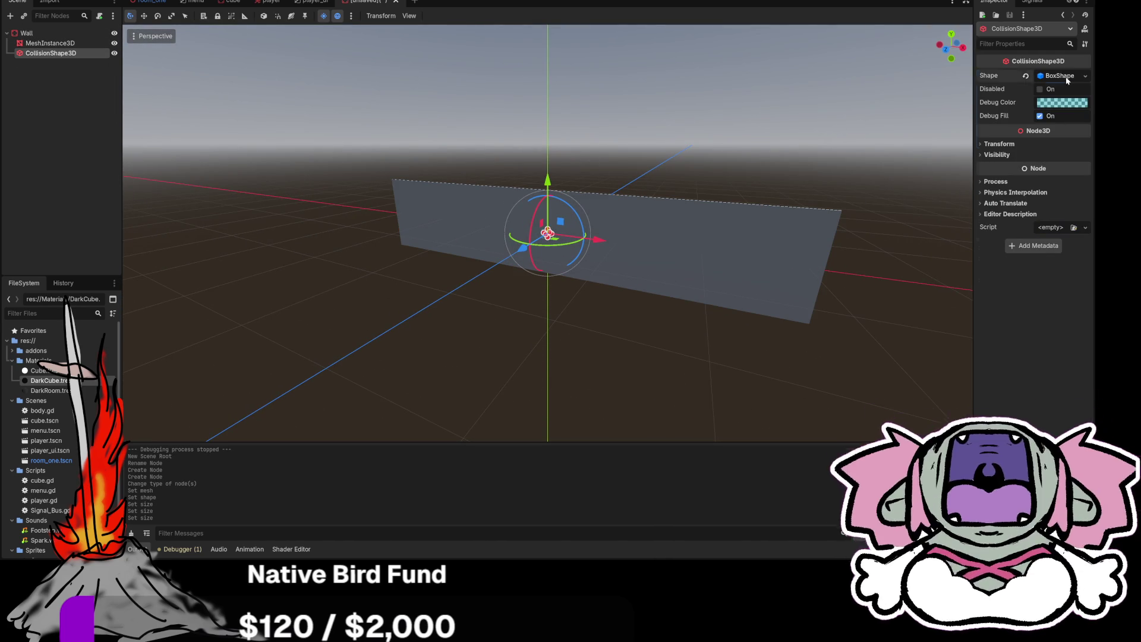
pyautogui.rightClick(1015, 96)
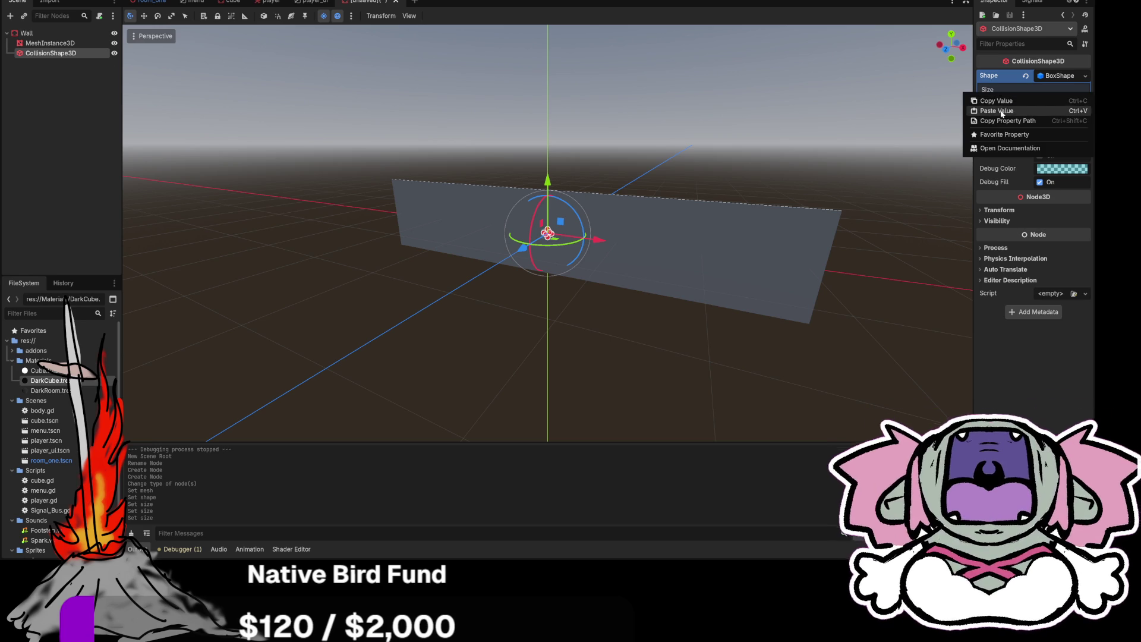
pyautogui.click(785, 111)
pyautogui.click(784, 112)
pyautogui.moveTo(785, 111)
pyautogui.mouseDown()
pyautogui.moveTo(708, 123)
pyautogui.moveTo(791, 161)
pyautogui.mouseUp()
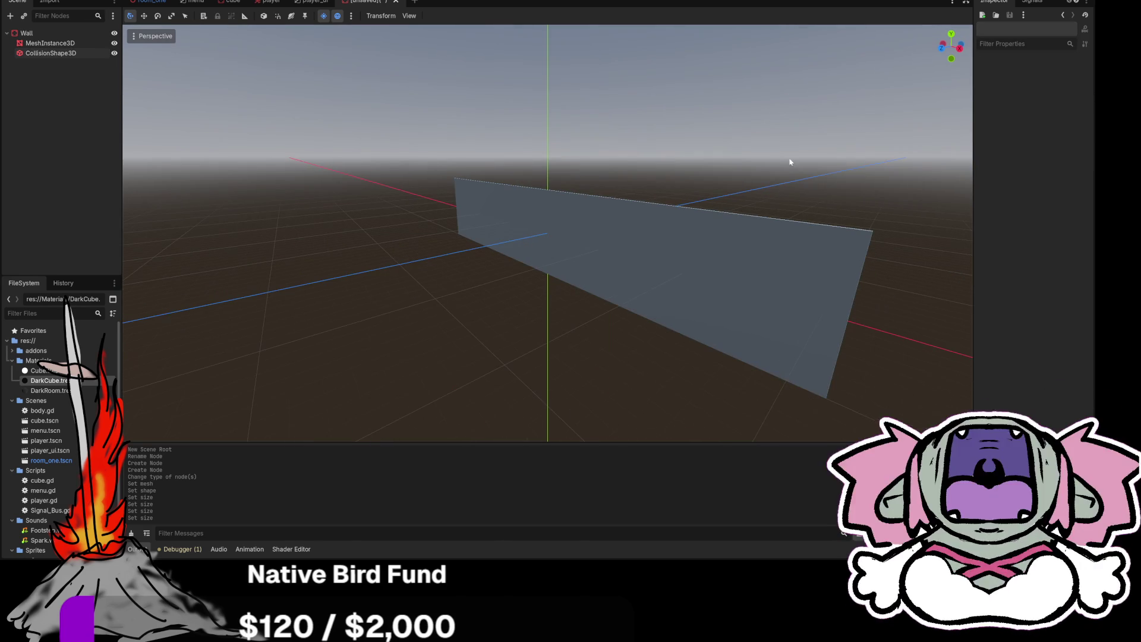
pyautogui.click(21, 43)
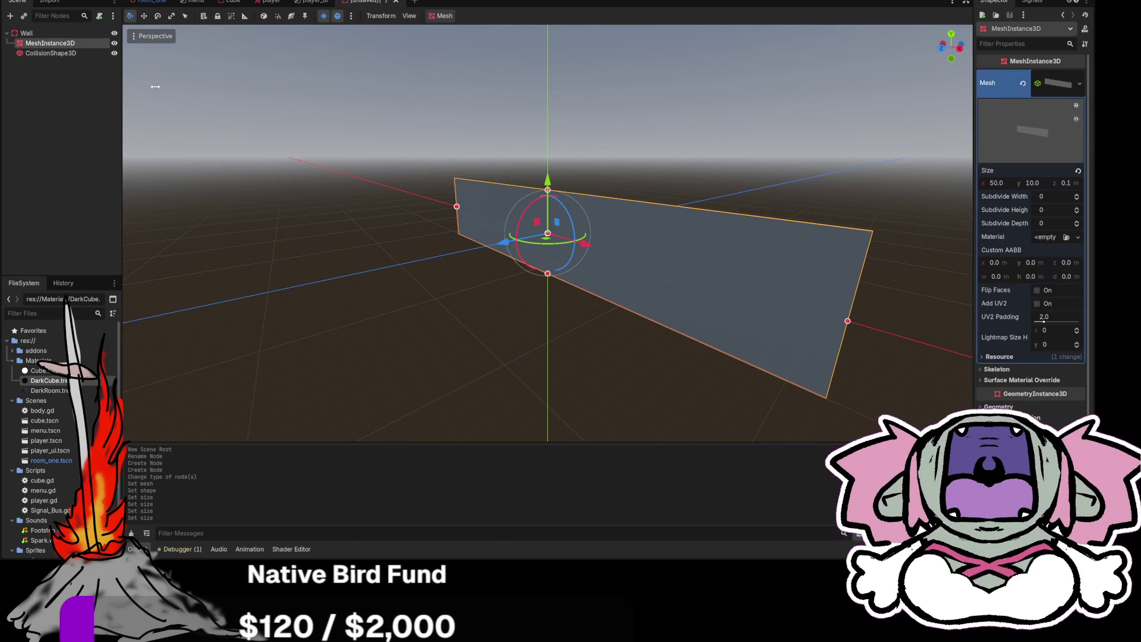
pyautogui.press('f')
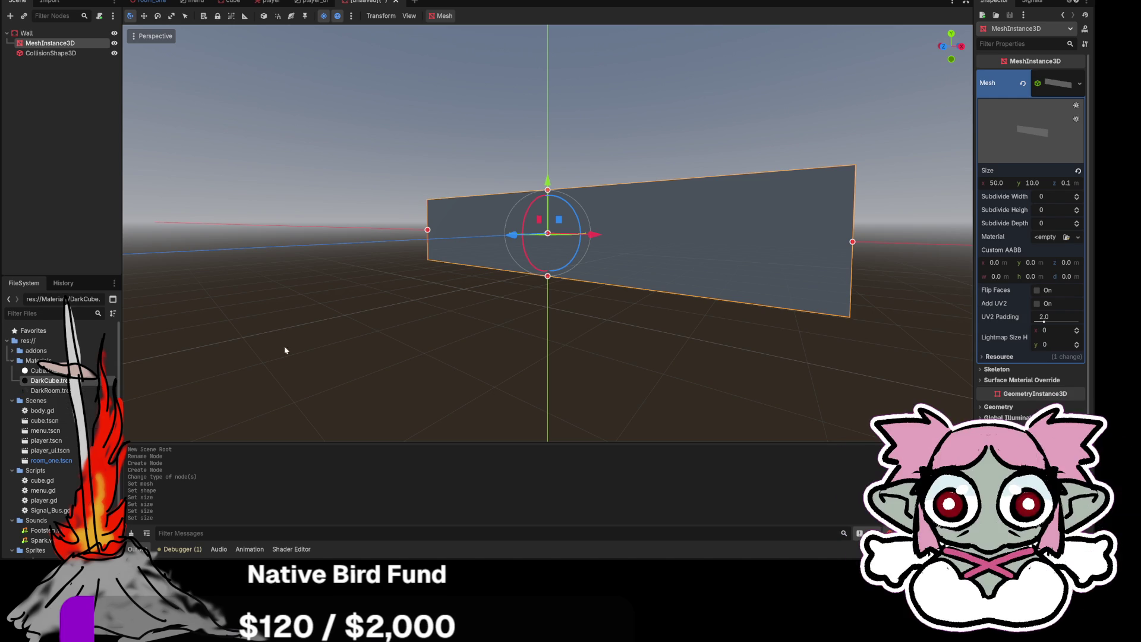
# Drop DarkRoom onto the wall and inspect the mesh's material slots
pyautogui.moveTo(46, 392)
pyautogui.mouseDown()
pyautogui.moveTo(173, 400)
pyautogui.moveTo(939, 245)
pyautogui.moveTo(990, 87)
pyautogui.moveTo(820, 234)
pyautogui.mouseUp()
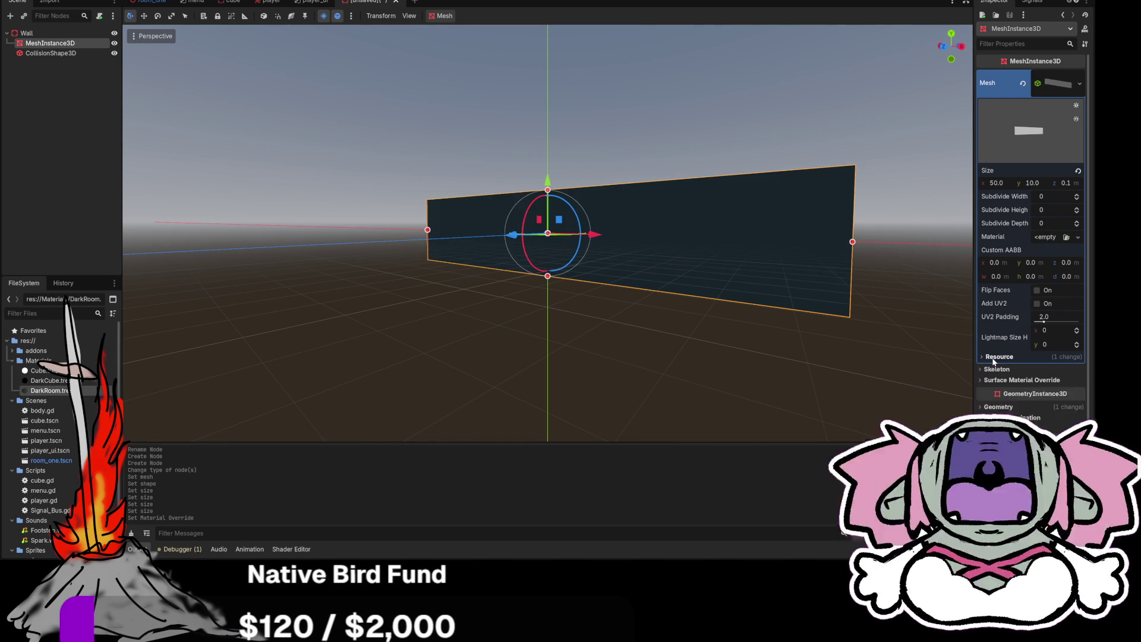
pyautogui.click(1066, 85)
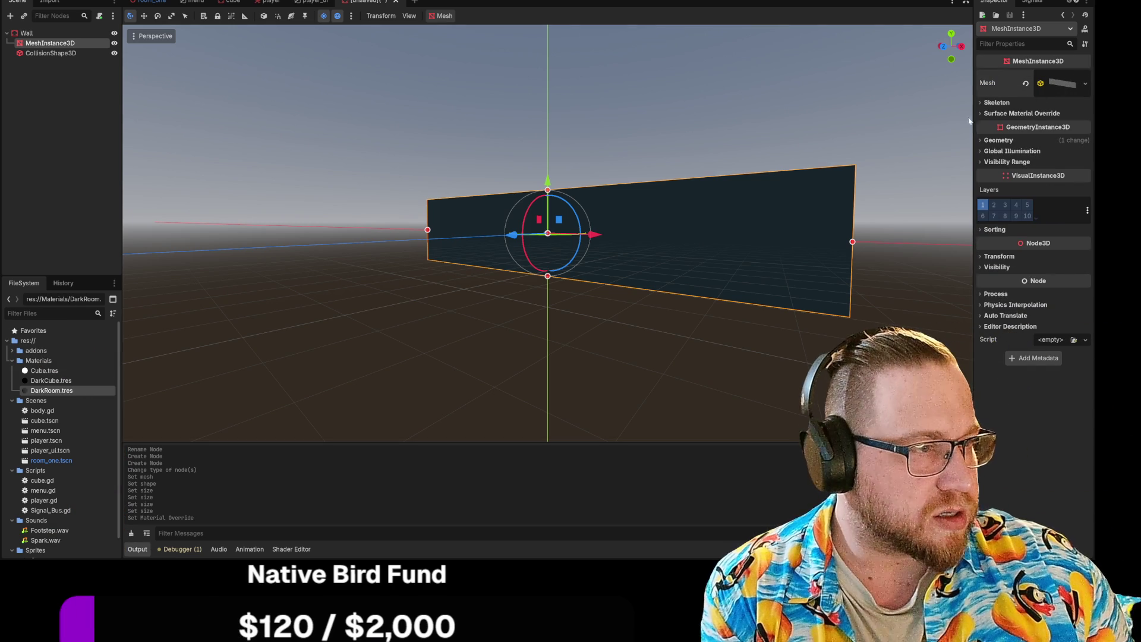
pyautogui.click(980, 113)
pyautogui.click(980, 115)
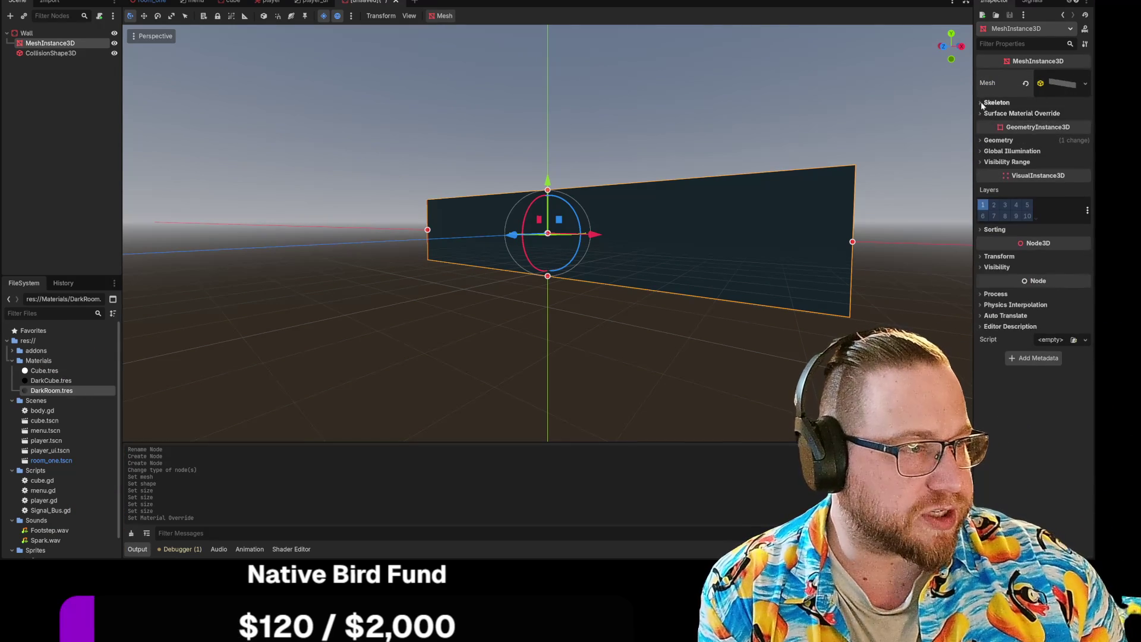
pyautogui.click(1061, 83)
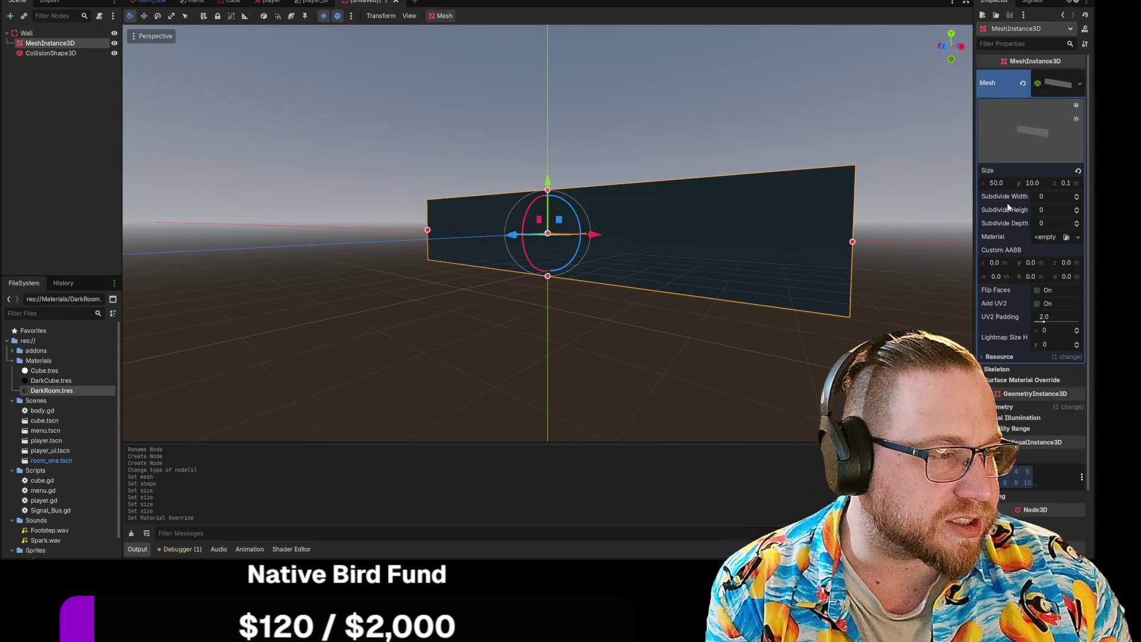
pyautogui.click(1048, 238)
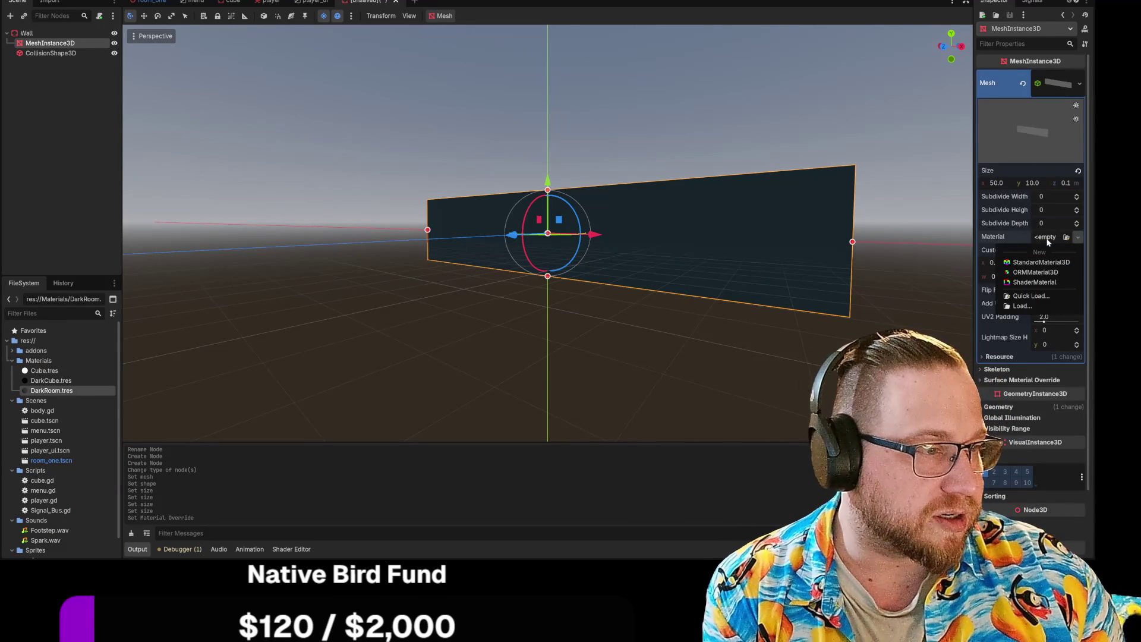
pyautogui.click(1048, 239)
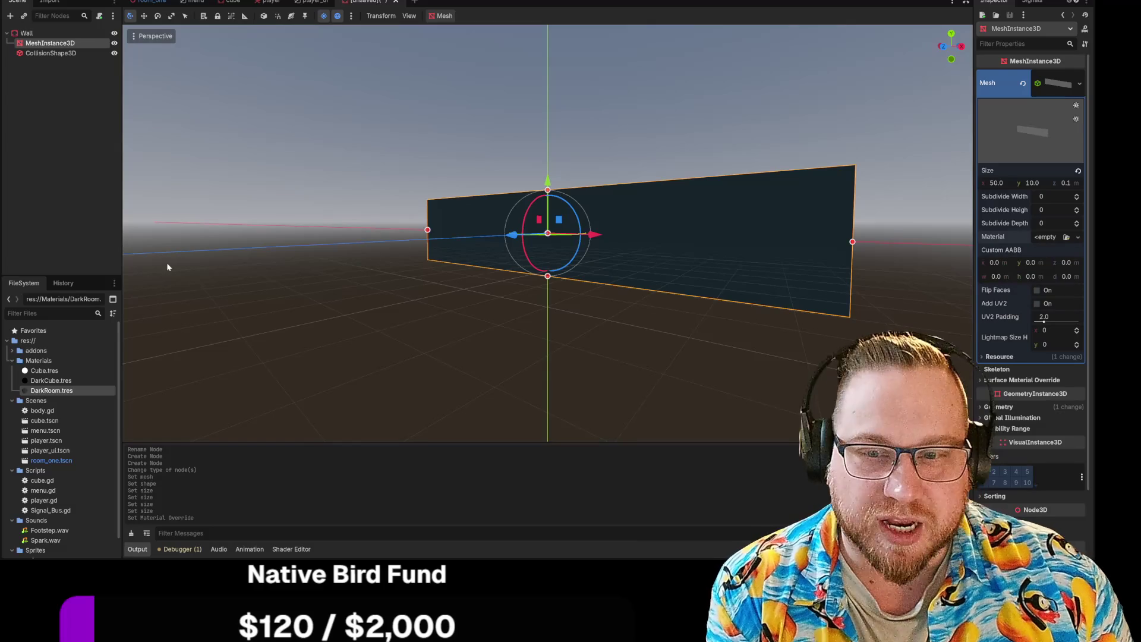
# Assign DarkRoom.tres to the box mesh's Material slot
pyautogui.moveTo(52, 390)
pyautogui.mouseDown()
pyautogui.moveTo(535, 297)
pyautogui.moveTo(1080, 238)
pyautogui.mouseUp()
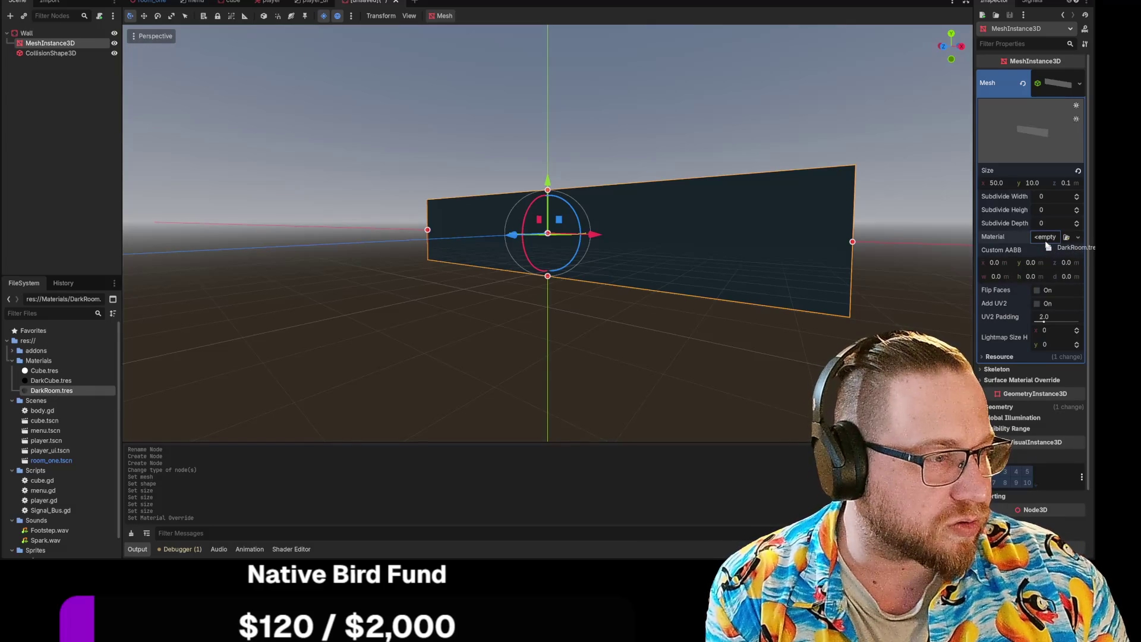
pyautogui.click(777, 72)
pyautogui.click(801, 213)
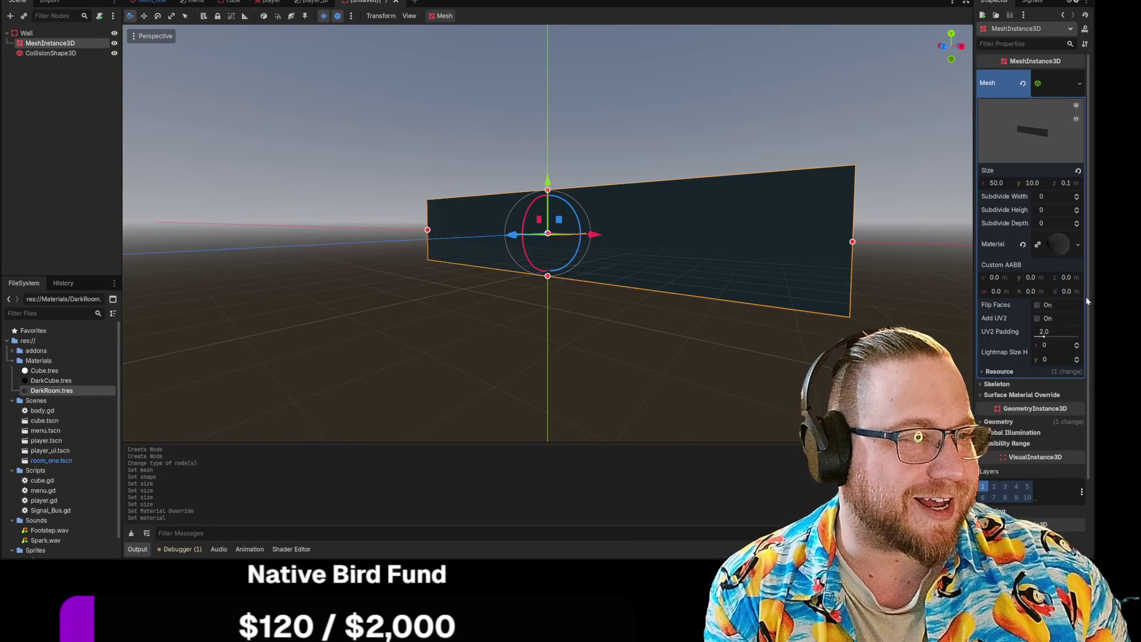
pyautogui.click(1023, 245)
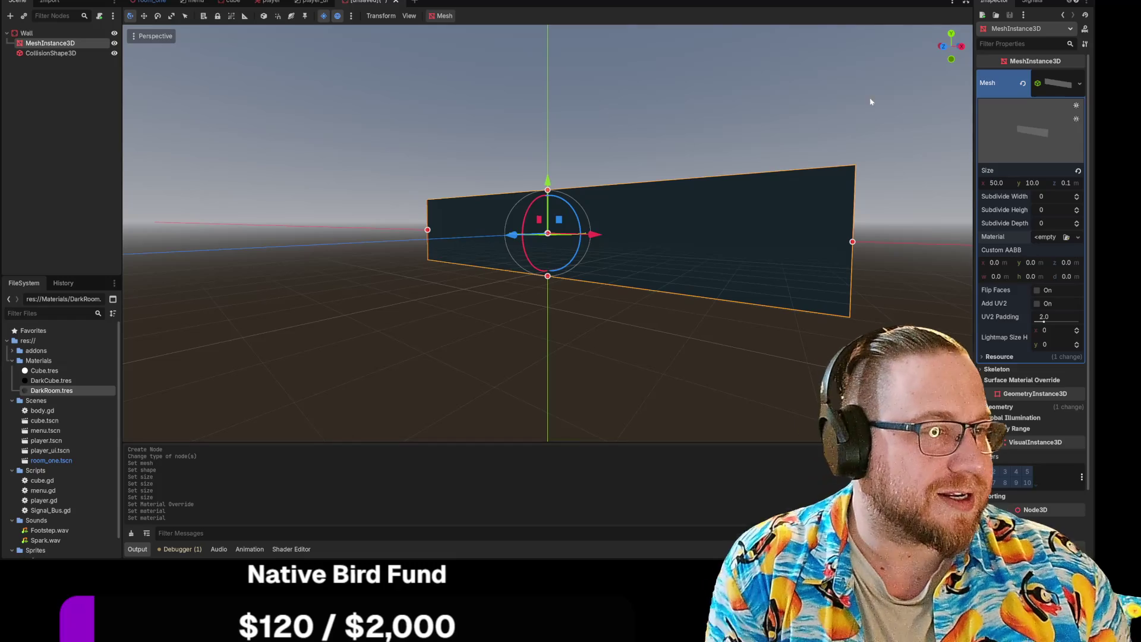
pyautogui.hotkey('ctrl', 'z')
pyautogui.hotkey('ctrl', 'z')
pyautogui.hotkey('ctrl', 'z')
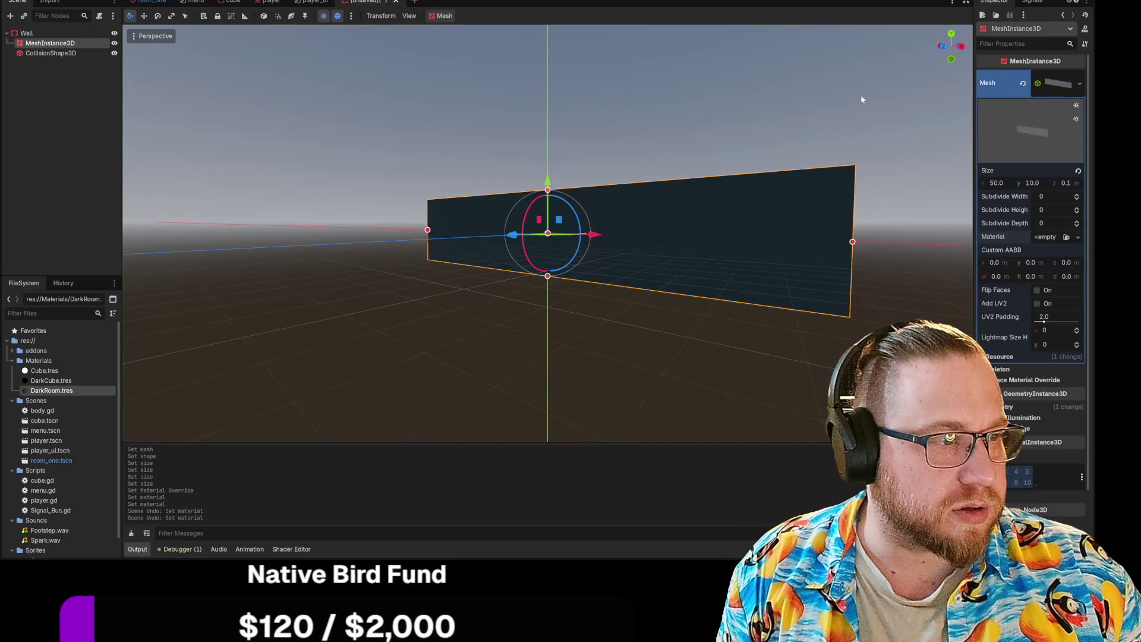
pyautogui.moveTo(63, 394)
pyautogui.mouseDown()
pyautogui.moveTo(764, 317)
pyautogui.moveTo(1044, 237)
pyautogui.mouseUp()
pyautogui.click(749, 120)
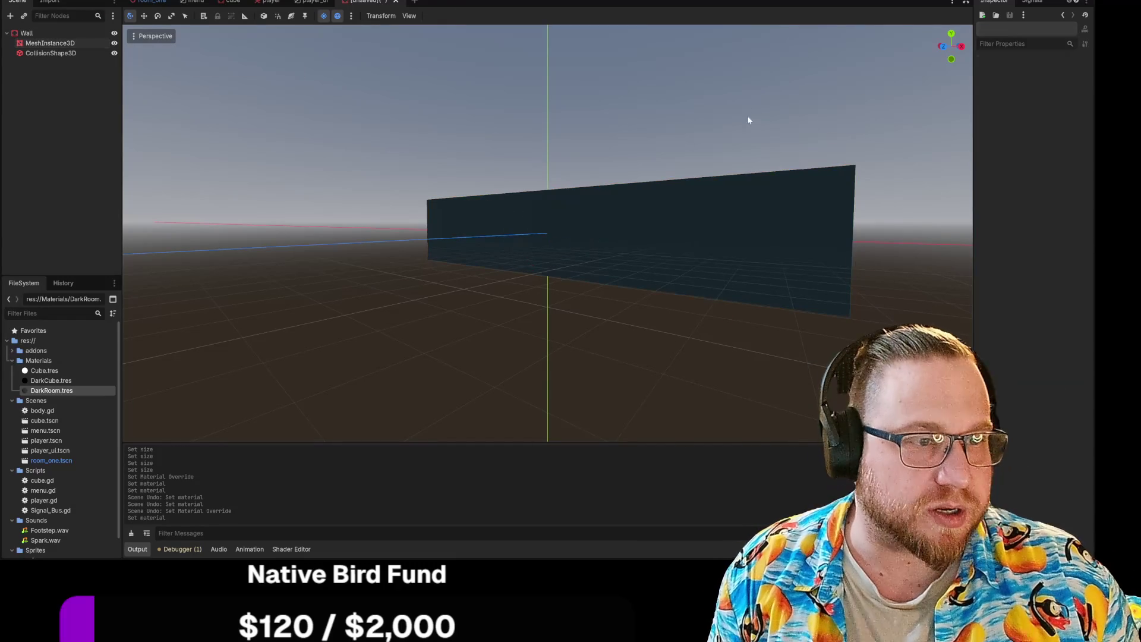
# Try a DarkCube.tres override on the wall, then undo it with Ctrl+Z
pyautogui.moveTo(749, 119)
pyautogui.mouseDown()
pyautogui.moveTo(560, 145)
pyautogui.moveTo(779, 129)
pyautogui.mouseUp()
pyautogui.moveTo(51, 381)
pyautogui.mouseDown()
pyautogui.moveTo(497, 259)
pyautogui.moveTo(521, 233)
pyautogui.mouseUp()
pyautogui.moveTo(521, 234)
pyautogui.mouseDown()
pyautogui.moveTo(747, 207)
pyautogui.moveTo(674, 190)
pyautogui.mouseUp()
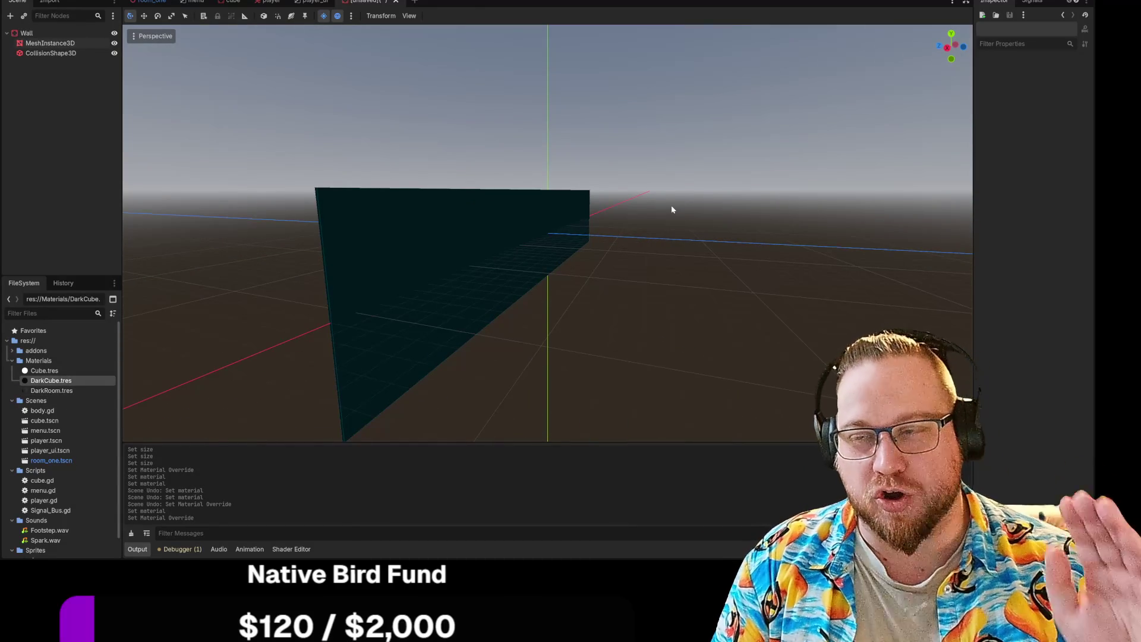
pyautogui.hotkey('ctrl', 'z')
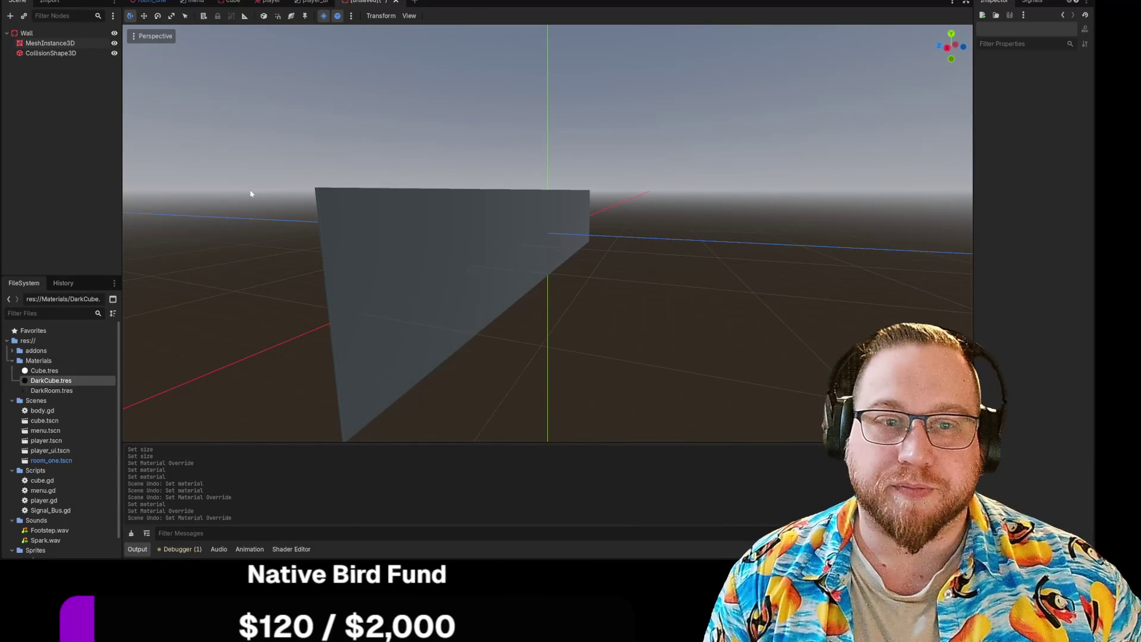
pyautogui.moveTo(250, 194)
pyautogui.mouseDown()
pyautogui.moveTo(318, 196)
pyautogui.moveTo(408, 161)
pyautogui.moveTo(259, 206)
pyautogui.moveTo(292, 187)
pyautogui.mouseUp()
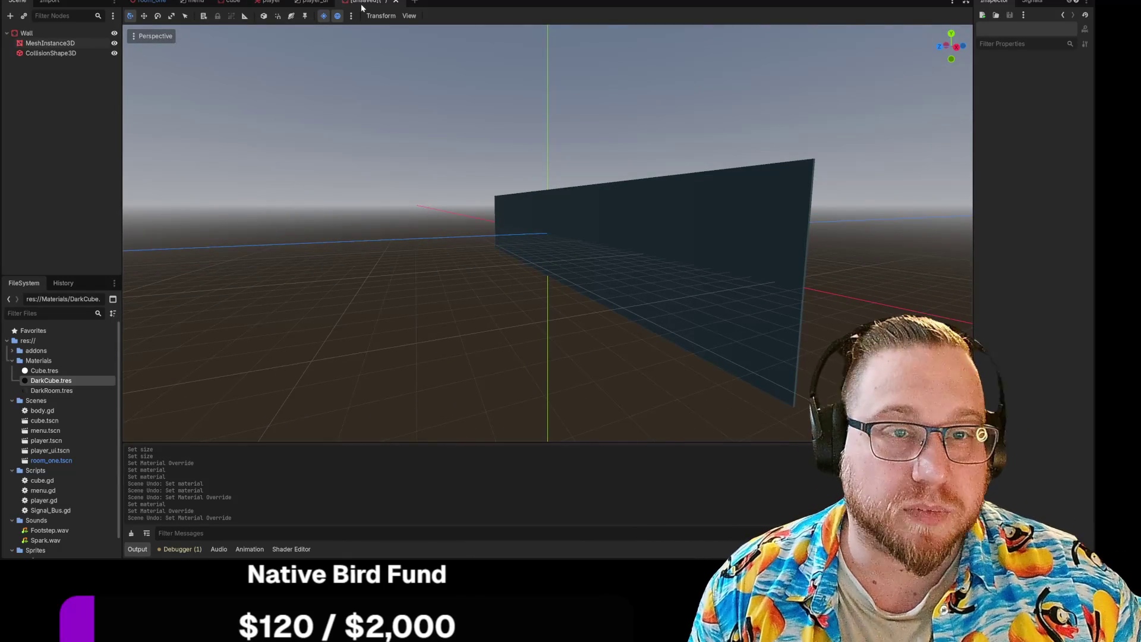
# Save the new wall scene as wall.tscn
pyautogui.rightClick(362, 6)
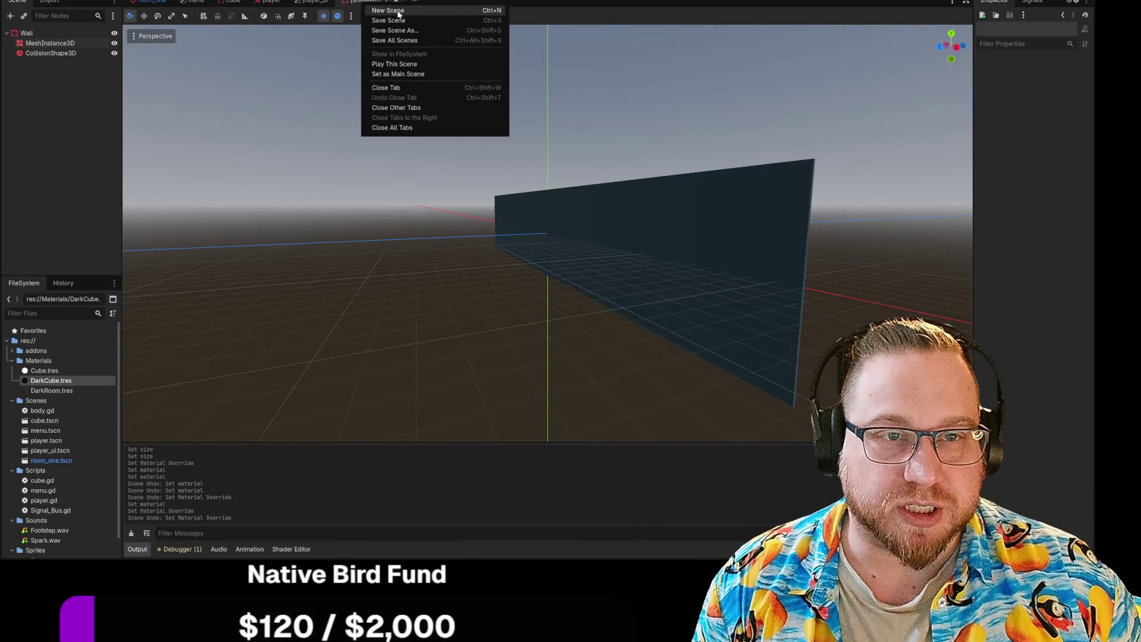
pyautogui.click(397, 21)
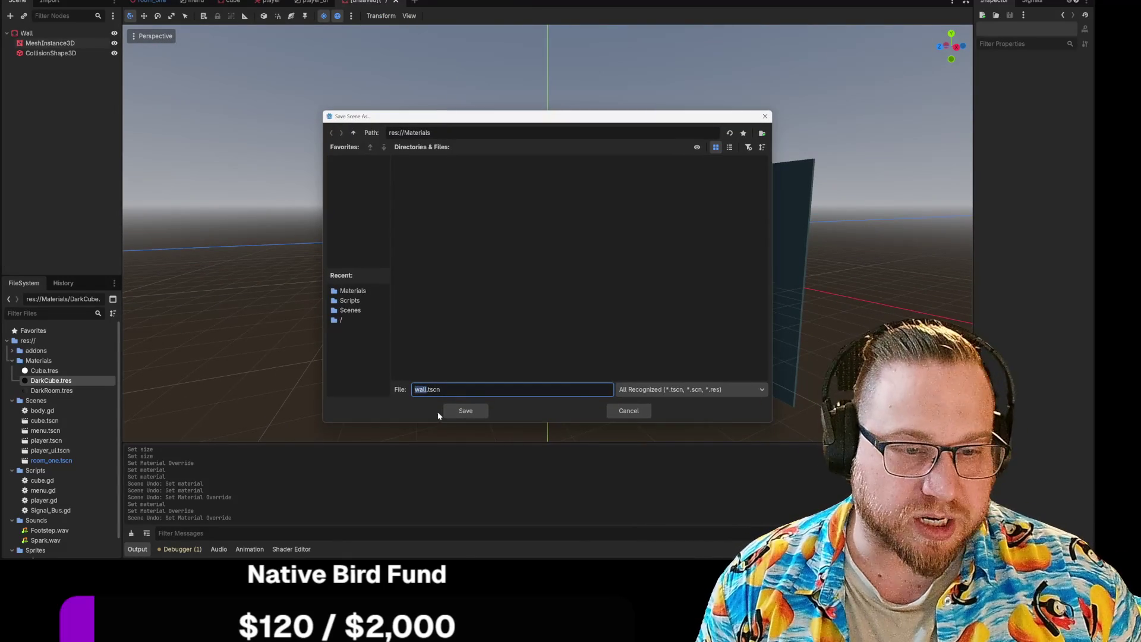
pyautogui.click(467, 411)
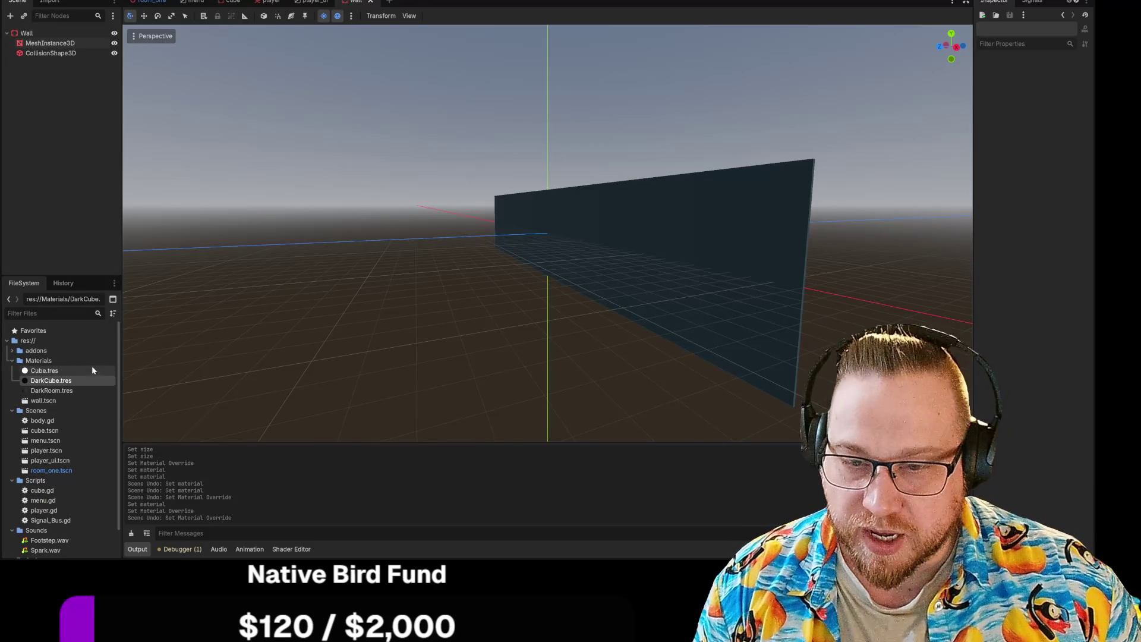
# Move wall.tscn into Scenes and body.gd into Scripts, then reopen room_one
pyautogui.moveTo(41, 401)
pyautogui.mouseDown()
pyautogui.moveTo(38, 438)
pyautogui.moveTo(38, 423)
pyautogui.moveTo(66, 424)
pyautogui.moveTo(42, 497)
pyautogui.moveTo(35, 482)
pyautogui.mouseUp()
pyautogui.click(519, 288)
pyautogui.click(511, 286)
pyautogui.scroll(-10, 511, 286)
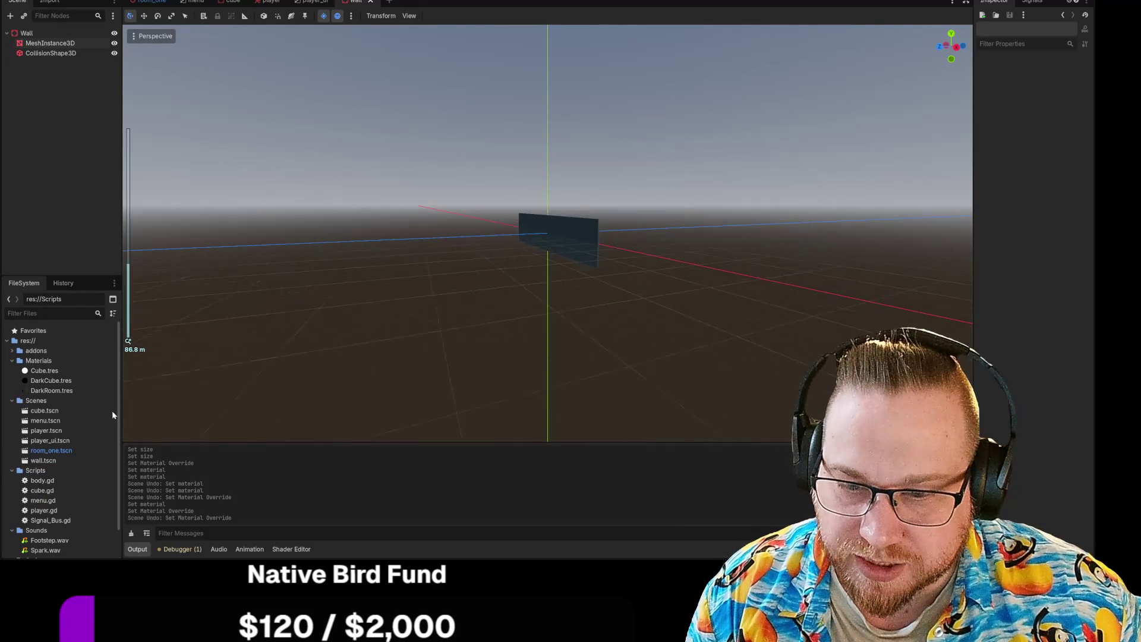
pyautogui.scroll(2, 90, 440)
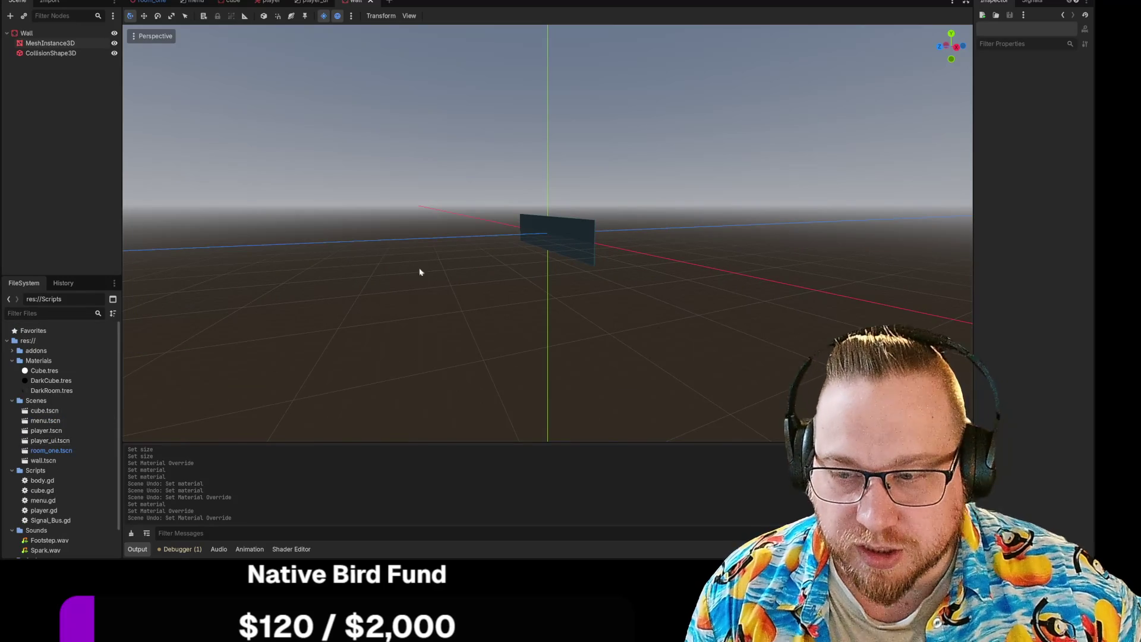
pyautogui.scroll(5, 409, 184)
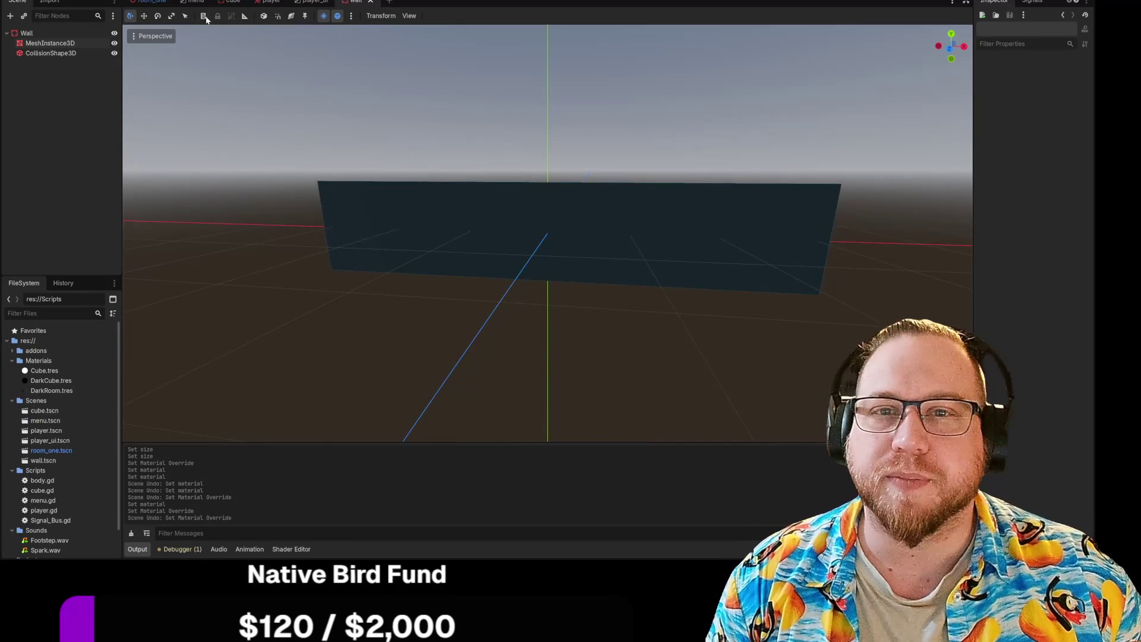
pyautogui.click(150, 2)
pyautogui.scroll(-5, 396, 222)
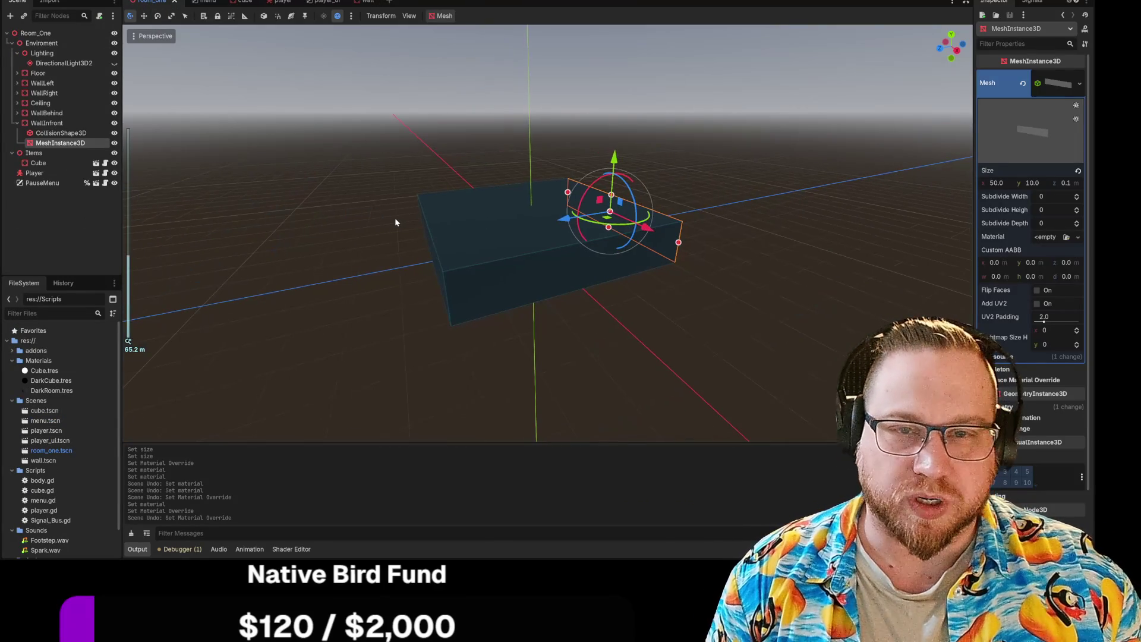
# Delete Floor, Ceiling, WallLeft, WallRight, WallBehind and WallInfront from the Scene tree
pyautogui.click(17, 122)
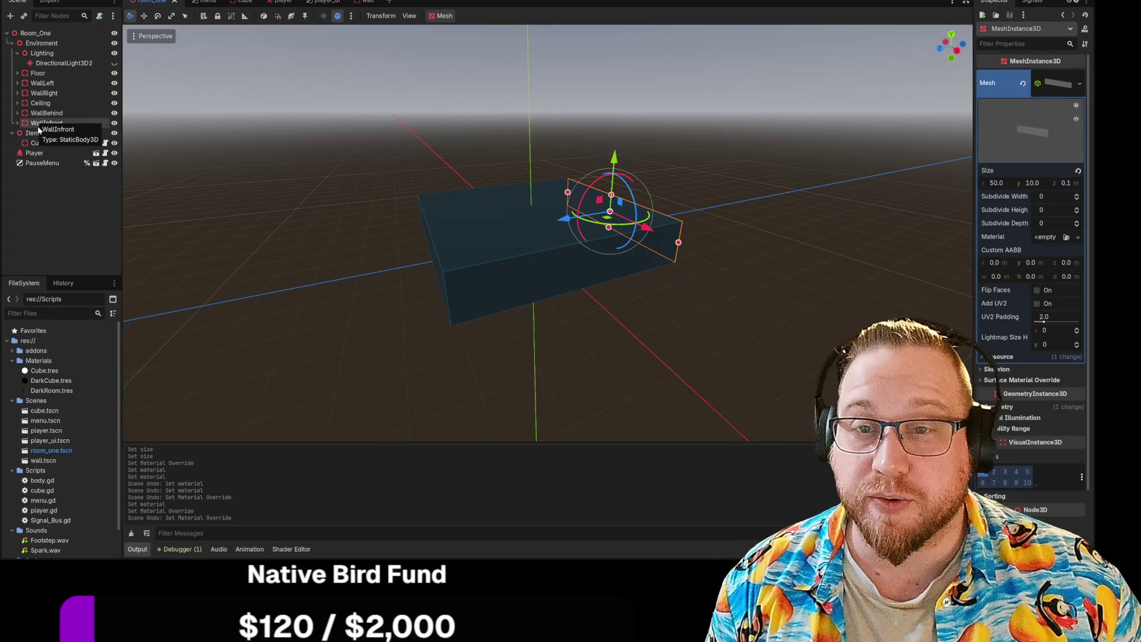
pyautogui.click(36, 123)
pyautogui.keyDown('ctrl'); pyautogui.click(43, 116); pyautogui.keyUp('ctrl')
pyautogui.keyDown('ctrl'); pyautogui.click(41, 103); pyautogui.keyUp('ctrl')
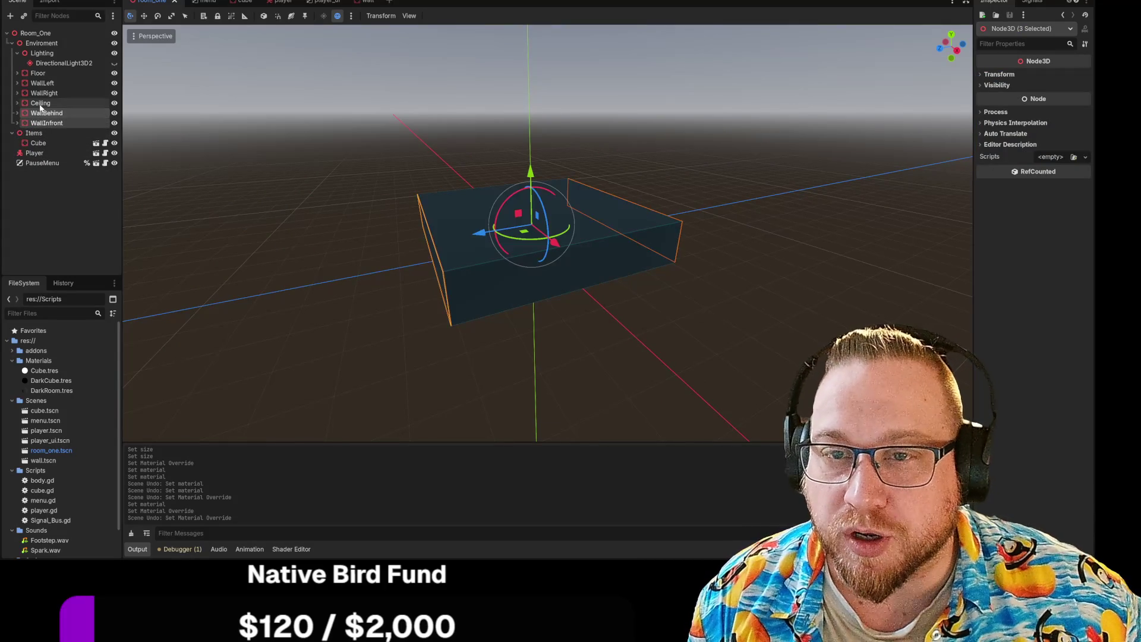
pyautogui.keyDown('ctrl'); pyautogui.click(41, 93); pyautogui.keyUp('ctrl')
pyautogui.keyDown('ctrl'); pyautogui.click(40, 83); pyautogui.keyUp('ctrl')
pyautogui.keyDown('ctrl'); pyautogui.click(40, 74); pyautogui.keyUp('ctrl')
pyautogui.keyDown('ctrl'); pyautogui.click(38, 75); pyautogui.keyUp('ctrl')
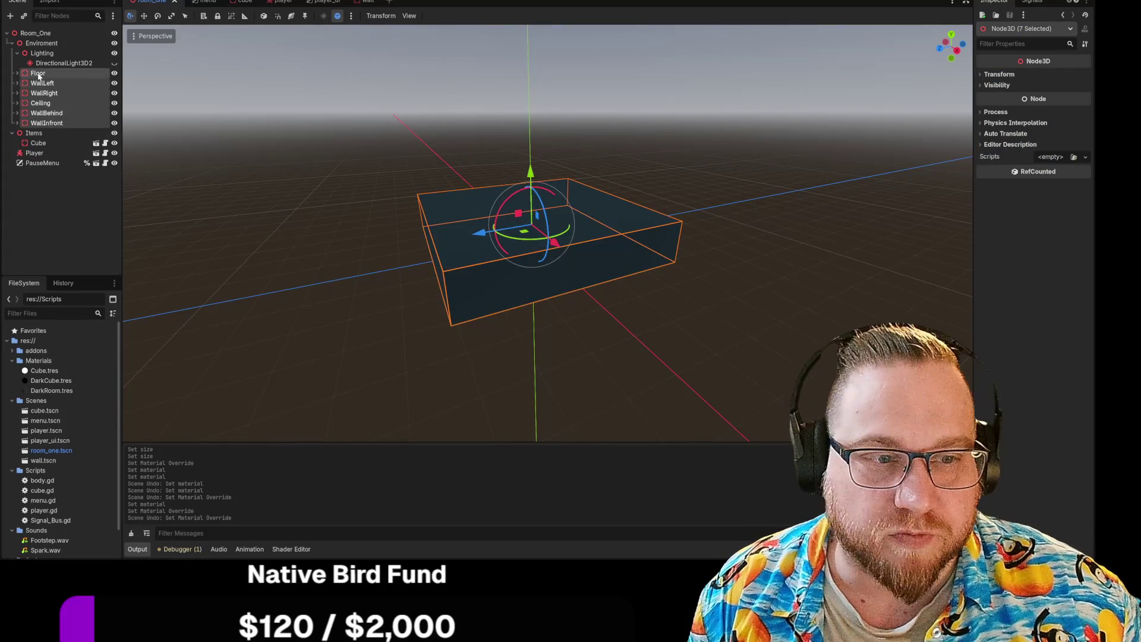
pyautogui.press('Delete')
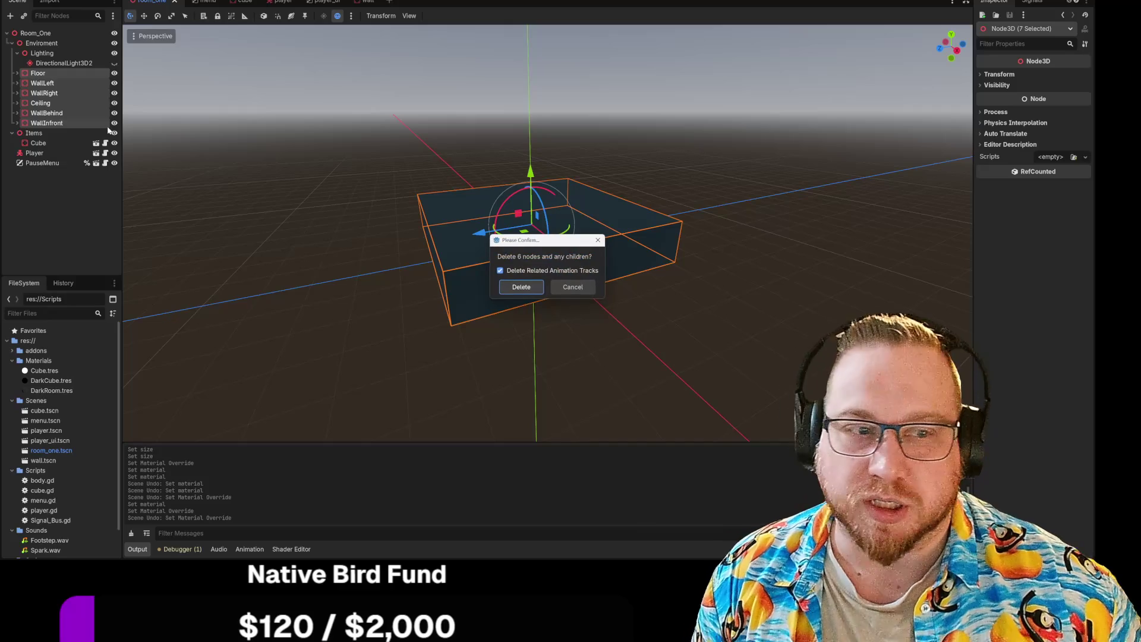
pyautogui.click(523, 287)
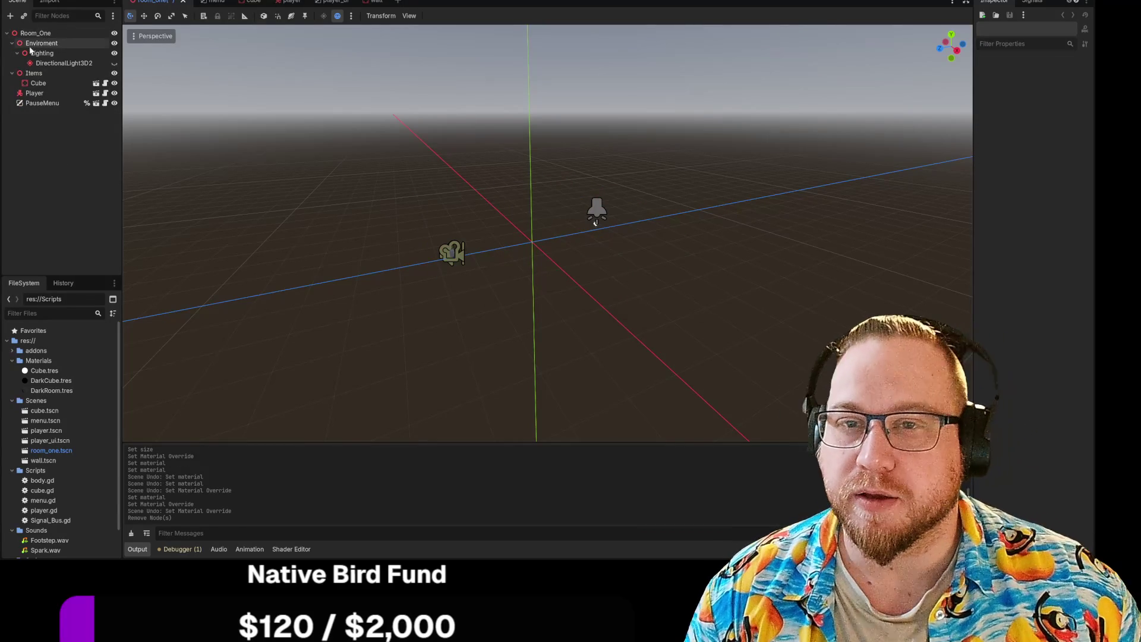
pyautogui.click(17, 53)
# Add a Node3D child under Environment and rename it Building
pyautogui.rightClick(32, 44)
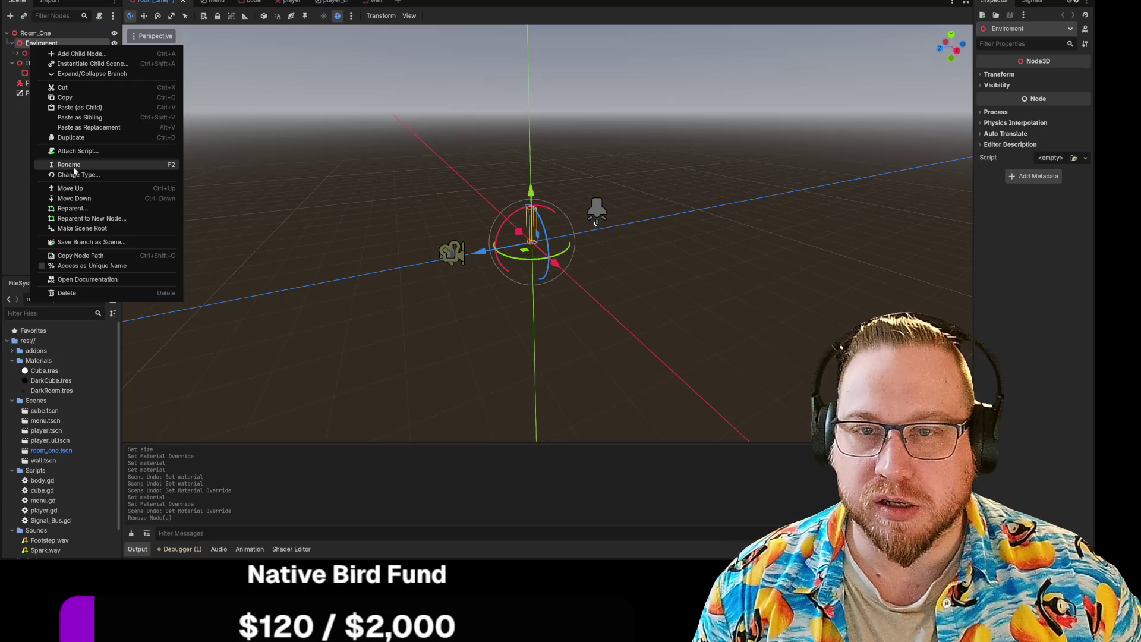
pyautogui.click(77, 54)
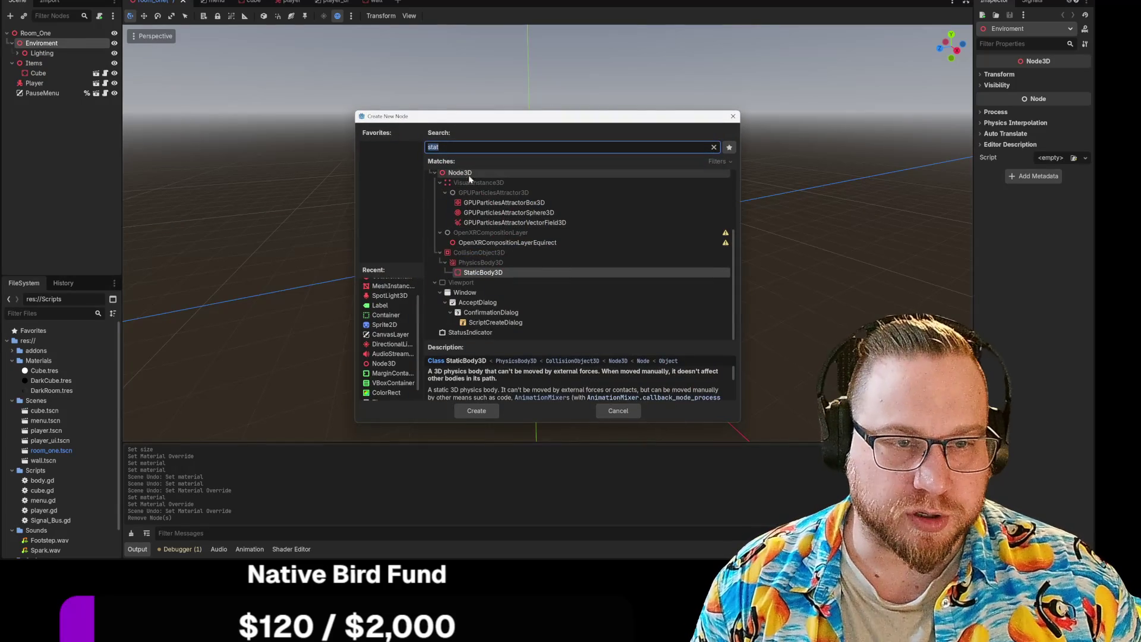
pyautogui.doubleClick(465, 173)
pyautogui.rightClick(51, 63)
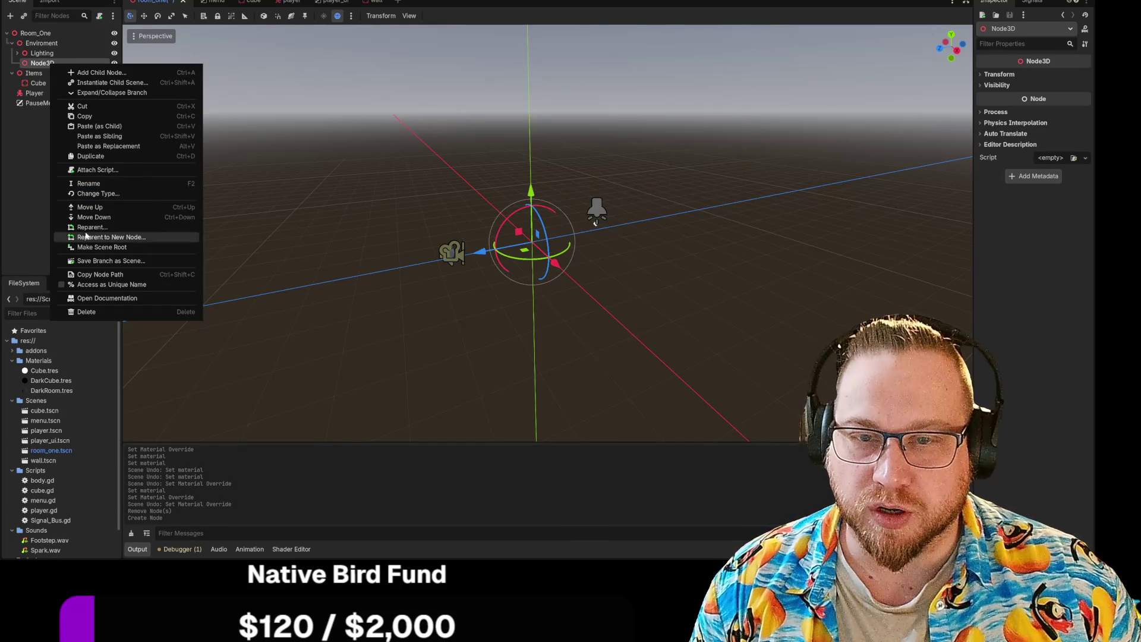
pyautogui.click(94, 185)
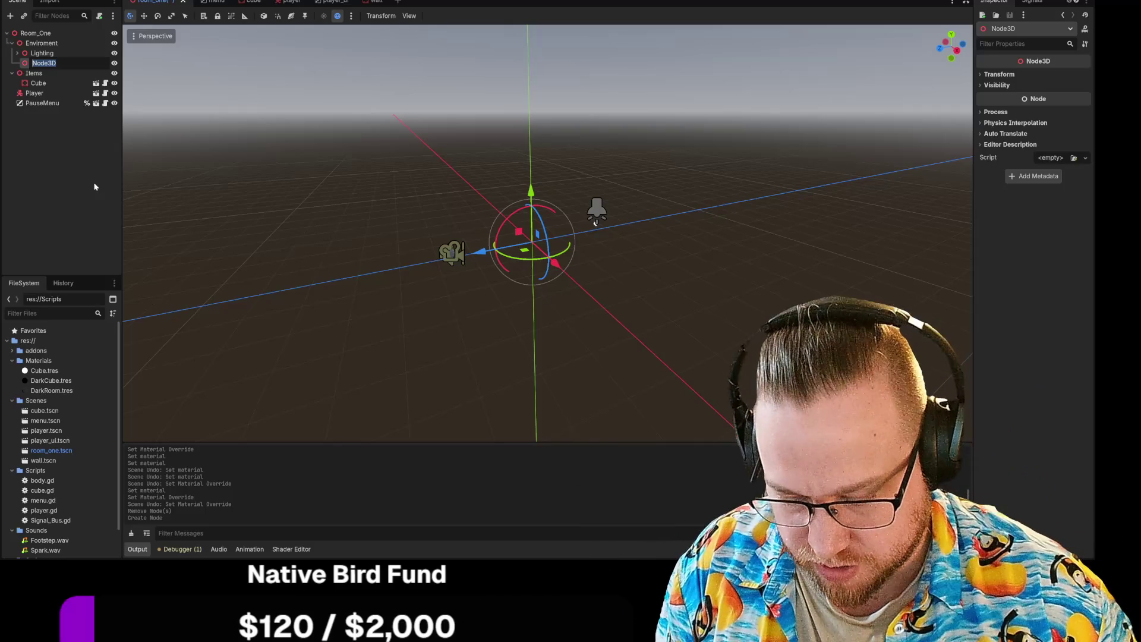
pyautogui.write('Buildi')
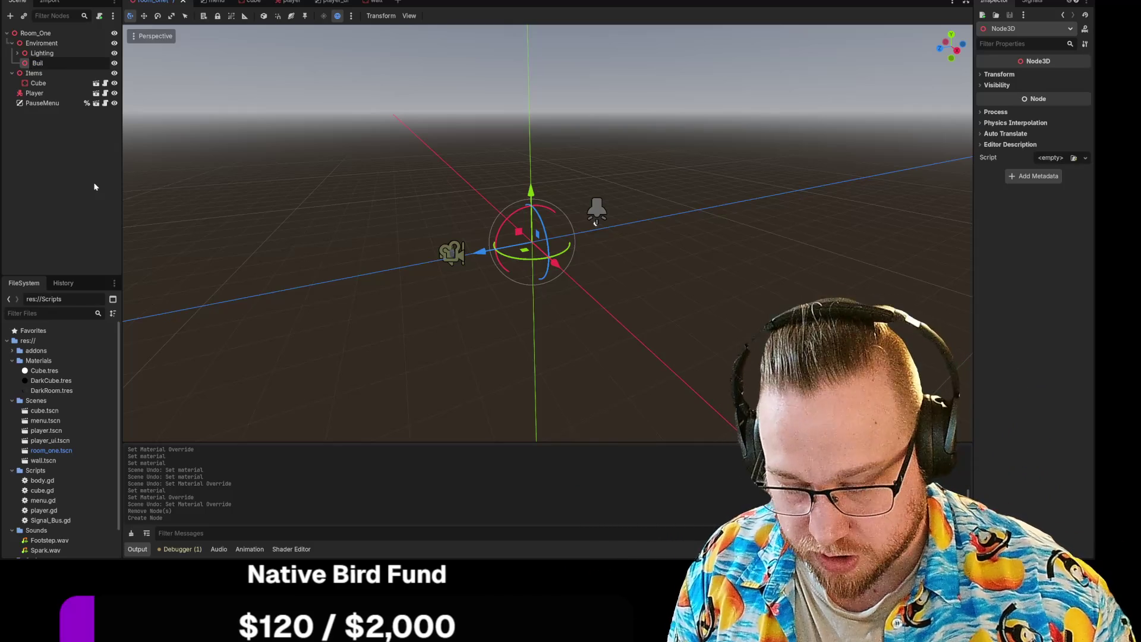
pyautogui.write('ng')
pyautogui.press('Return')
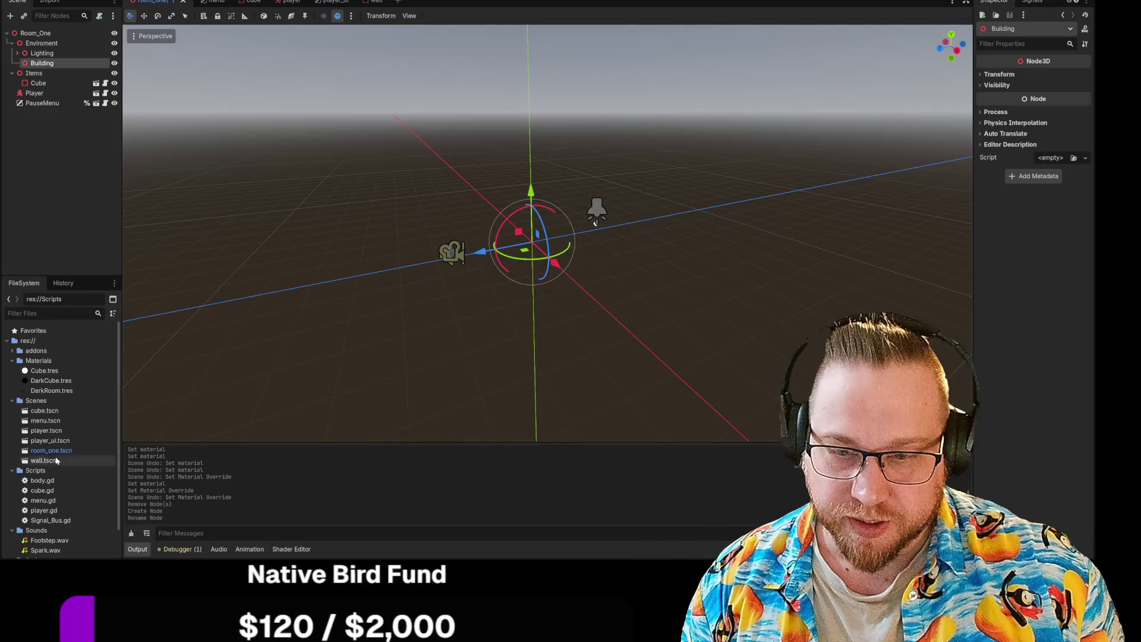
pyautogui.scroll(-2, 49, 455)
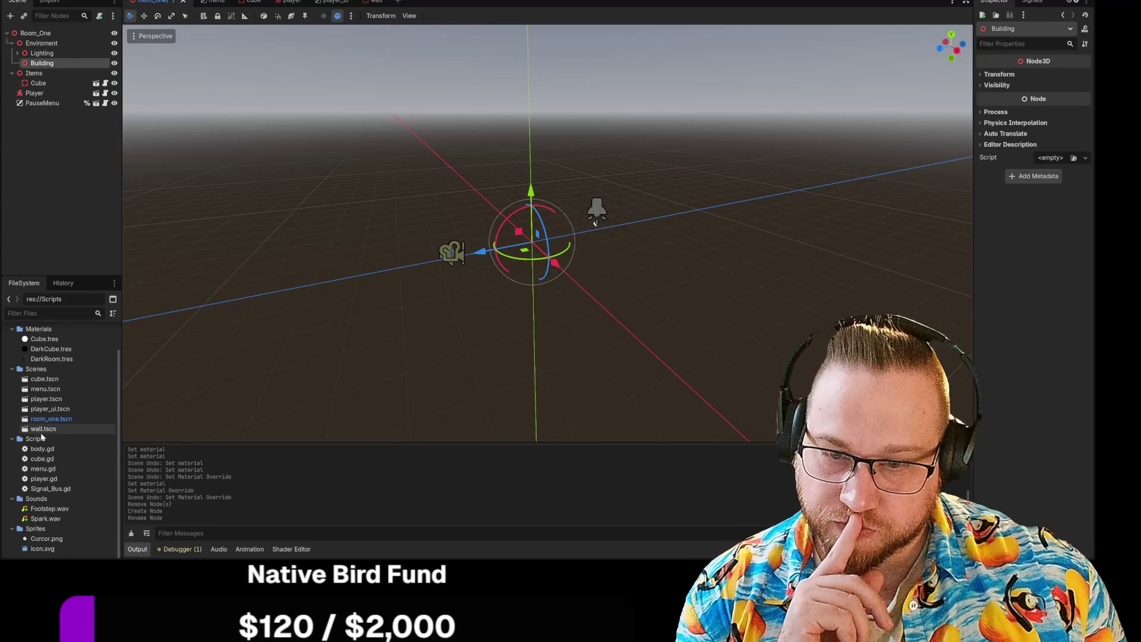
# Instance wall.tscn four times under the Building node
pyautogui.moveTo(42, 428)
pyautogui.mouseDown()
pyautogui.moveTo(45, 80)
pyautogui.moveTo(44, 67)
pyautogui.moveTo(27, 64)
pyautogui.mouseUp()
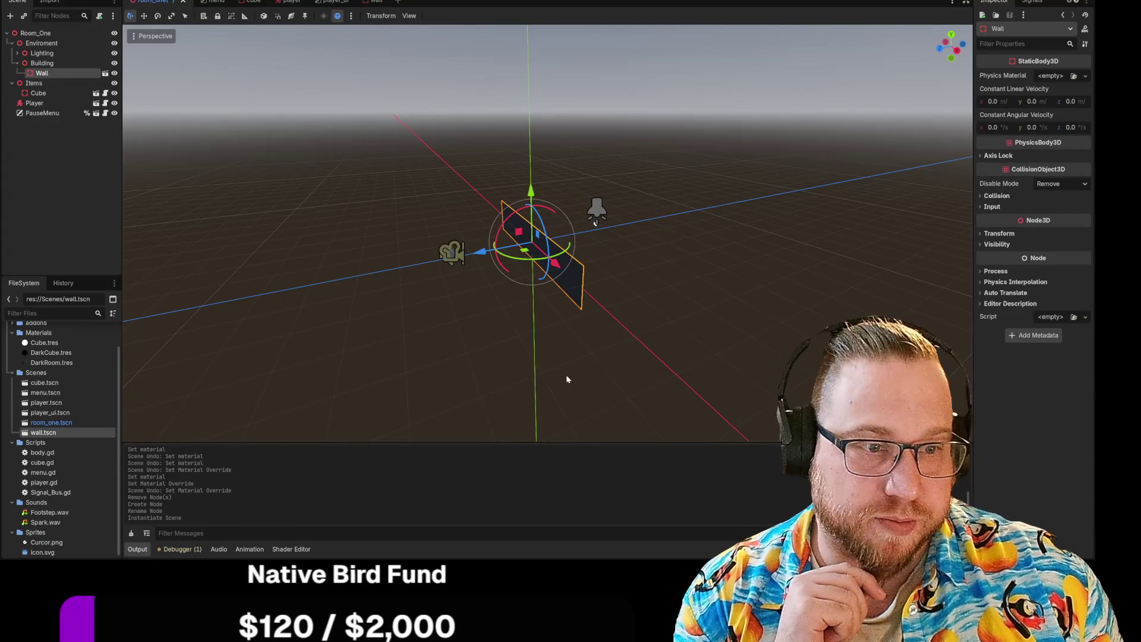
pyautogui.moveTo(404, 345)
pyautogui.mouseDown()
pyautogui.moveTo(477, 334)
pyautogui.moveTo(426, 321)
pyautogui.moveTo(369, 339)
pyautogui.moveTo(366, 362)
pyautogui.moveTo(438, 349)
pyautogui.moveTo(344, 334)
pyautogui.moveTo(479, 339)
pyautogui.mouseUp()
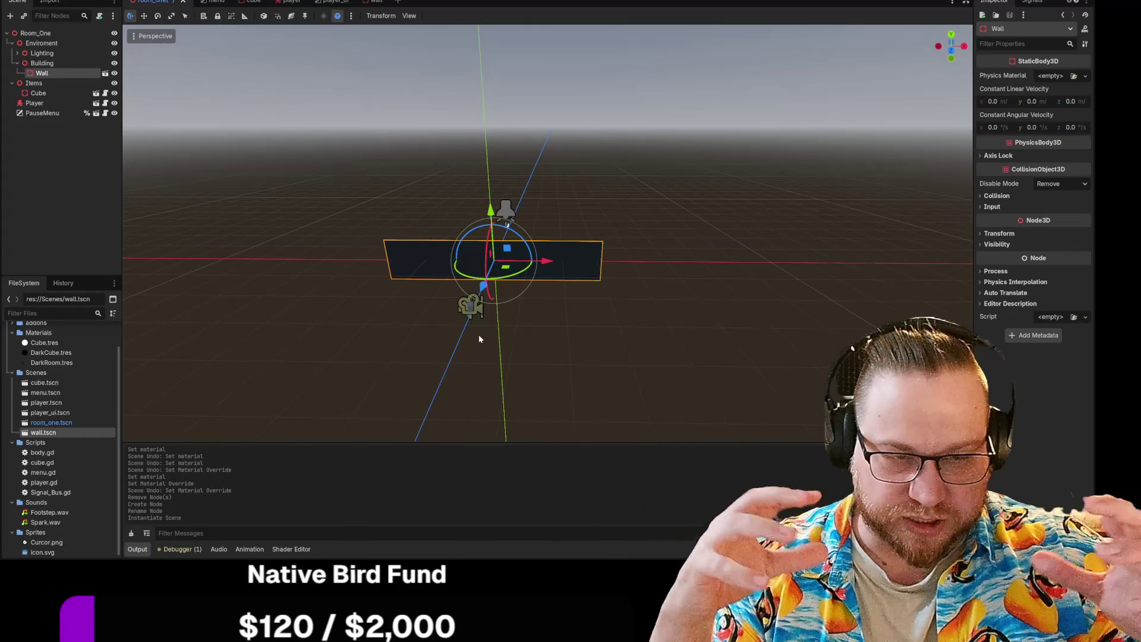
pyautogui.moveTo(390, 210)
pyautogui.mouseDown()
pyautogui.moveTo(308, 213)
pyautogui.moveTo(142, 126)
pyautogui.mouseUp()
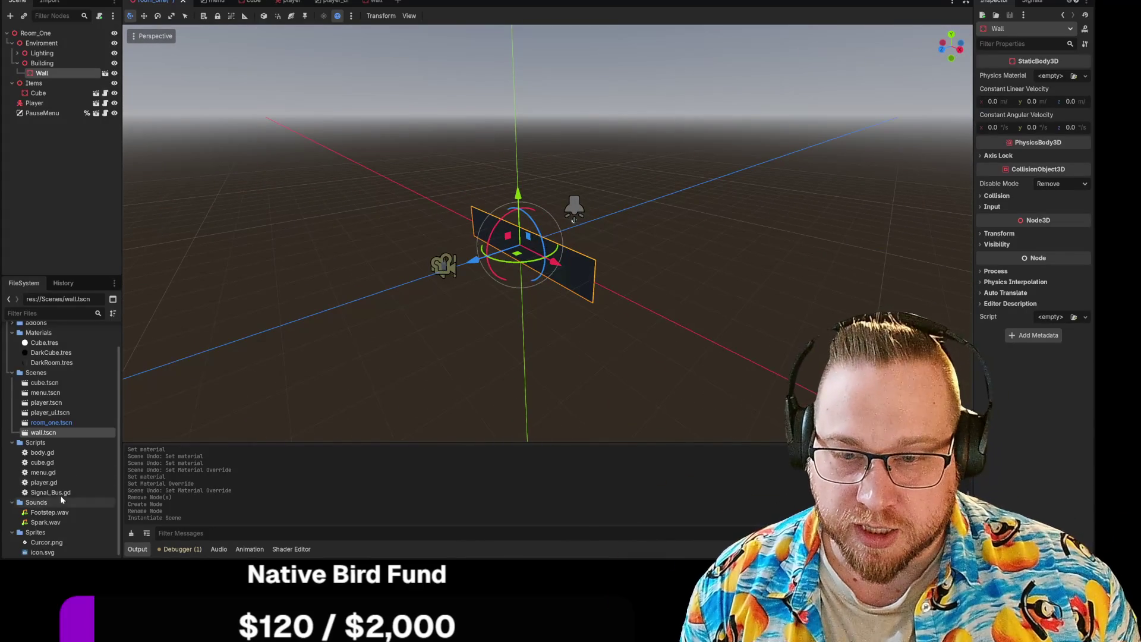
pyautogui.moveTo(62, 425); pyautogui.dragTo(59, 73)
pyautogui.moveTo(44, 434); pyautogui.dragTo(105, 118)
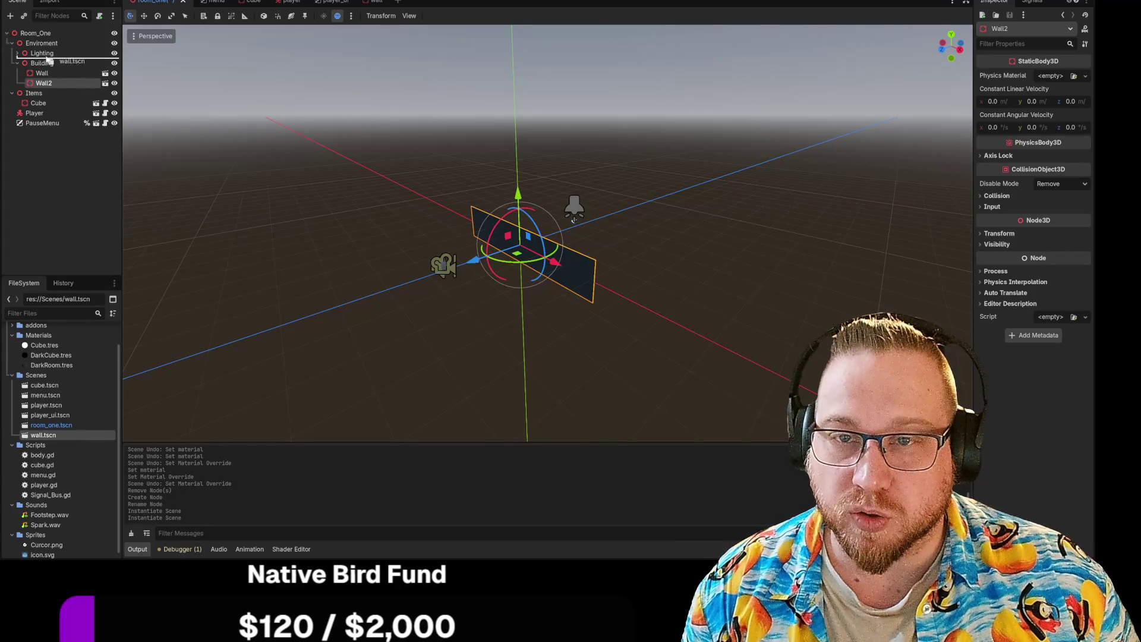
pyautogui.moveTo(43, 66); pyautogui.dragTo(43, 67)
pyautogui.moveTo(45, 435)
pyautogui.mouseDown()
pyautogui.moveTo(59, 117)
pyautogui.moveTo(39, 64)
pyautogui.mouseUp()
# Rename the first two wall instances WallNorth and WallSouth
pyautogui.rightClick(49, 77)
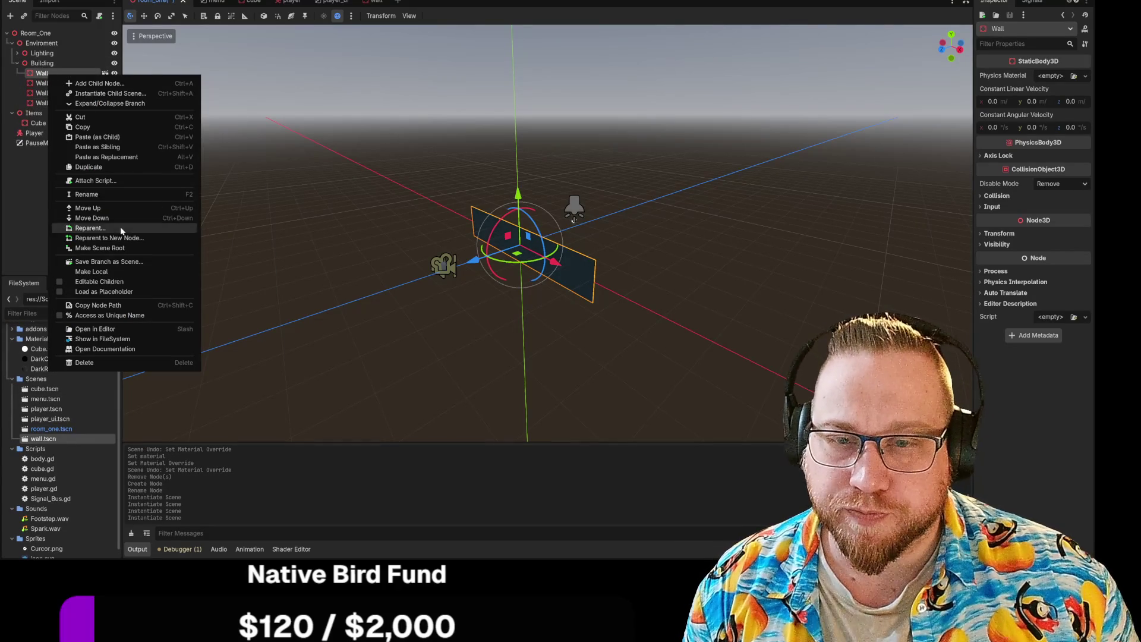
pyautogui.click(93, 195)
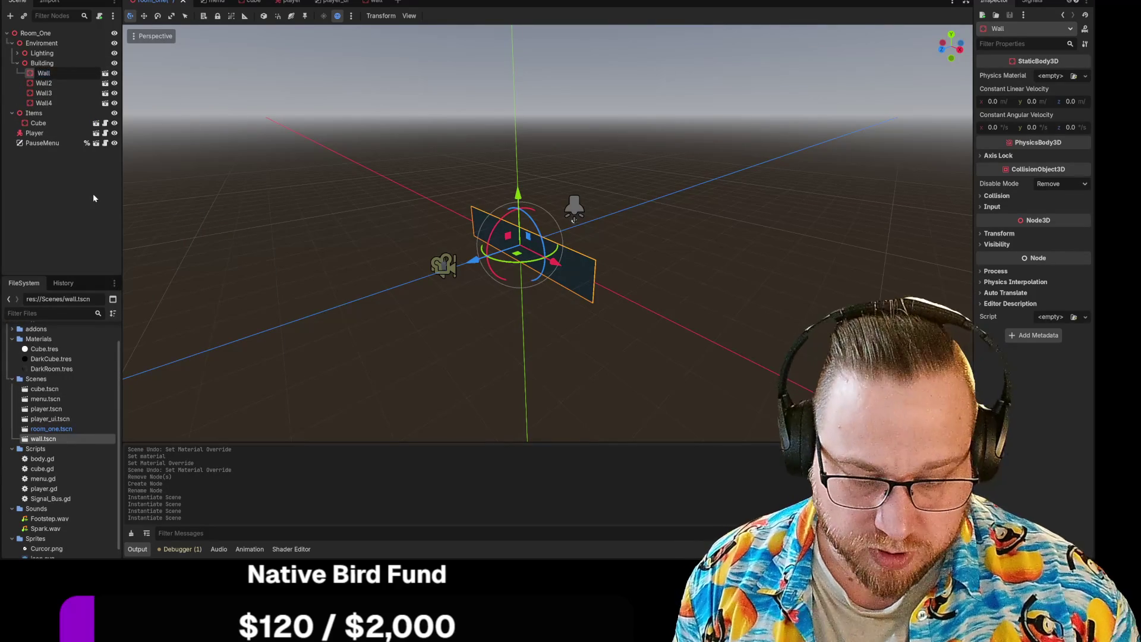
pyautogui.write('rth')
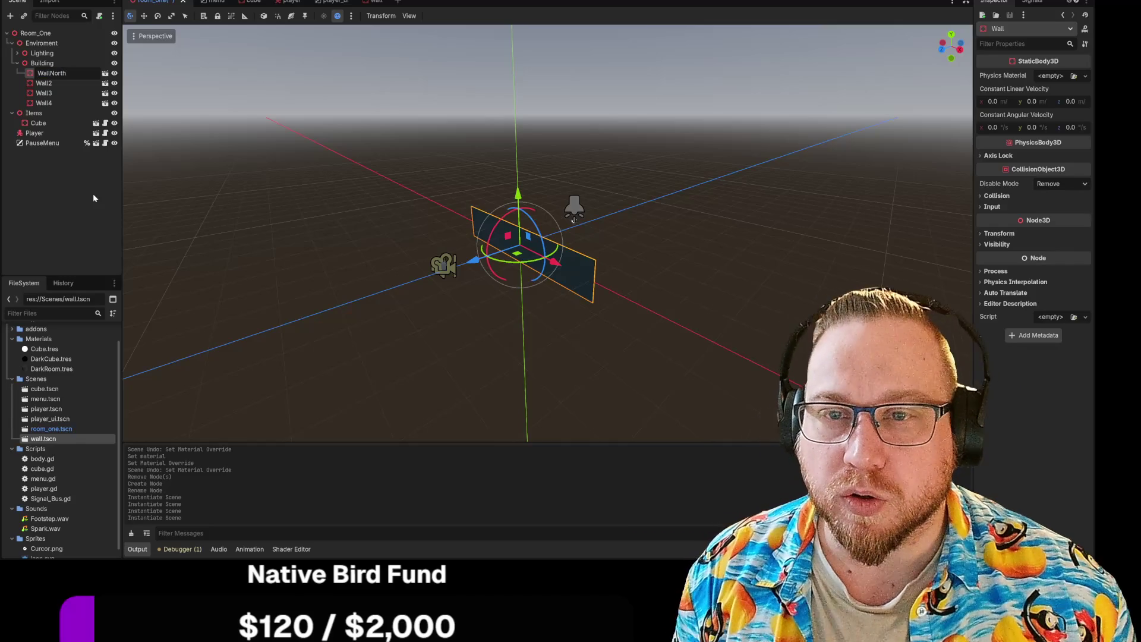
pyautogui.press('Return')
pyautogui.click(56, 83)
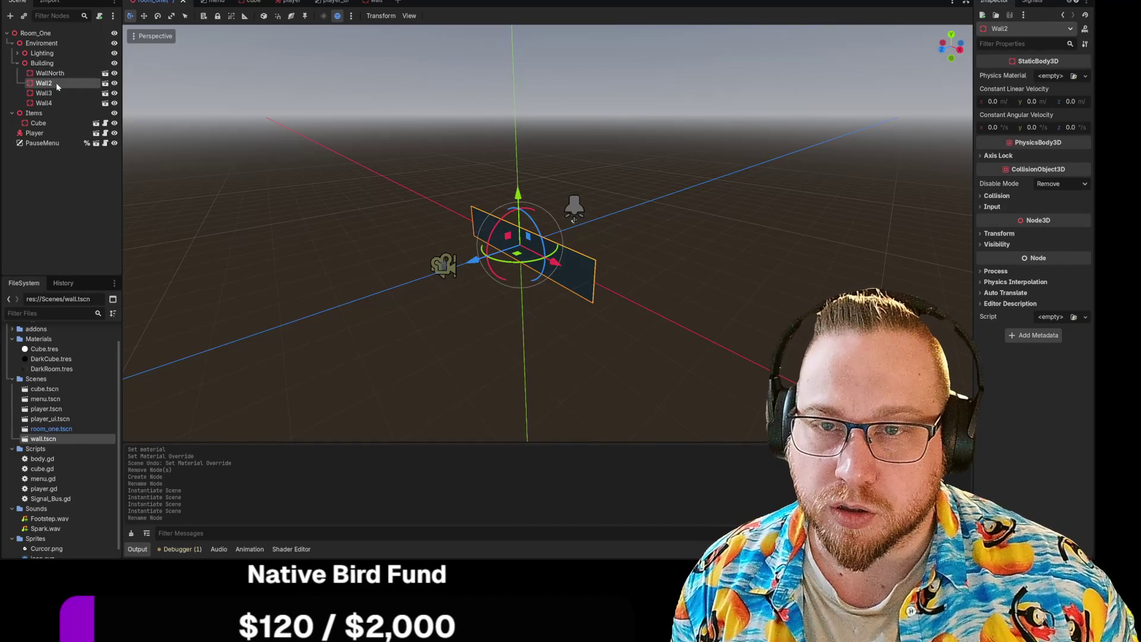
pyautogui.rightClick(56, 84)
pyautogui.click(105, 204)
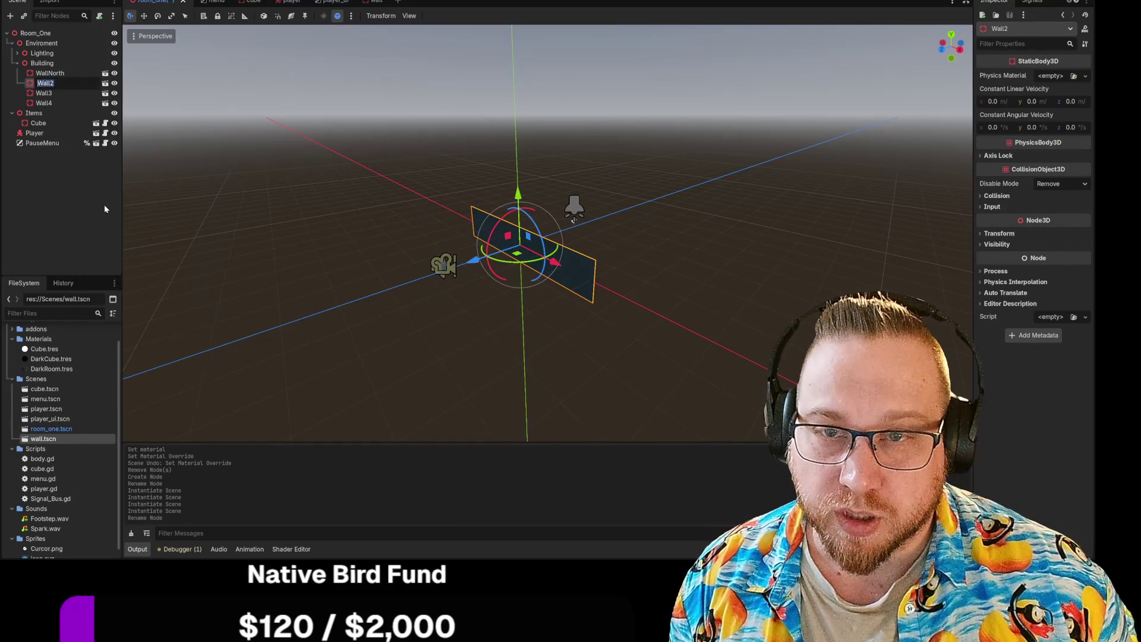
pyautogui.write('WallSouth')
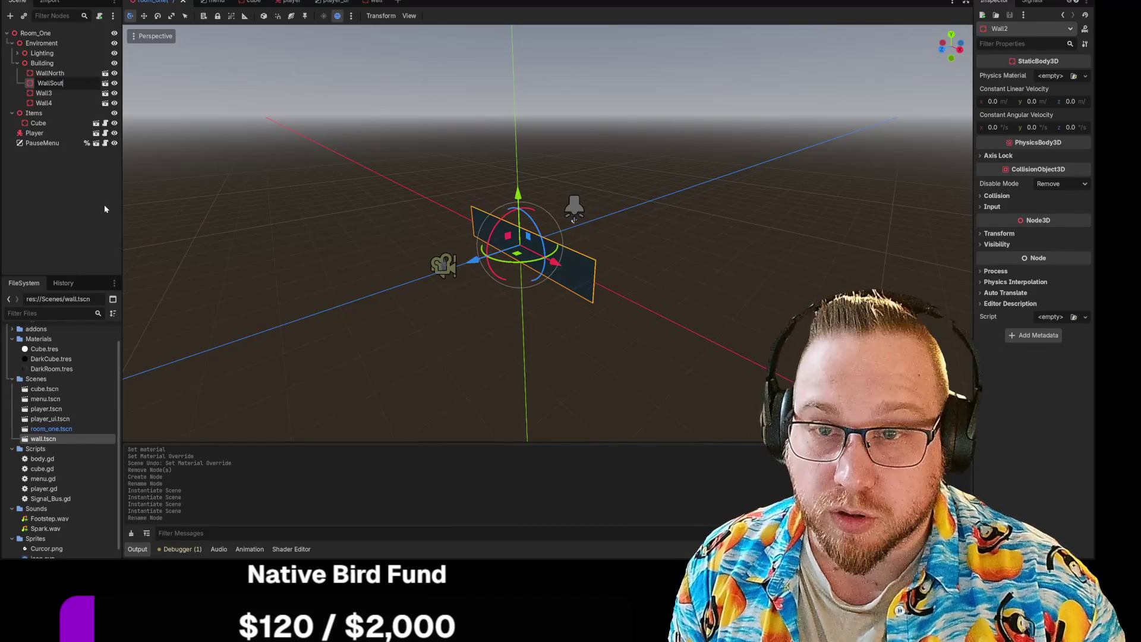
pyautogui.press('Return')
# Rename the remaining two wall instances WallEast and WallWest
pyautogui.click(65, 93)
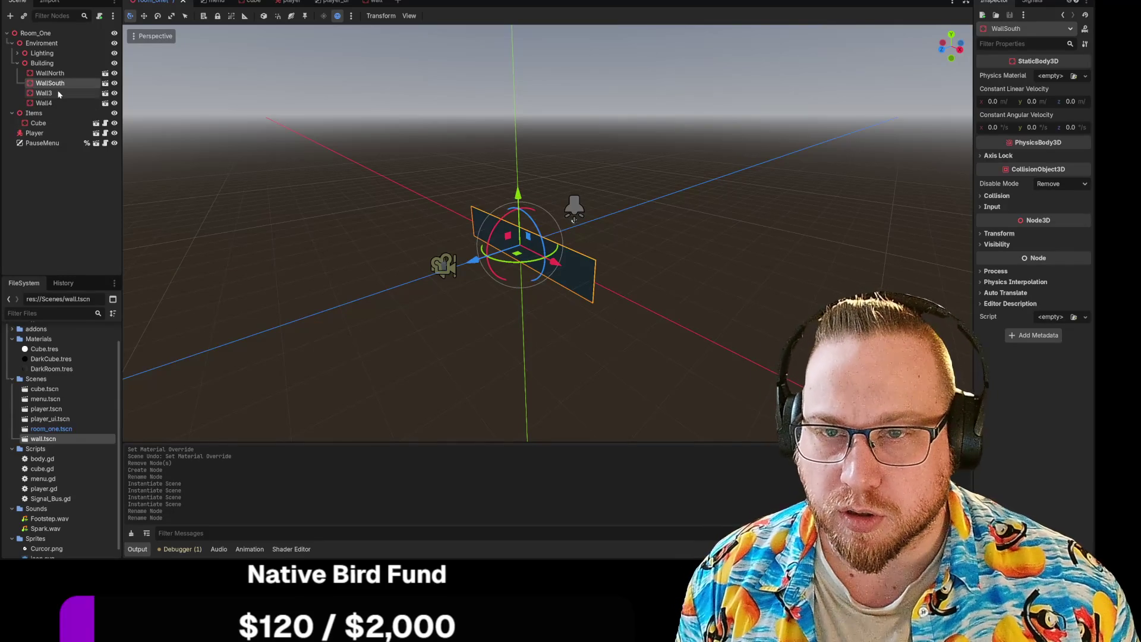
pyautogui.rightClick(65, 94)
pyautogui.click(100, 211)
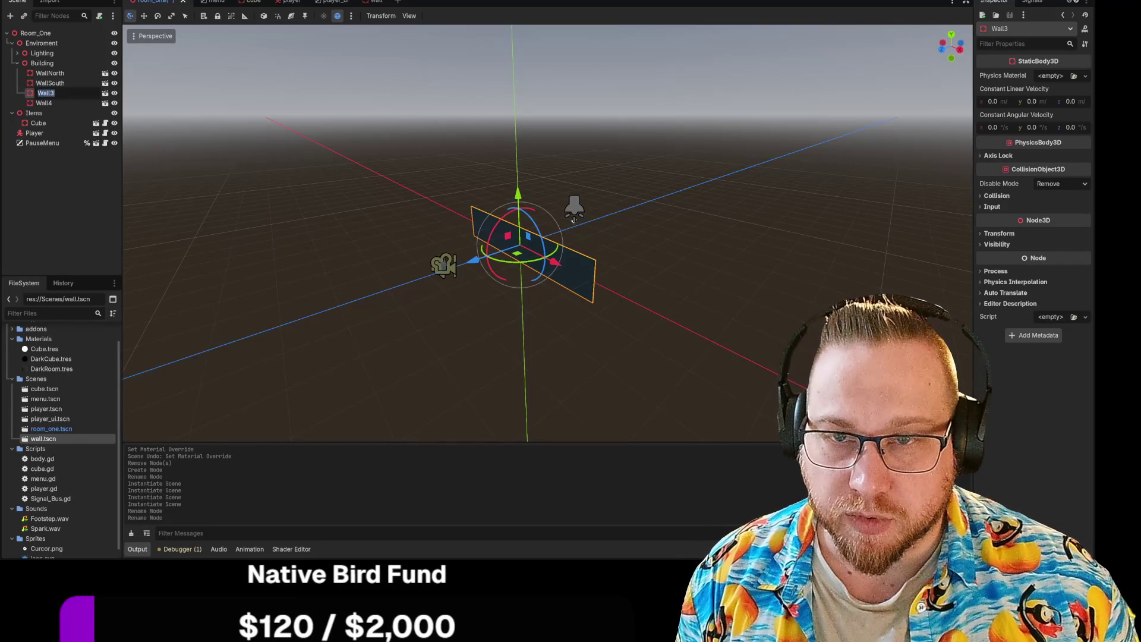
pyautogui.write('WallEast')
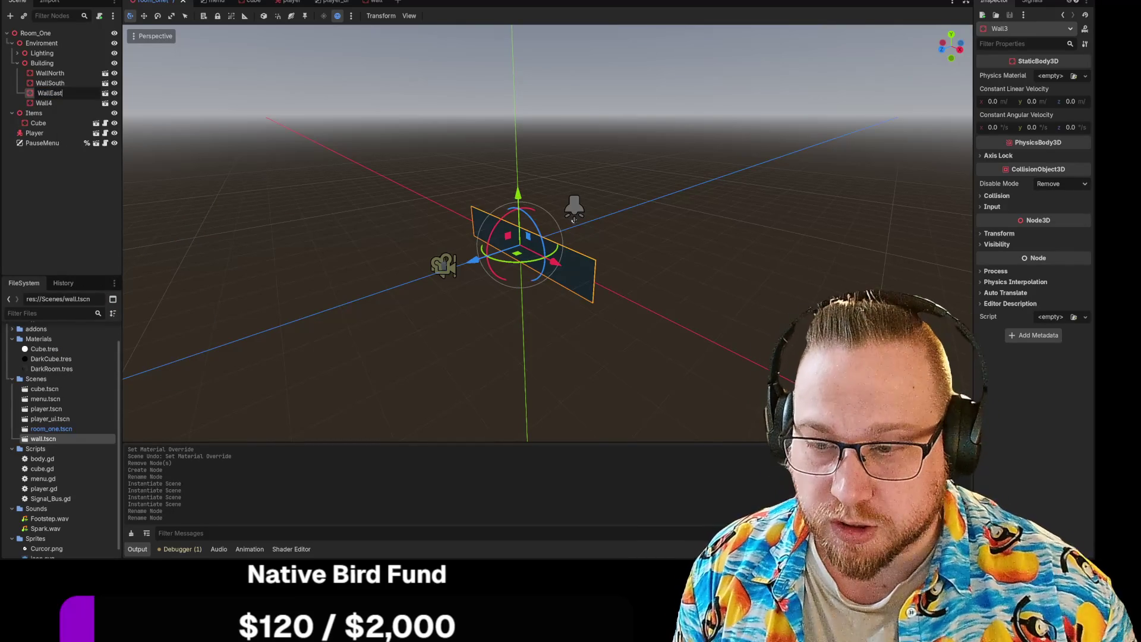
pyautogui.press('Return')
pyautogui.rightClick(54, 102)
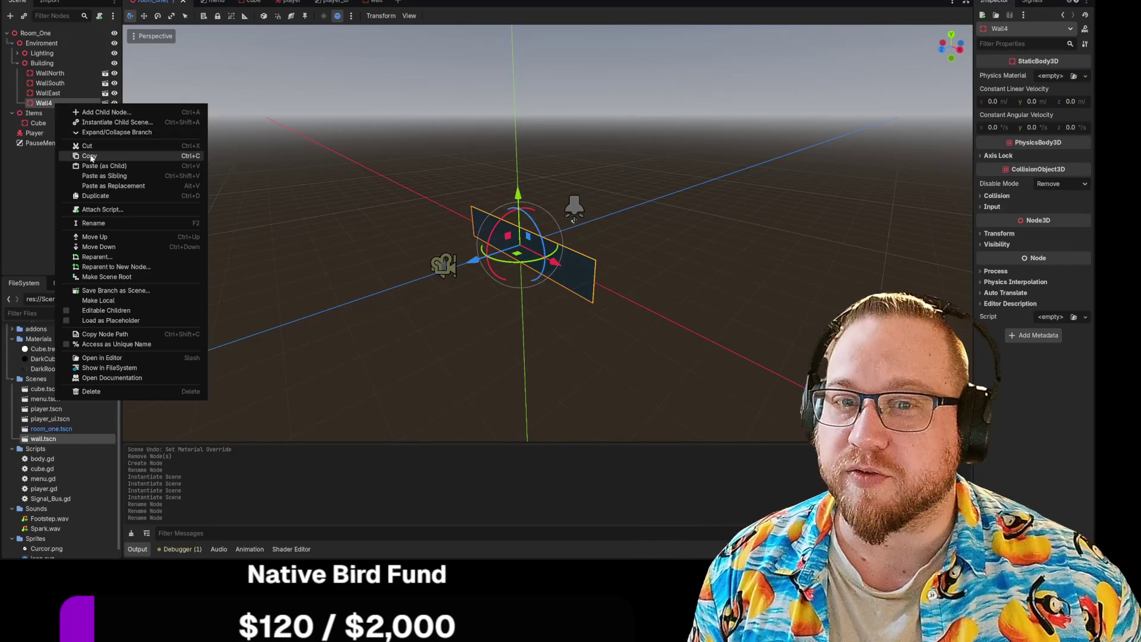
pyautogui.click(106, 225)
pyautogui.write('WallWe')
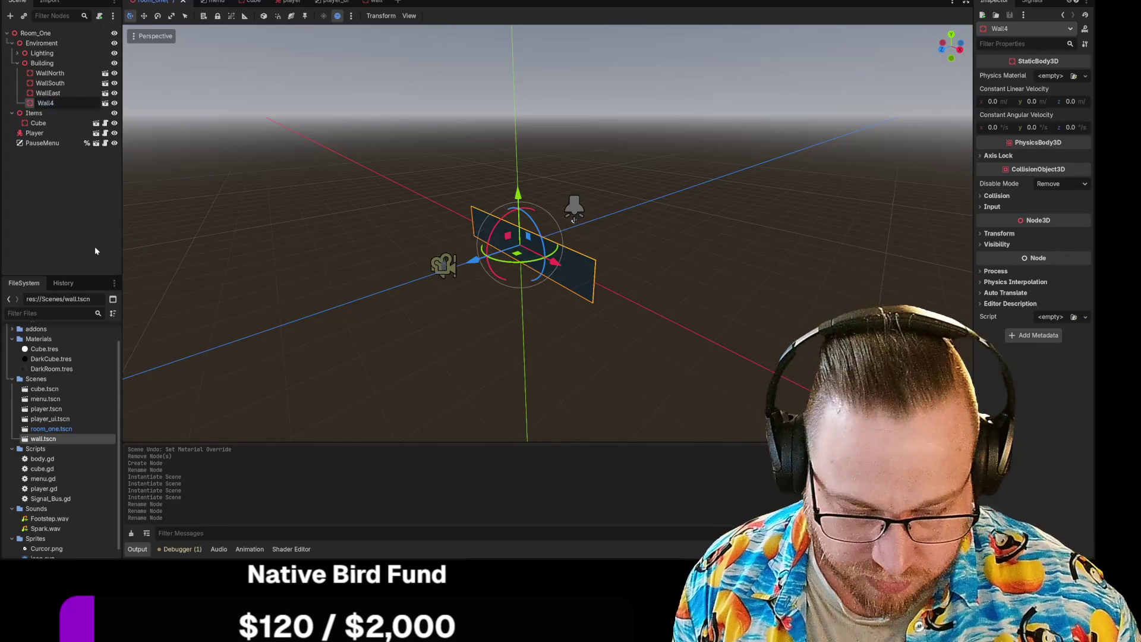
pyautogui.write('st')
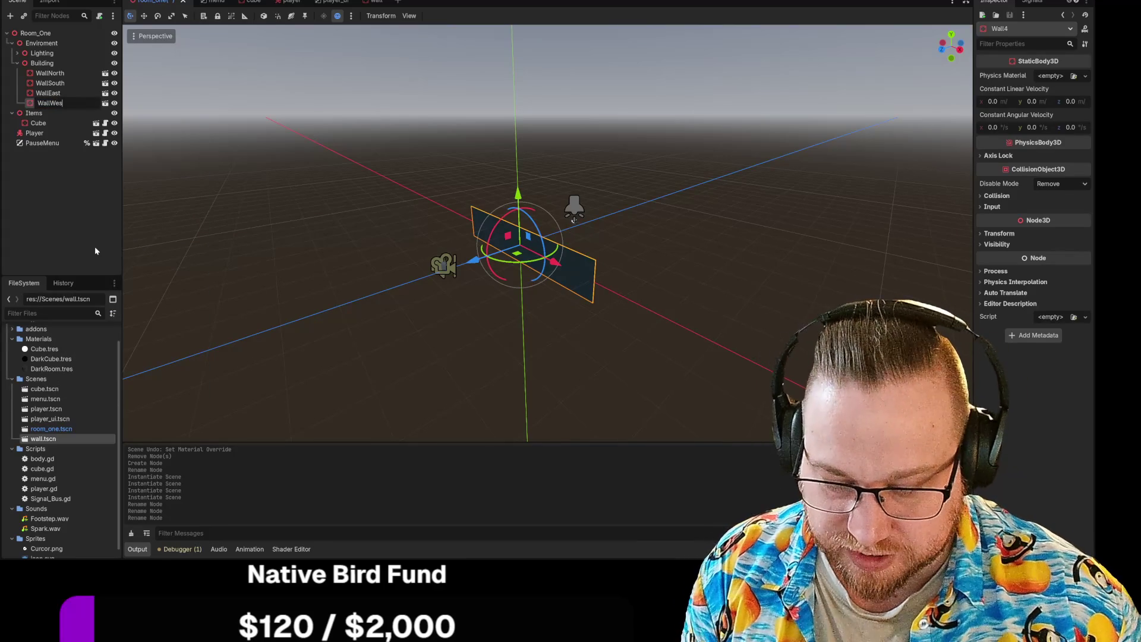
pyautogui.press('Return')
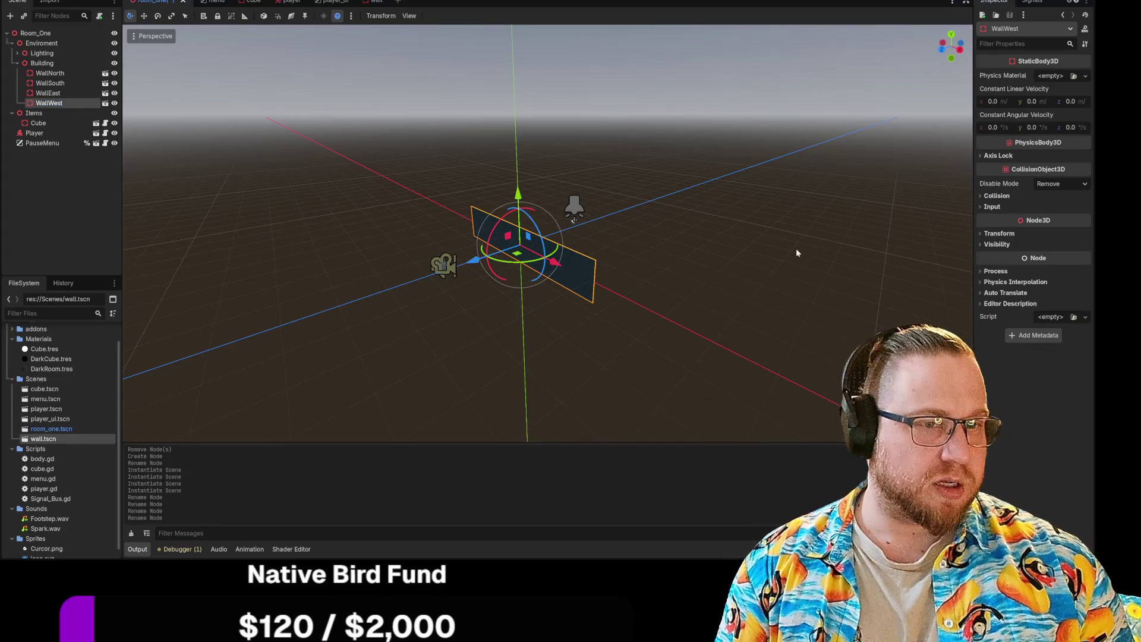
# Drag WallWest and WallNorth outward along the Z axis to separate them
pyautogui.moveTo(797, 253)
pyautogui.mouseDown()
pyautogui.moveTo(601, 331)
pyautogui.moveTo(751, 248)
pyautogui.moveTo(731, 259)
pyautogui.mouseUp()
pyautogui.moveTo(484, 247); pyautogui.dragTo(576, 226)
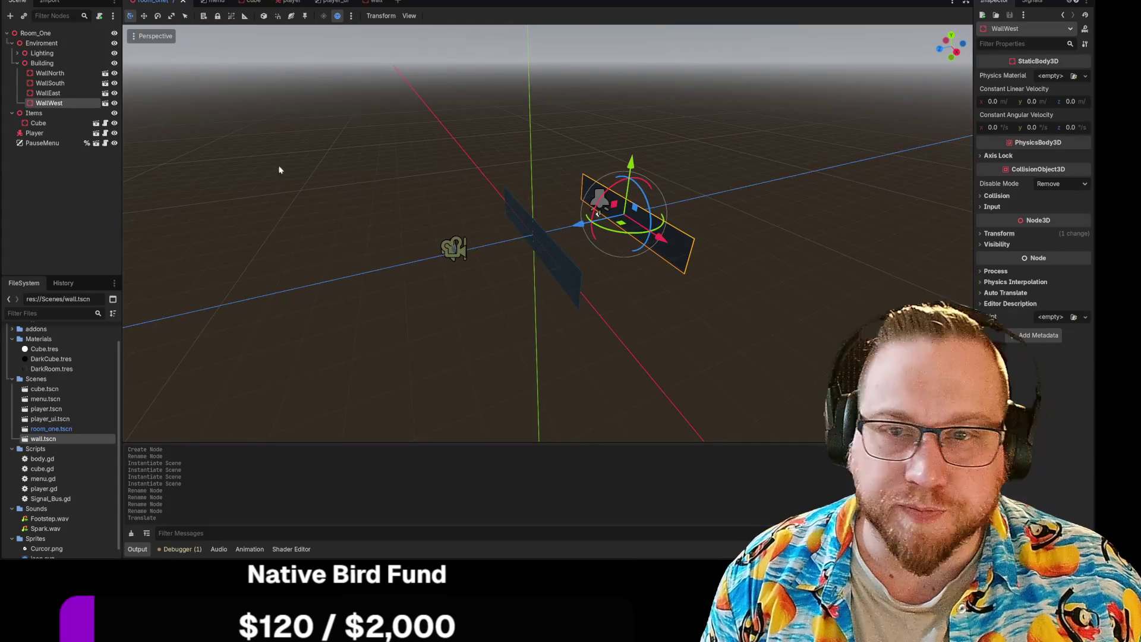
pyautogui.click(49, 74)
pyautogui.moveTo(482, 247)
pyautogui.mouseDown()
pyautogui.moveTo(636, 235)
pyautogui.moveTo(375, 243)
pyautogui.mouseUp()
pyautogui.click(600, 225)
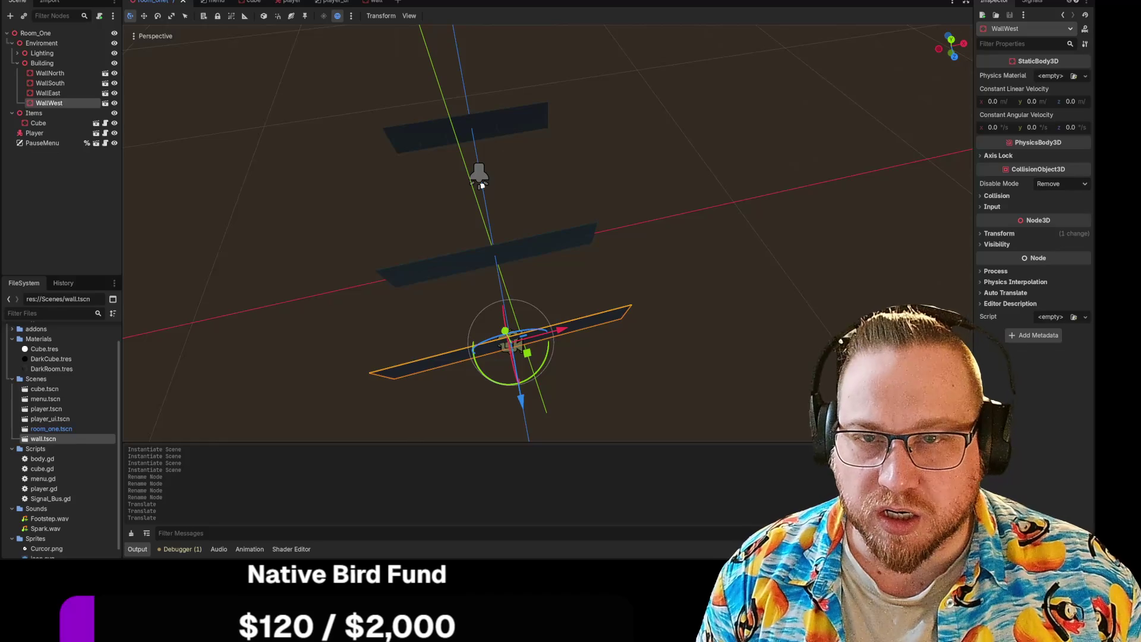
# Turn WallEast 90°, move WallSouth to the near side and WallWest further up
pyautogui.click(50, 94)
pyautogui.moveTo(523, 282)
pyautogui.mouseDown()
pyautogui.moveTo(466, 283)
pyautogui.moveTo(510, 257)
pyautogui.moveTo(562, 268)
pyautogui.mouseUp()
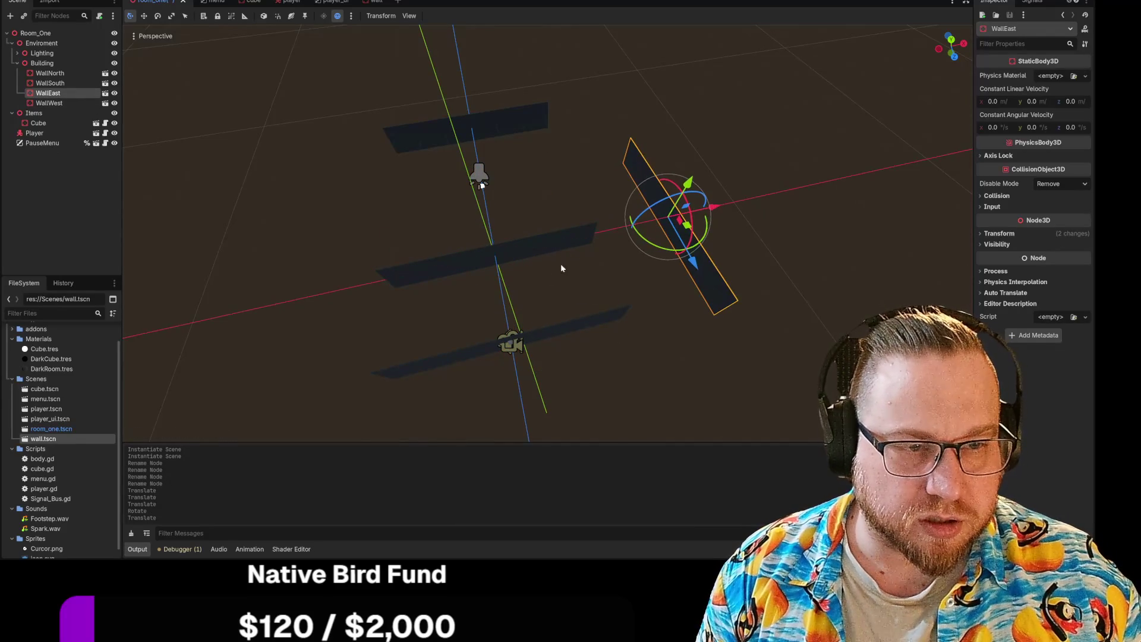
pyautogui.click(31, 86)
pyautogui.moveTo(504, 304); pyautogui.dragTo(551, 443)
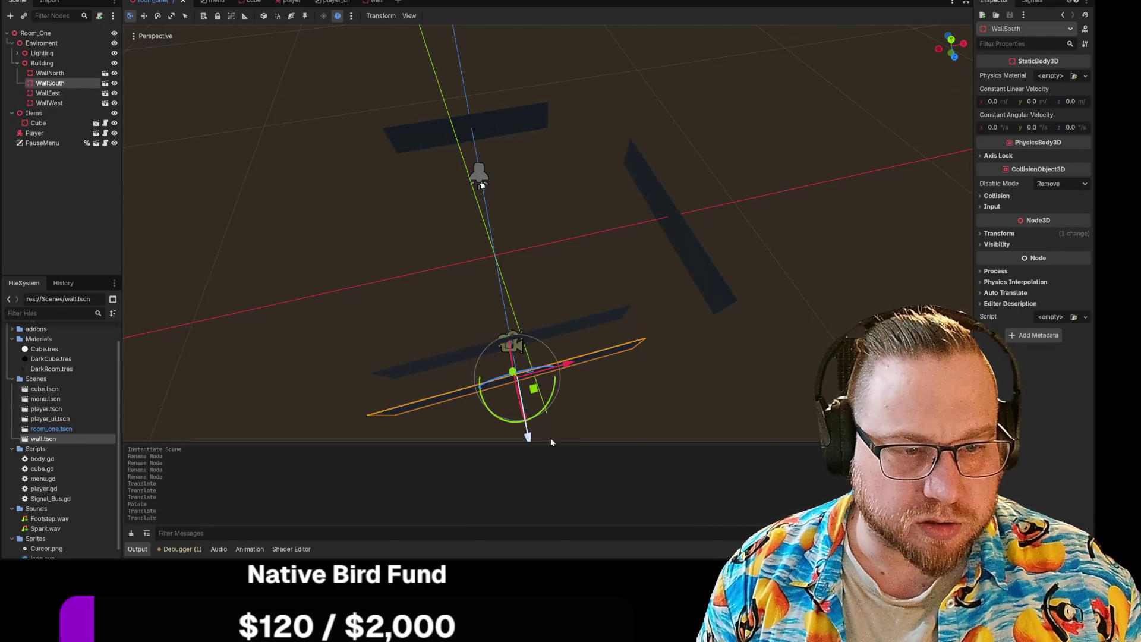
pyautogui.click(549, 343)
pyautogui.moveTo(527, 353)
pyautogui.mouseDown()
pyautogui.moveTo(511, 265)
pyautogui.moveTo(511, 279)
pyautogui.moveTo(527, 255)
pyautogui.moveTo(400, 254)
pyautogui.moveTo(423, 254)
pyautogui.mouseUp()
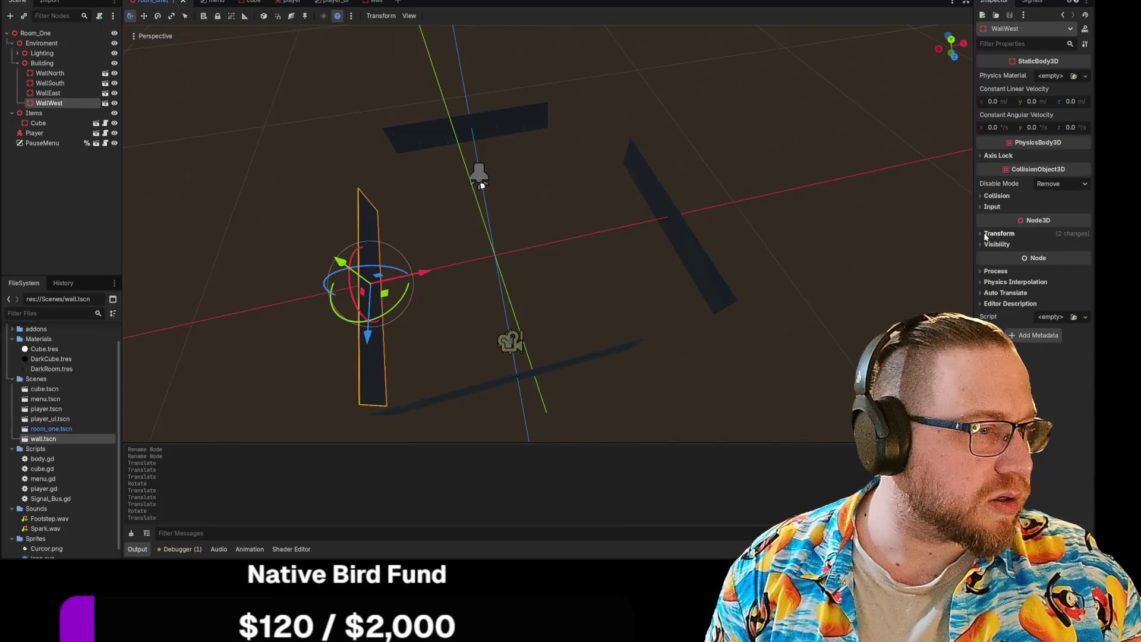
# Give WallWest X position -50, Z position 0 and Y rotation 90°
pyautogui.click(992, 233)
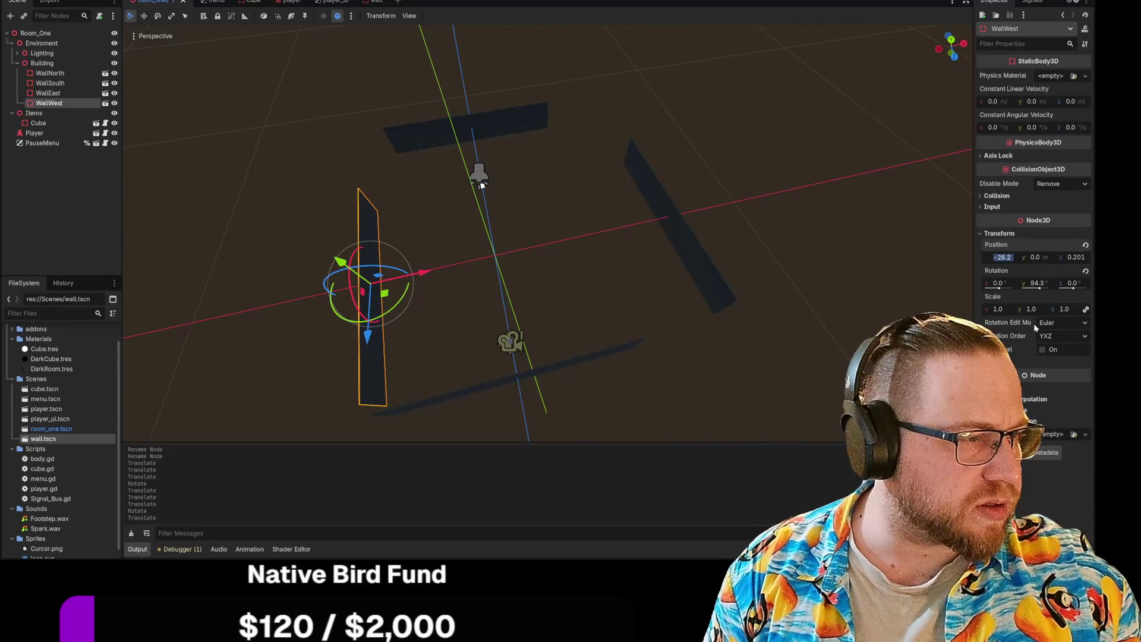
pyautogui.write('-')
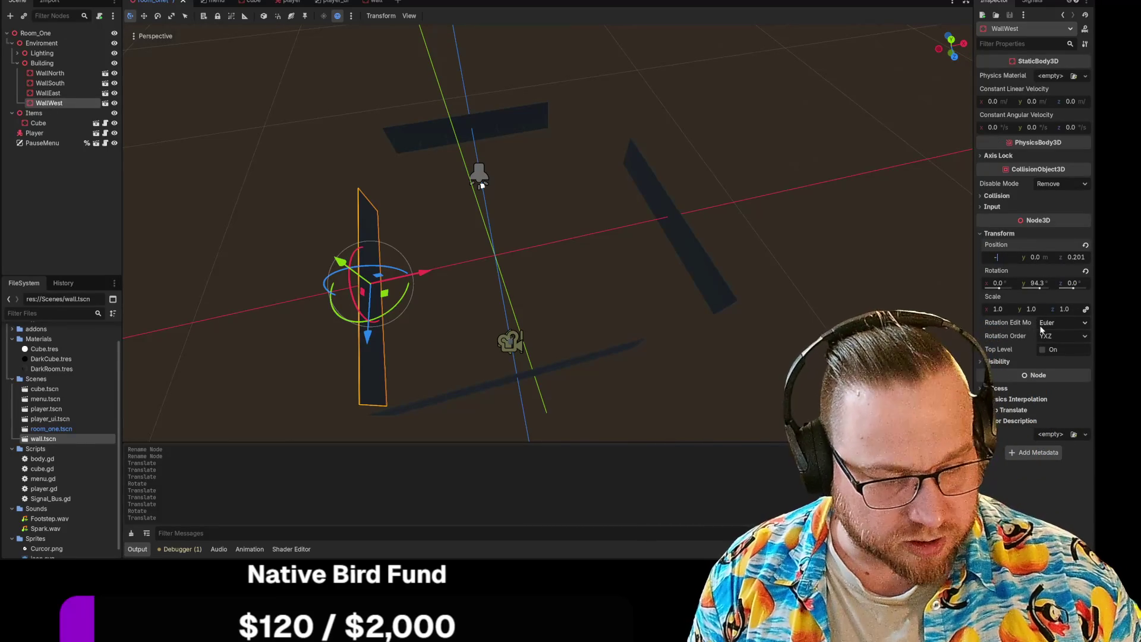
pyautogui.write('50')
pyautogui.press('Return')
pyautogui.click(1076, 257)
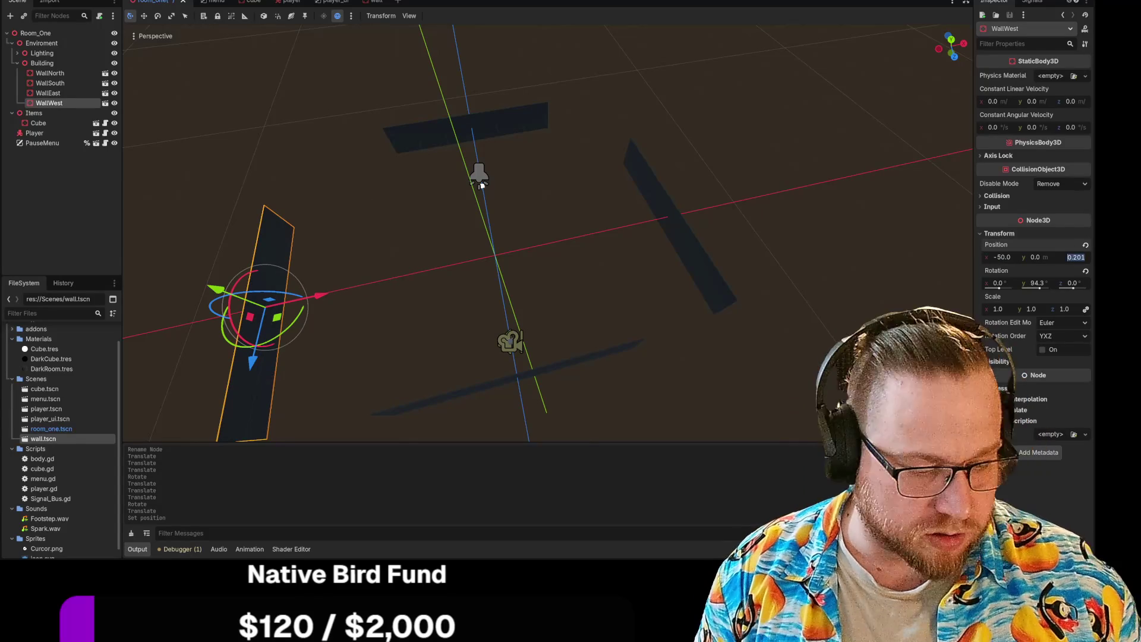
pyautogui.write('0')
pyautogui.click(1037, 283)
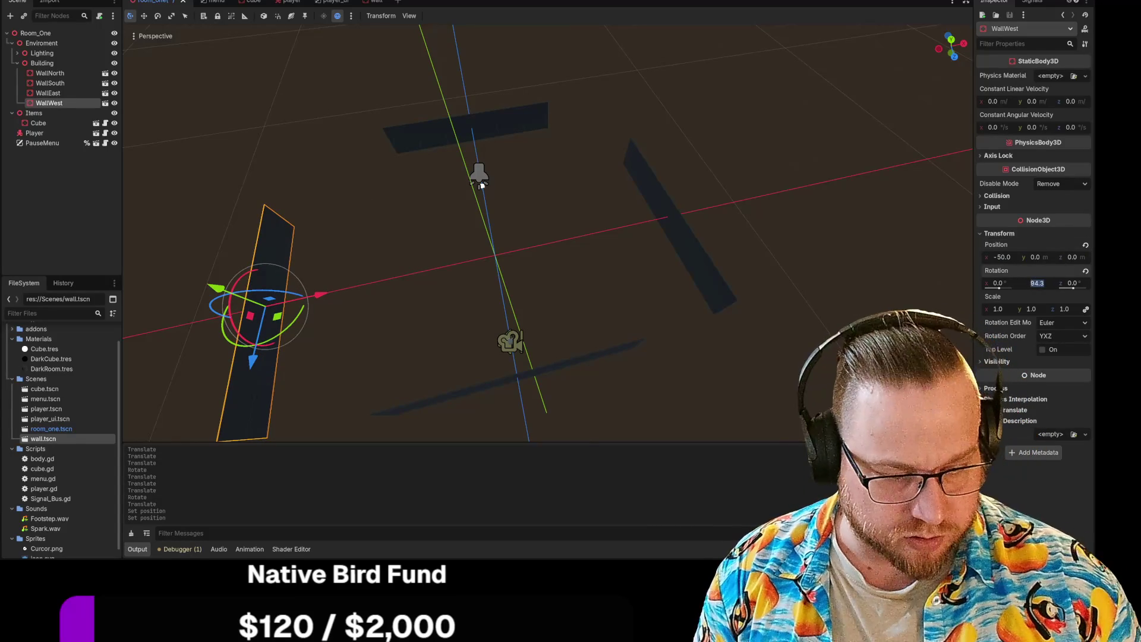
pyautogui.write('90')
pyautogui.press('Return')
# Pull WallWest inward to X position -25
pyautogui.click(683, 222)
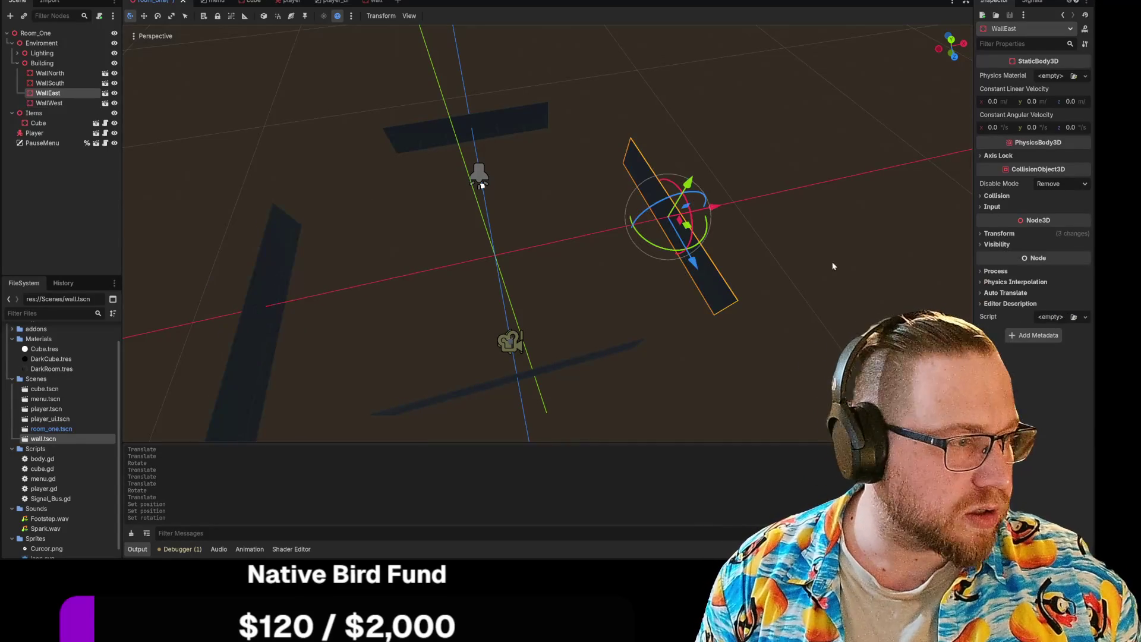
pyautogui.scroll(-3, 749, 288)
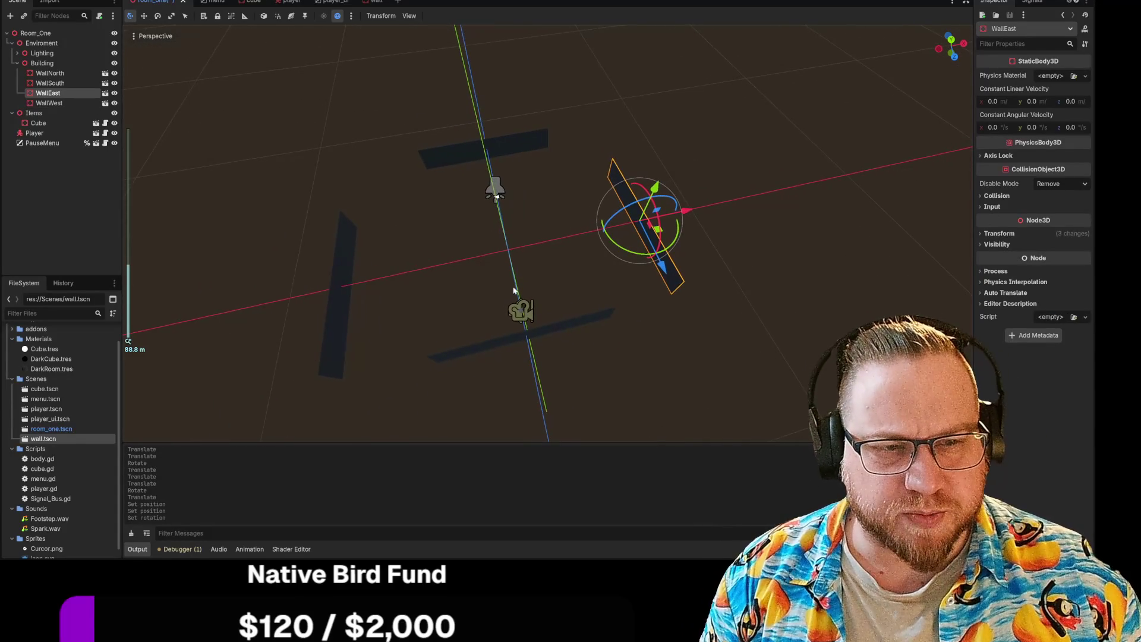
pyautogui.moveTo(514, 290)
pyautogui.mouseDown()
pyautogui.moveTo(426, 247)
pyautogui.moveTo(358, 254)
pyautogui.mouseUp()
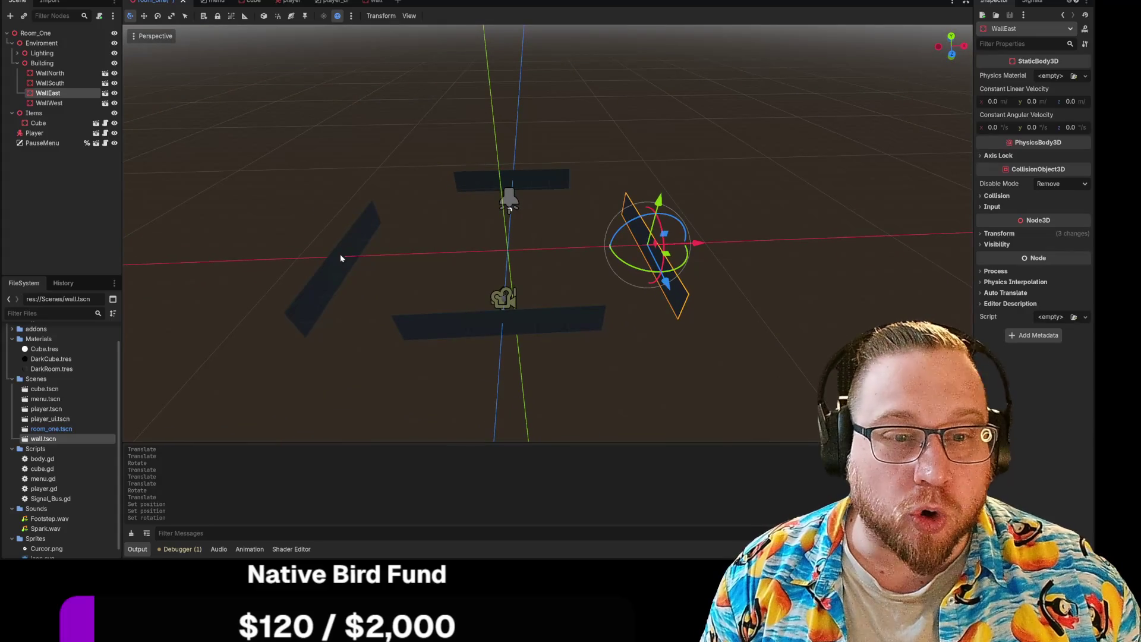
pyautogui.click(340, 255)
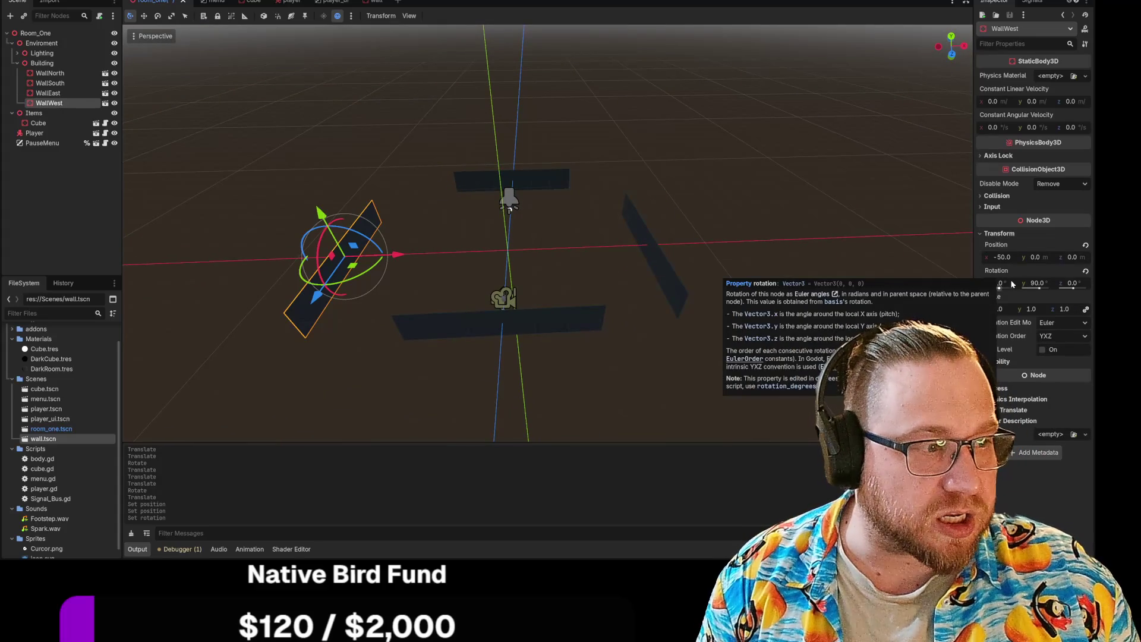
pyautogui.click(1001, 257)
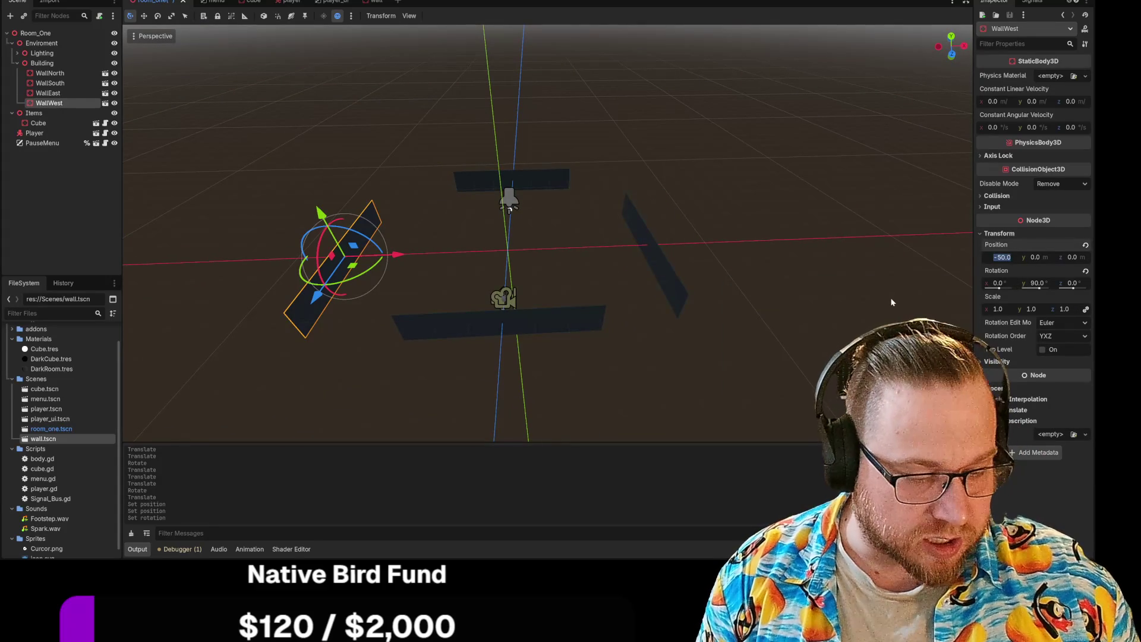
pyautogui.write('-25')
pyautogui.press('Return')
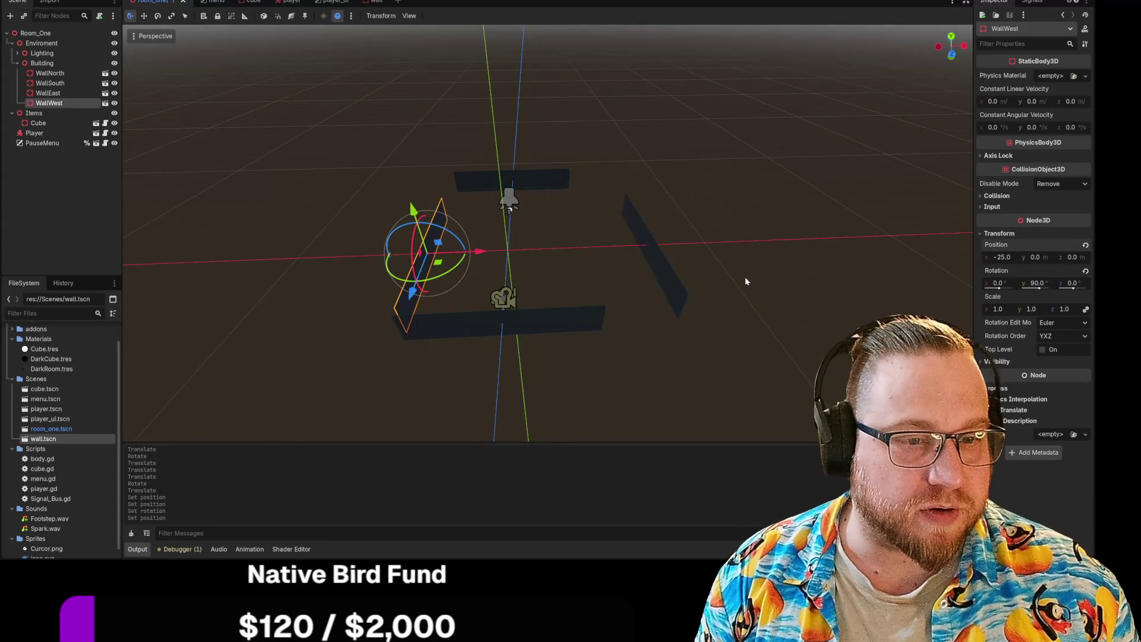
# Select WallEast, then switch to the separate Wall scene for editing
pyautogui.click(668, 252)
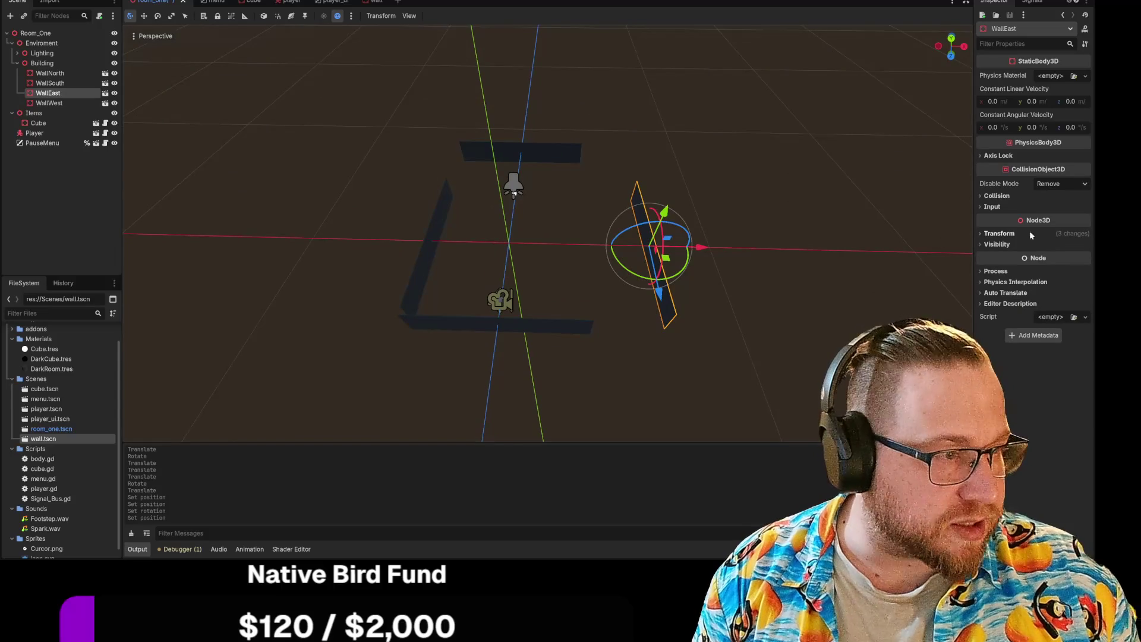
pyautogui.moveTo(742, 272)
pyautogui.mouseDown()
pyautogui.moveTo(749, 321)
pyautogui.moveTo(748, 272)
pyautogui.mouseUp()
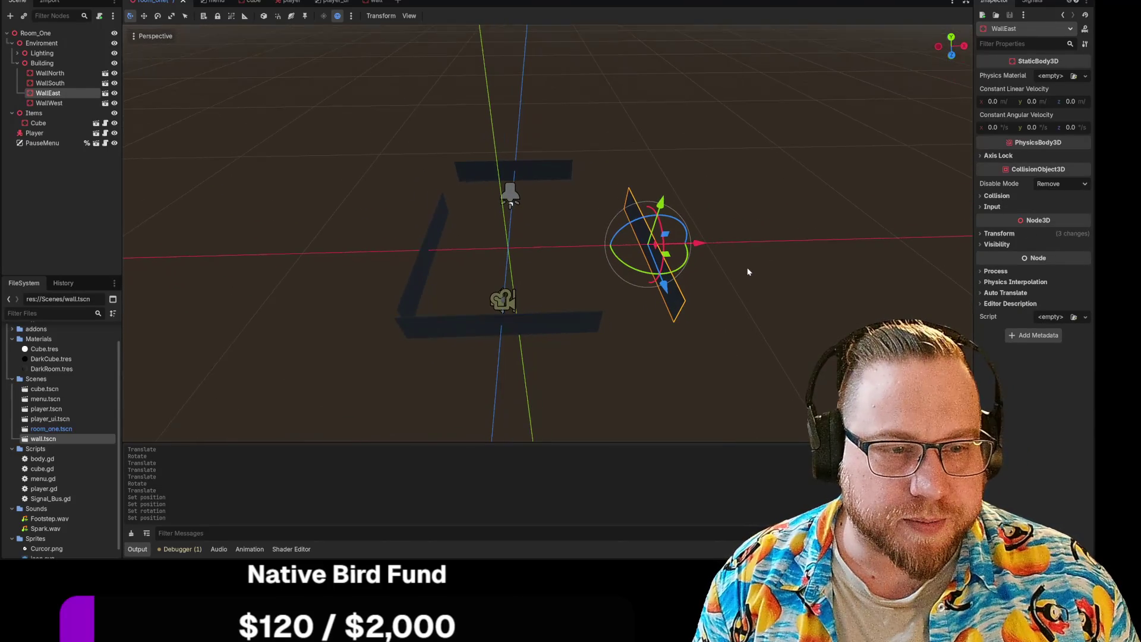
pyautogui.moveTo(254, 4)
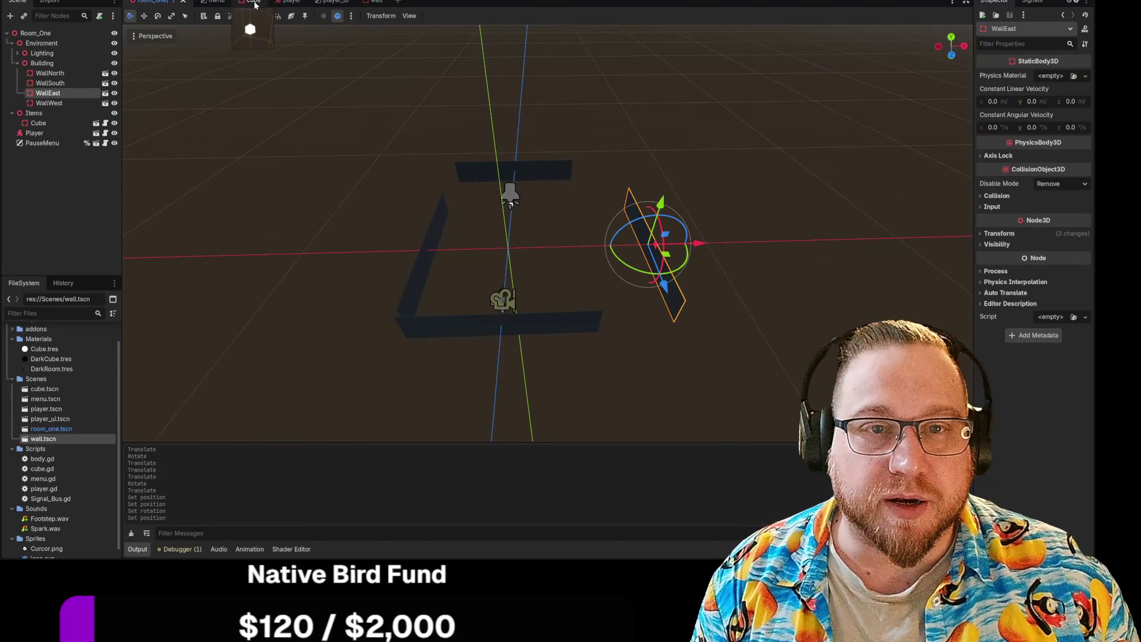
pyautogui.click(364, 1)
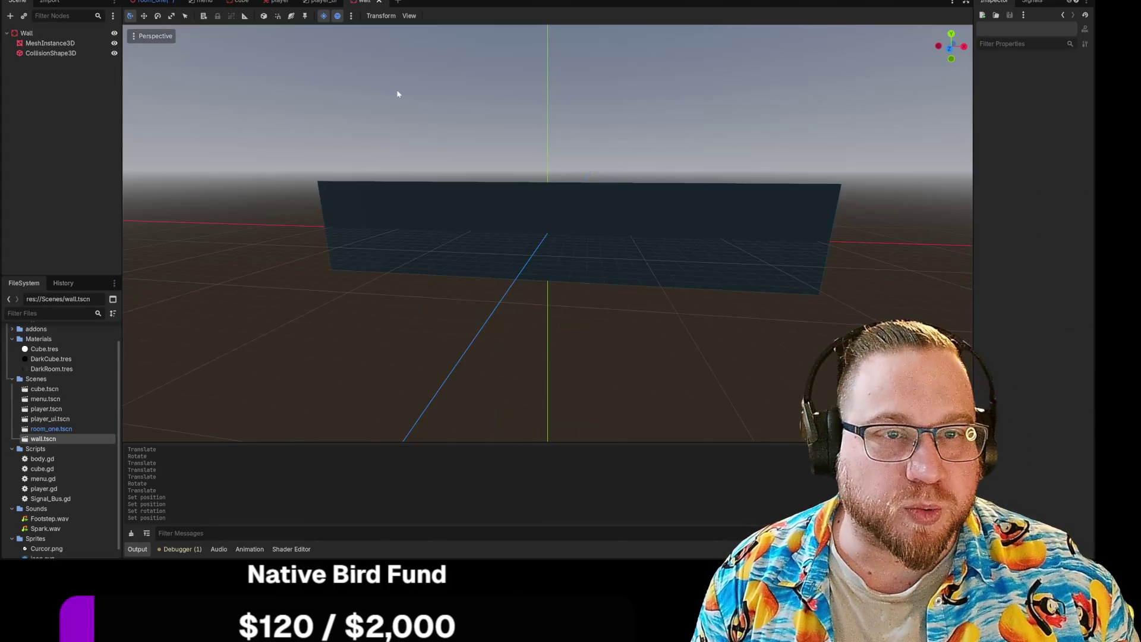
# Set the wall's mesh width and collision box width to 100
pyautogui.click(459, 214)
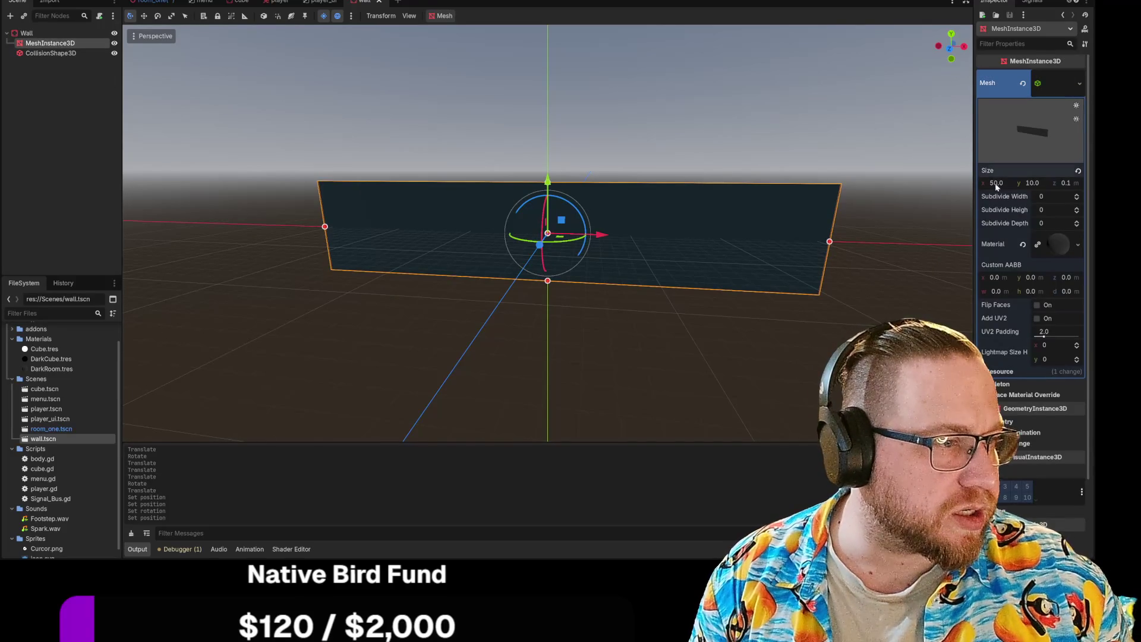
pyautogui.click(997, 184)
pyautogui.write('100')
pyautogui.press('Return')
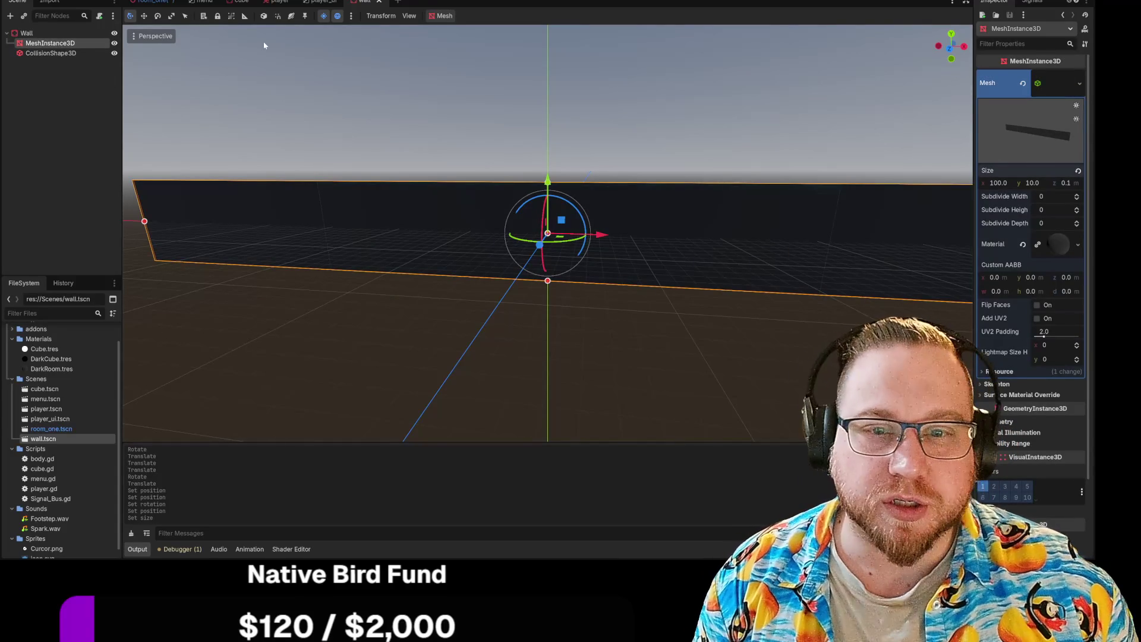
pyautogui.click(50, 53)
pyautogui.click(997, 102)
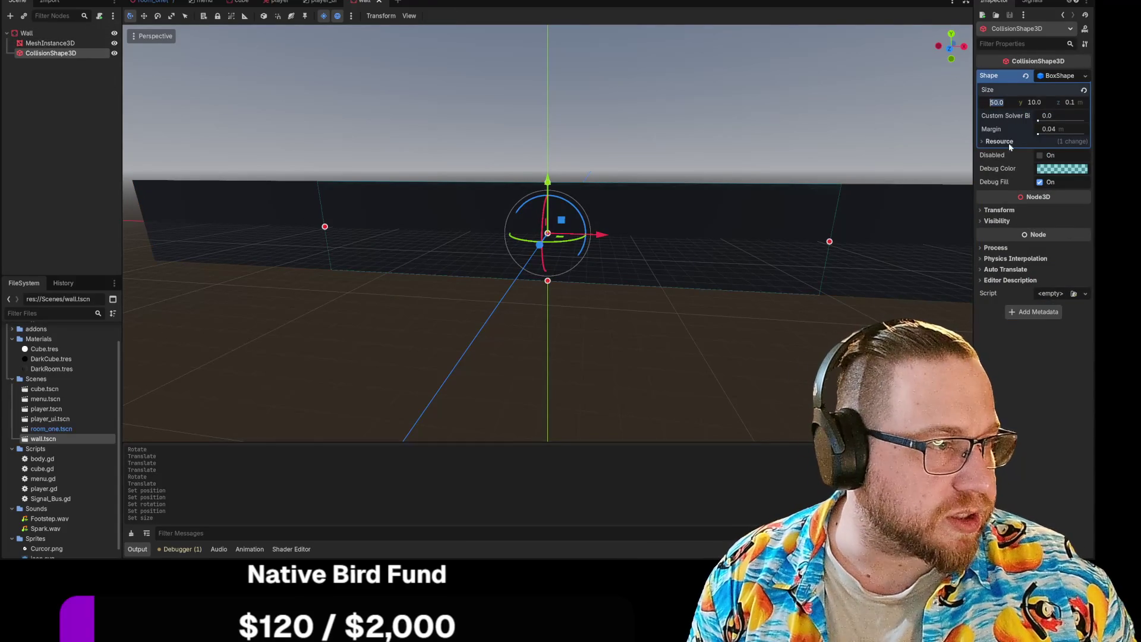
pyautogui.press('Return')
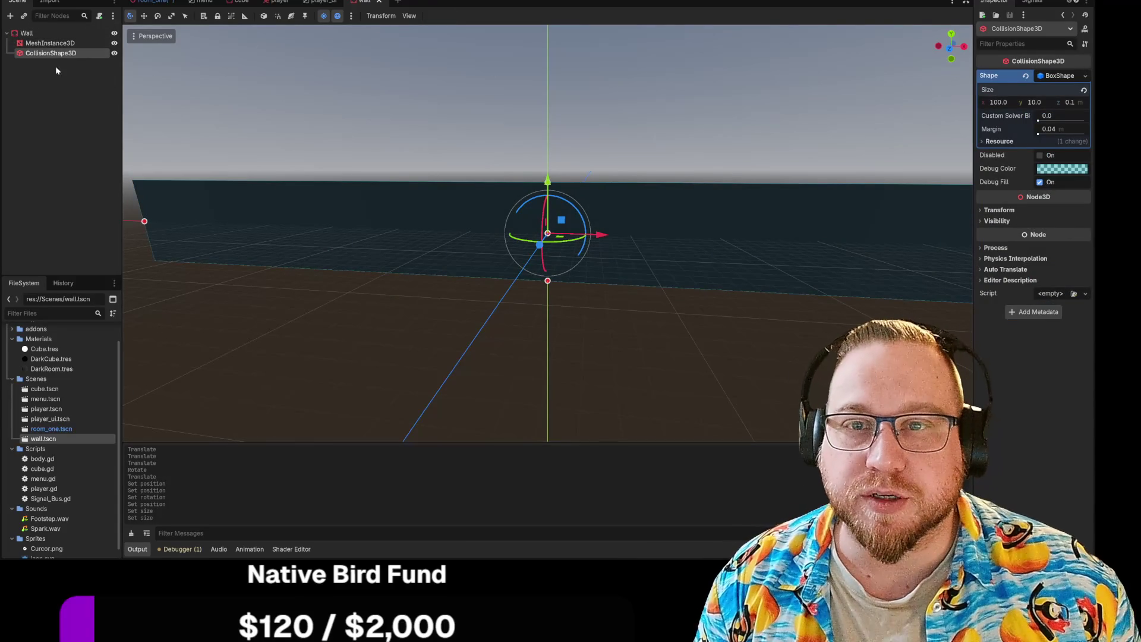
# Save the wall scene and return to Room_One
pyautogui.rightClick(367, 2)
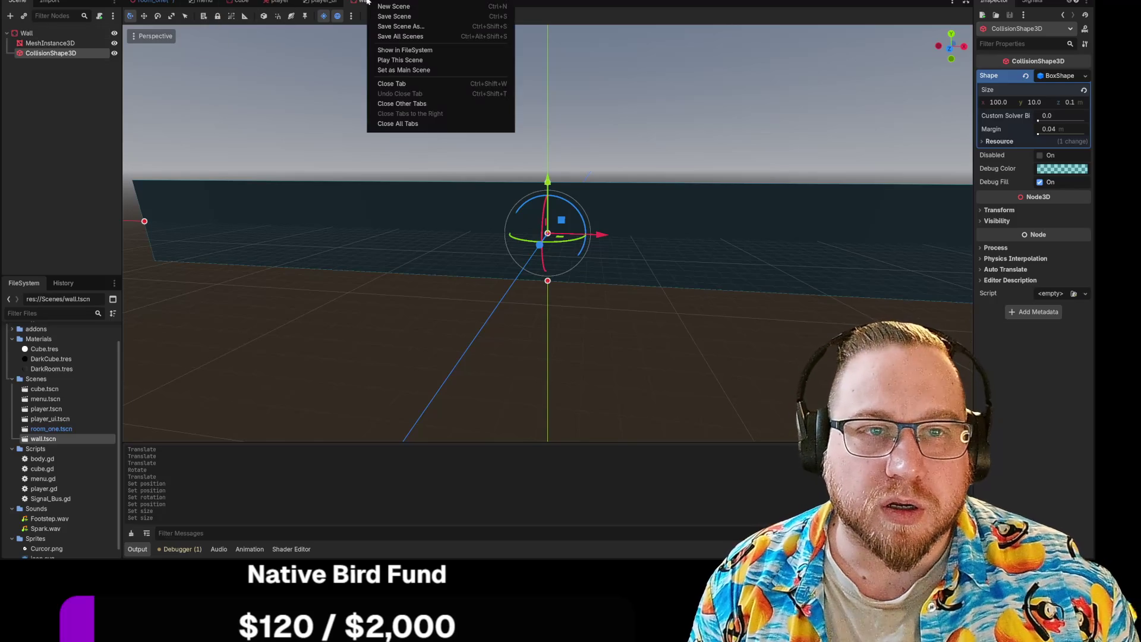
pyautogui.click(402, 20)
pyautogui.click(153, 2)
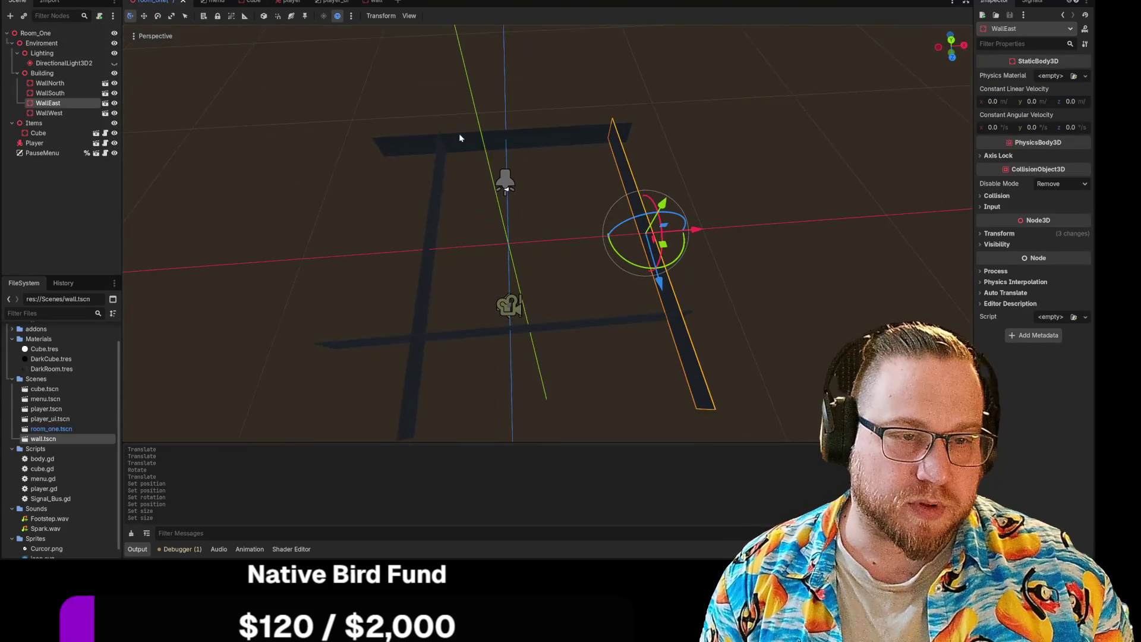
# Move WallWest out to x -50
pyautogui.click(438, 225)
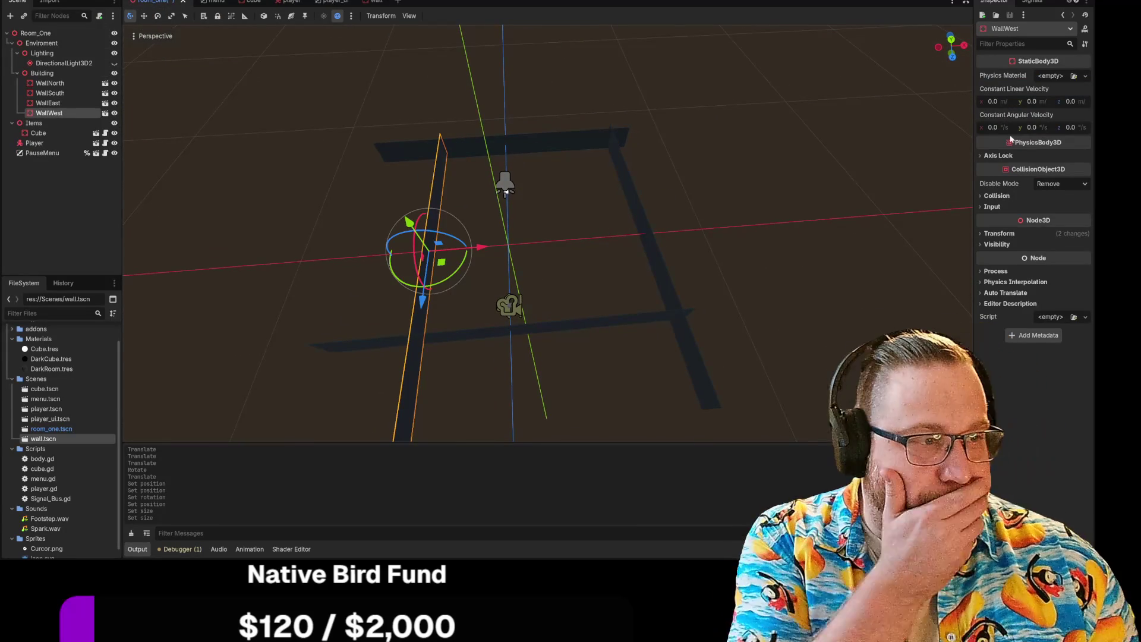
pyautogui.click(984, 233)
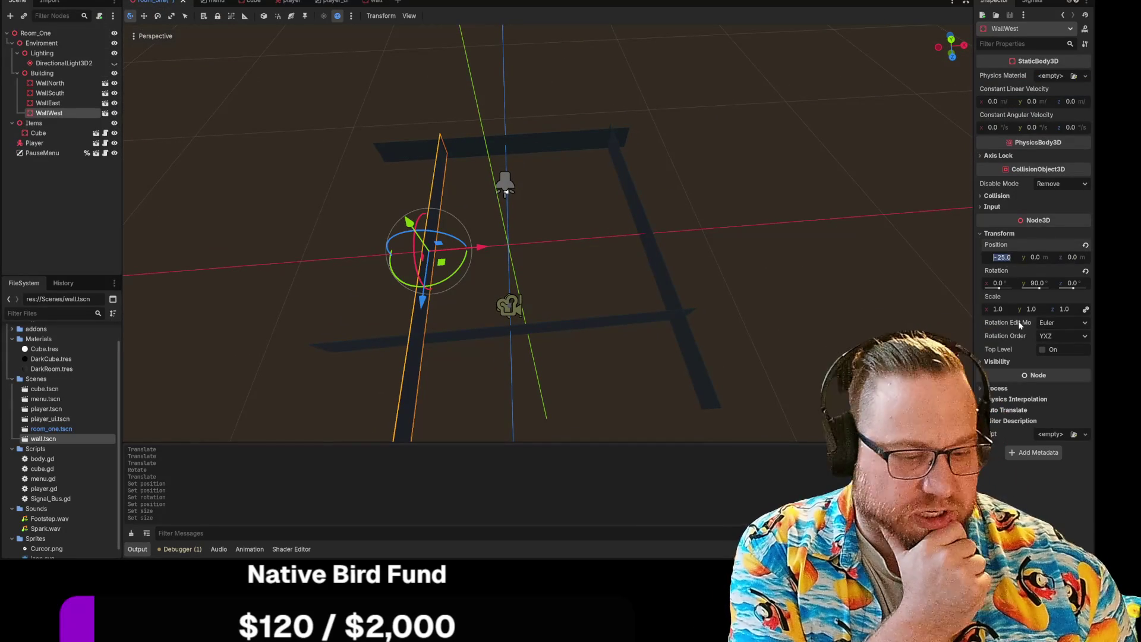
pyautogui.click(1004, 258)
pyautogui.write('-50')
pyautogui.press('Return')
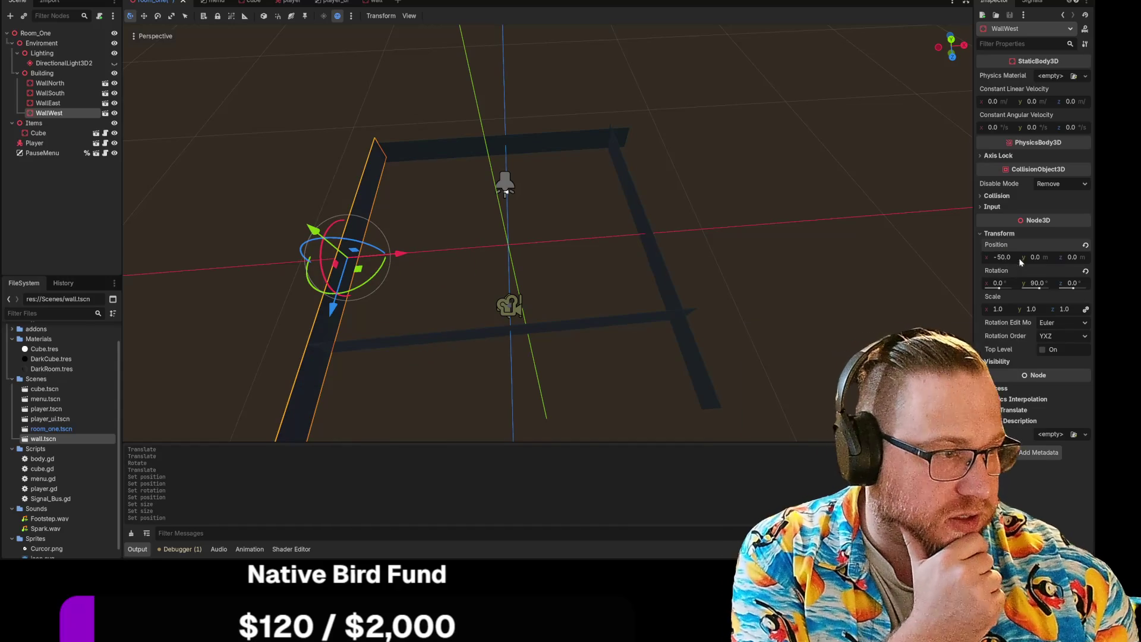
# Rotate WallEast to 90° and move it out to x 50
pyautogui.click(635, 214)
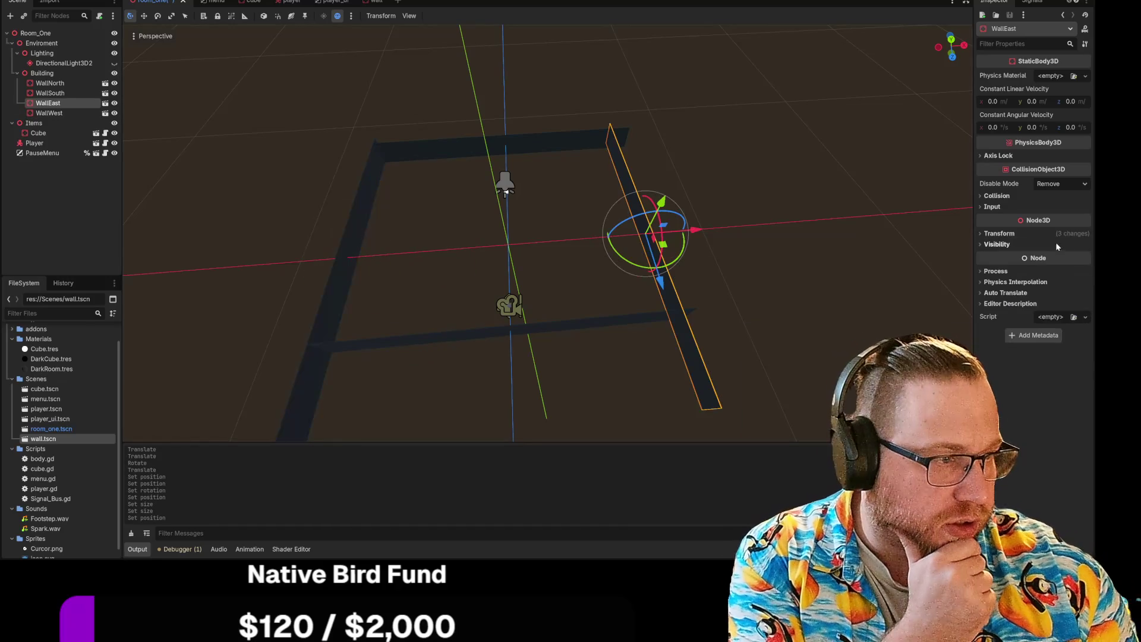
pyautogui.click(984, 233)
pyautogui.click(1039, 283)
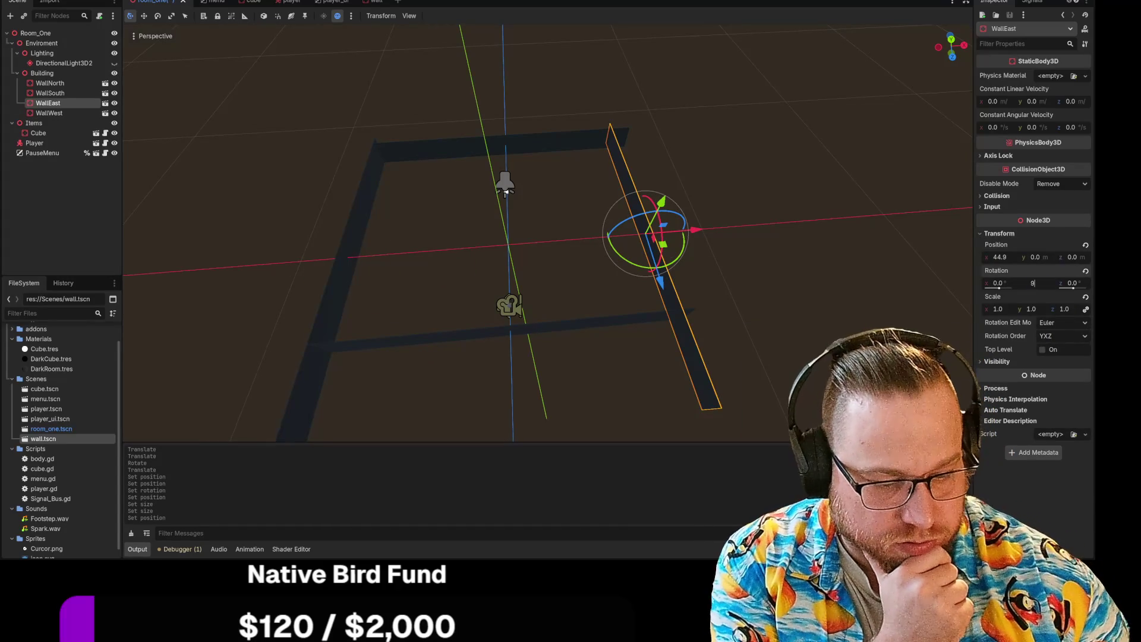
pyautogui.click(1001, 257)
pyautogui.press('Return')
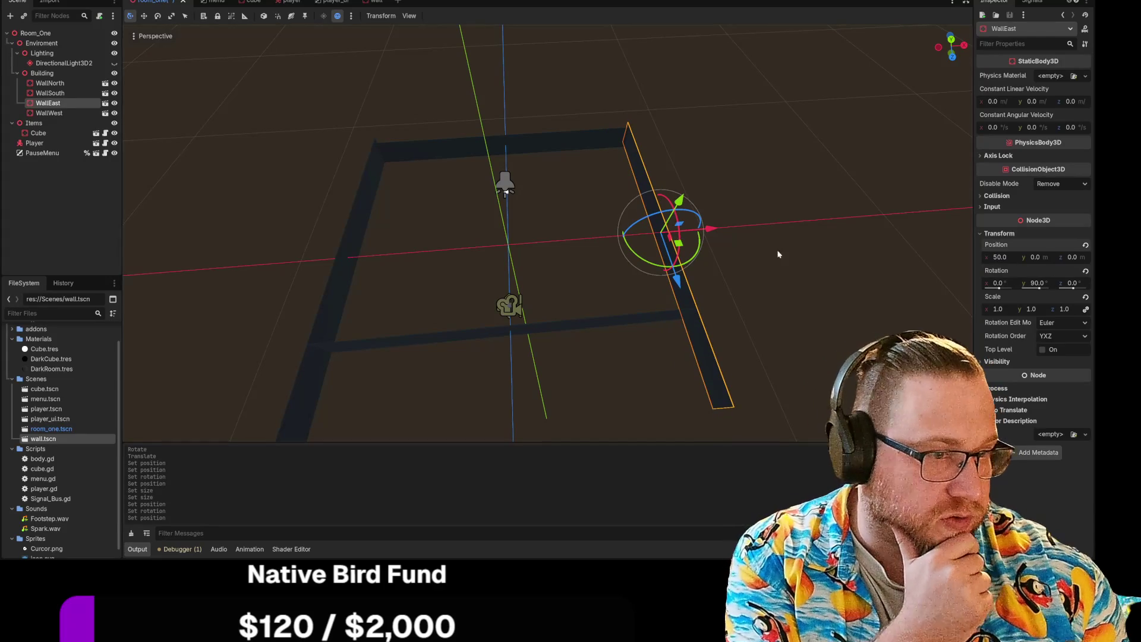
# Place WallSouth at z 50 and WallNorth at z -50
pyautogui.click(563, 325)
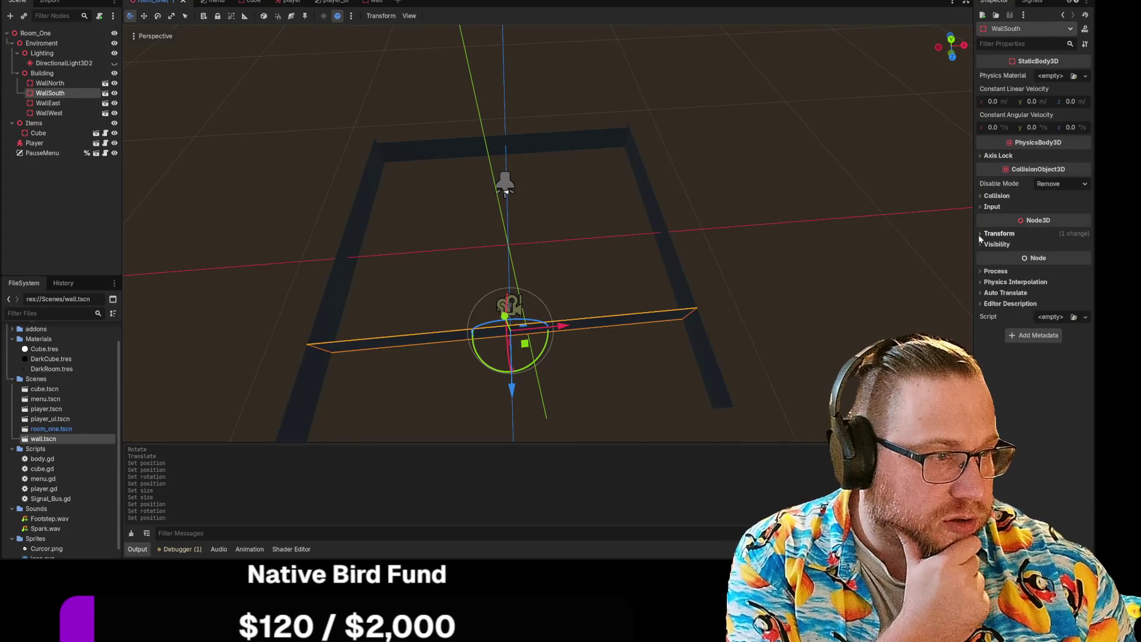
pyautogui.click(981, 234)
pyautogui.click(1077, 260)
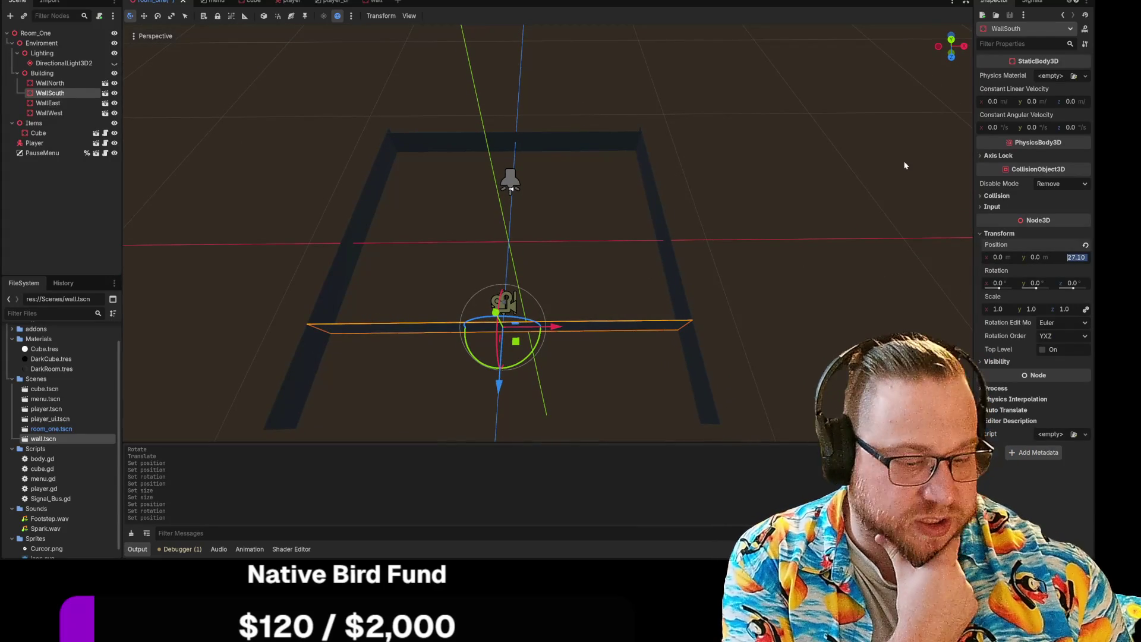
pyautogui.press('Return')
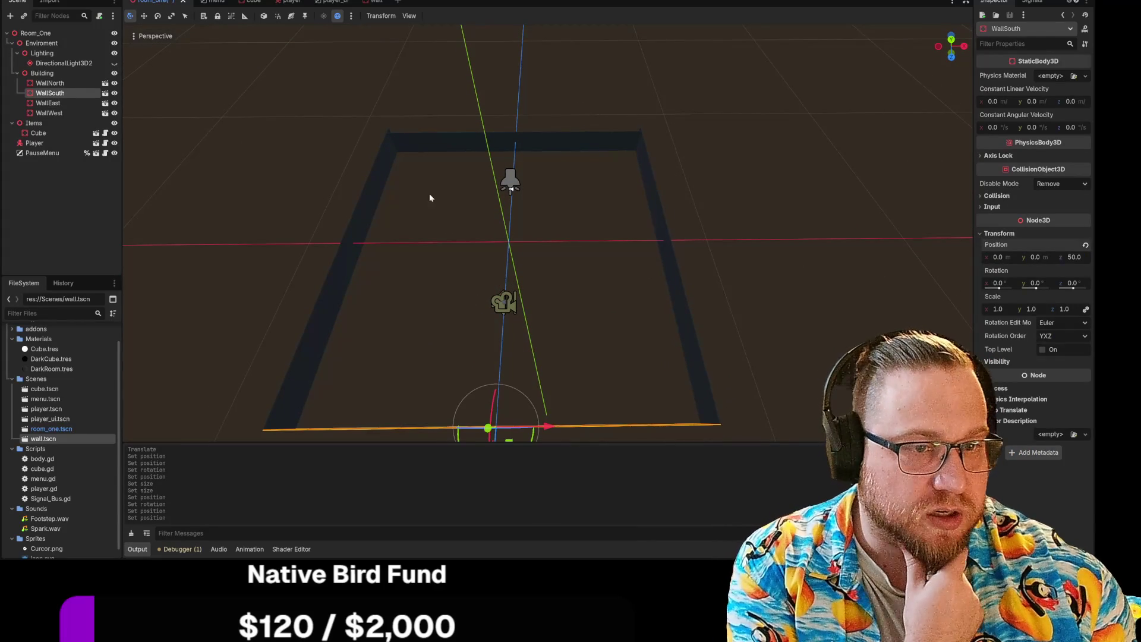
pyautogui.click(477, 150)
pyautogui.click(983, 234)
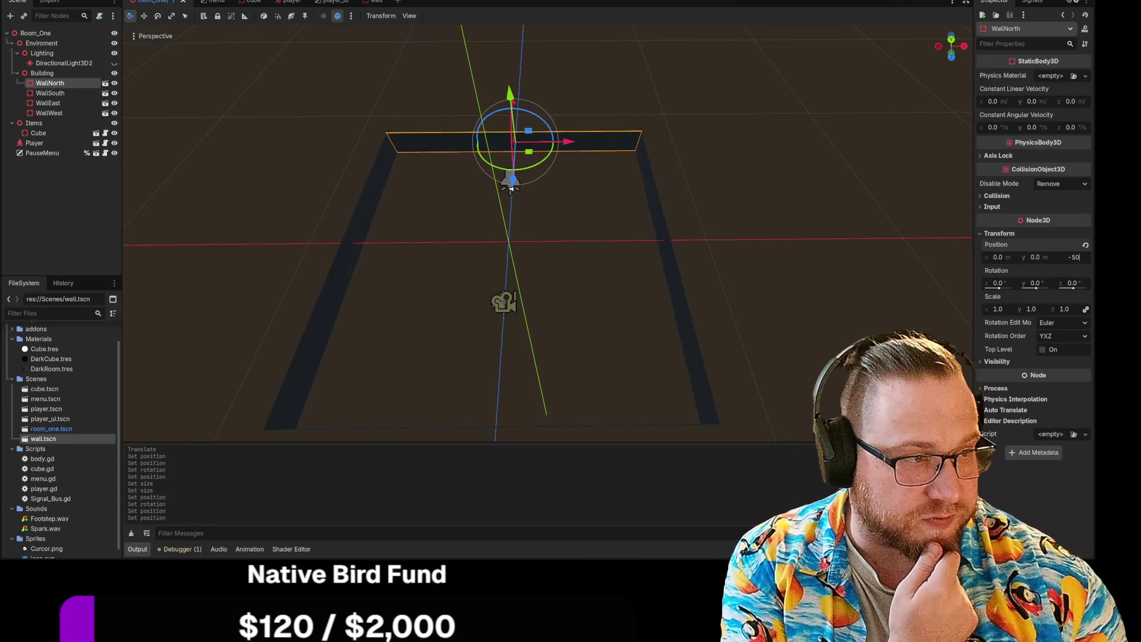
pyautogui.press('Return')
# Inspect the enclosure, then select all four walls together
pyautogui.click(829, 187)
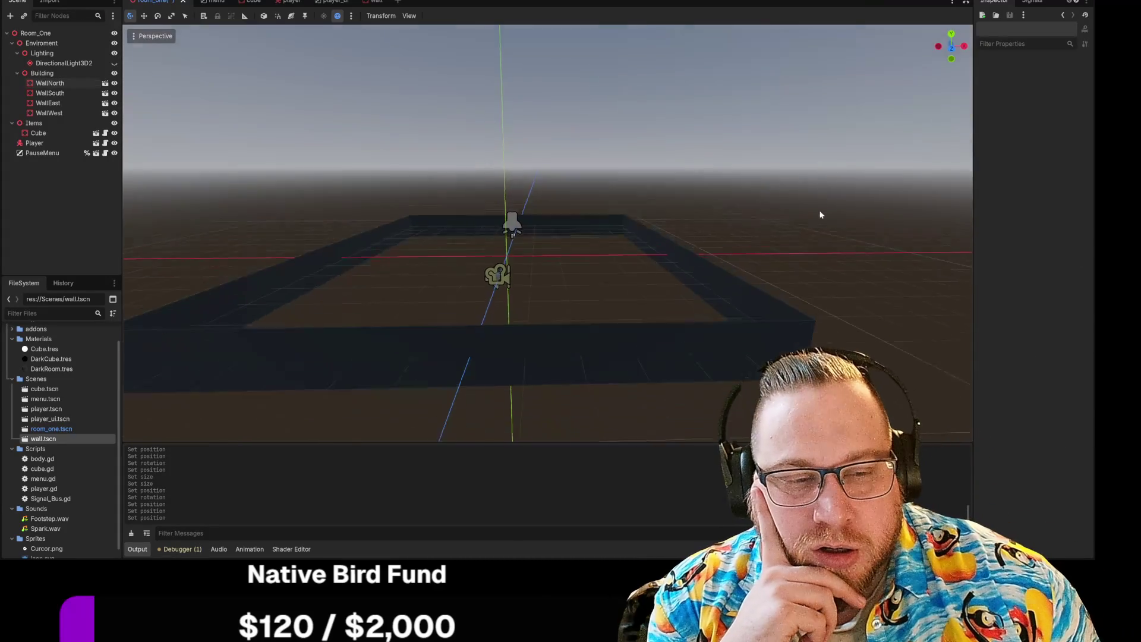
pyautogui.moveTo(867, 216)
pyautogui.mouseDown()
pyautogui.moveTo(925, 204)
pyautogui.moveTo(805, 221)
pyautogui.mouseUp()
pyautogui.click(325, 261)
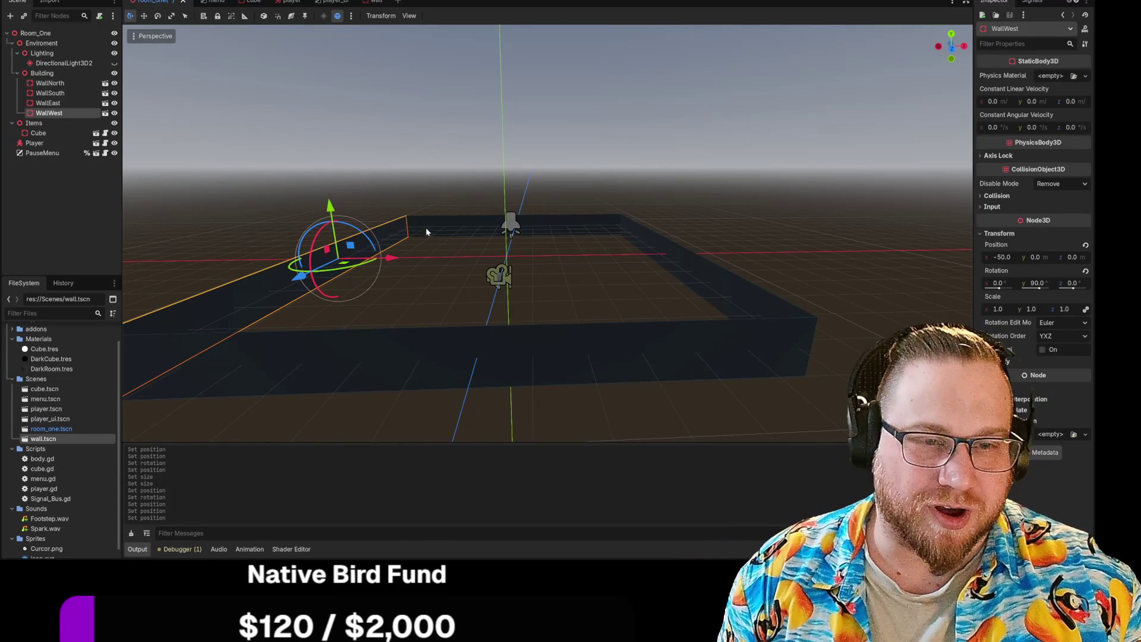
pyautogui.click(465, 220)
pyautogui.click(465, 220)
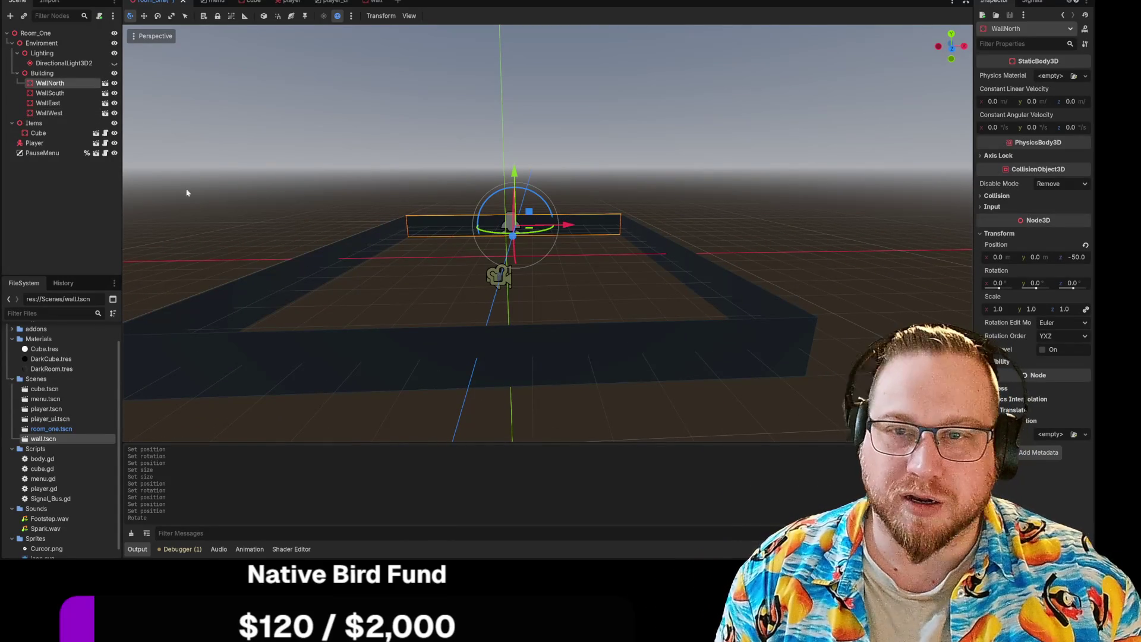
pyautogui.click(47, 94)
pyautogui.click(48, 113)
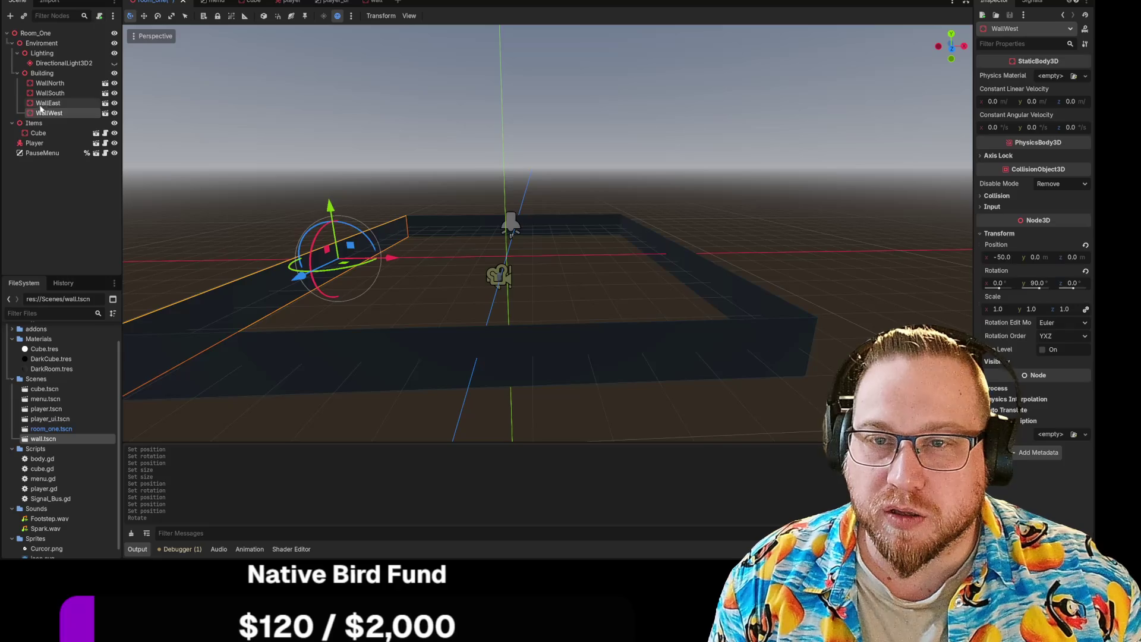
pyautogui.keyDown('shift'); pyautogui.click(45, 84); pyautogui.keyUp('shift')
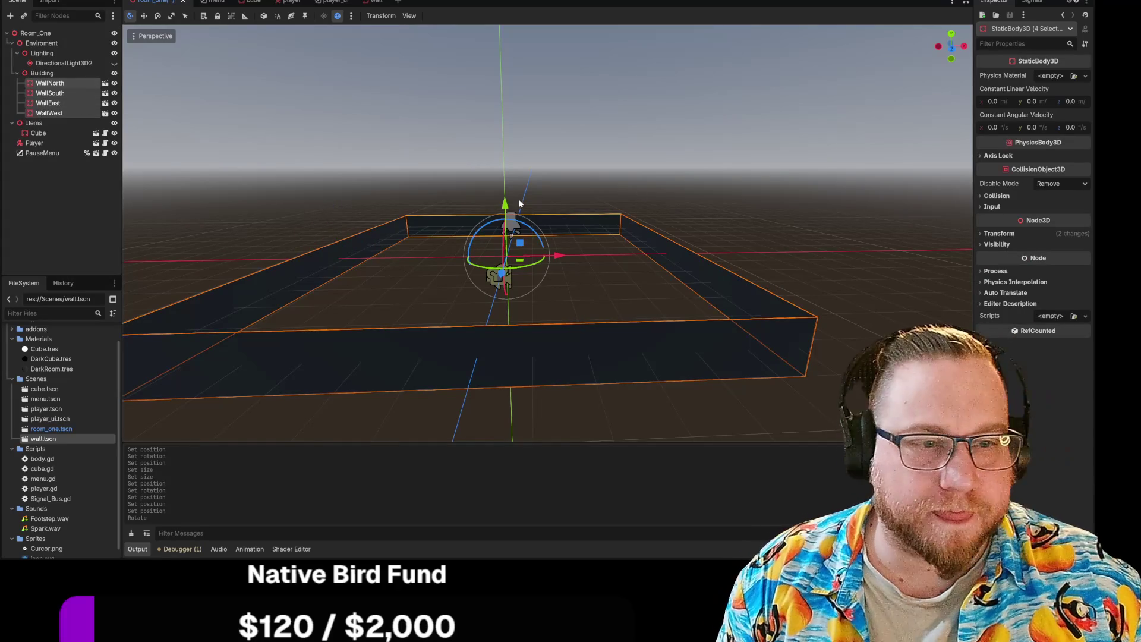
# Raise all four walls to y position 5 and start a new empty scene
pyautogui.moveTo(505, 204); pyautogui.dragTo(505, 188)
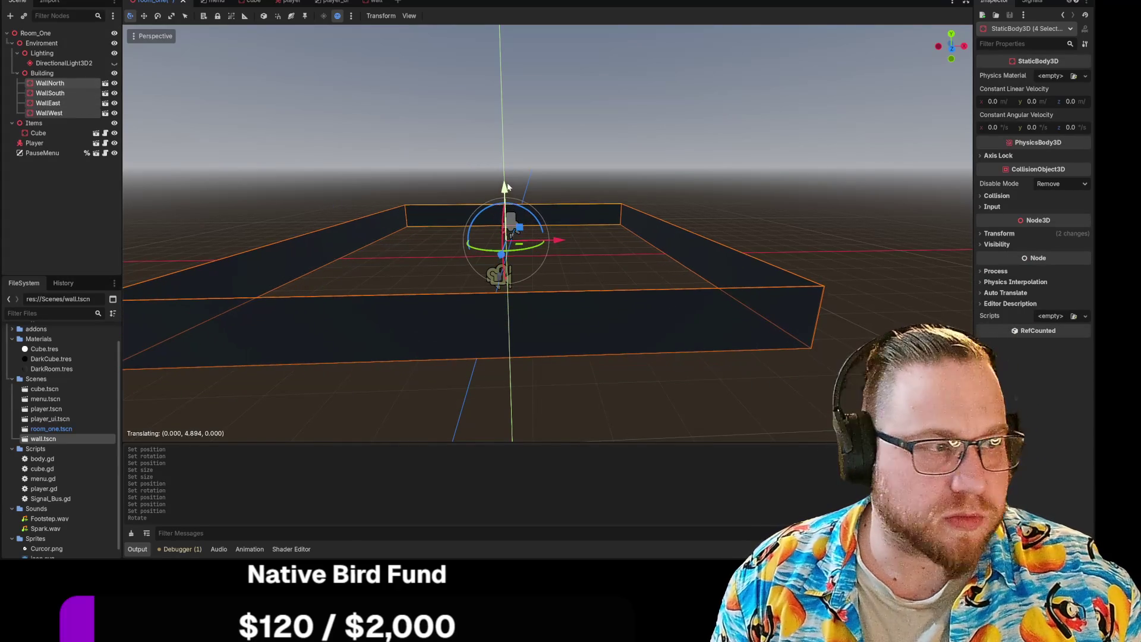
pyautogui.click(980, 233)
pyautogui.click(1037, 257)
pyautogui.write('5')
pyautogui.press('Return')
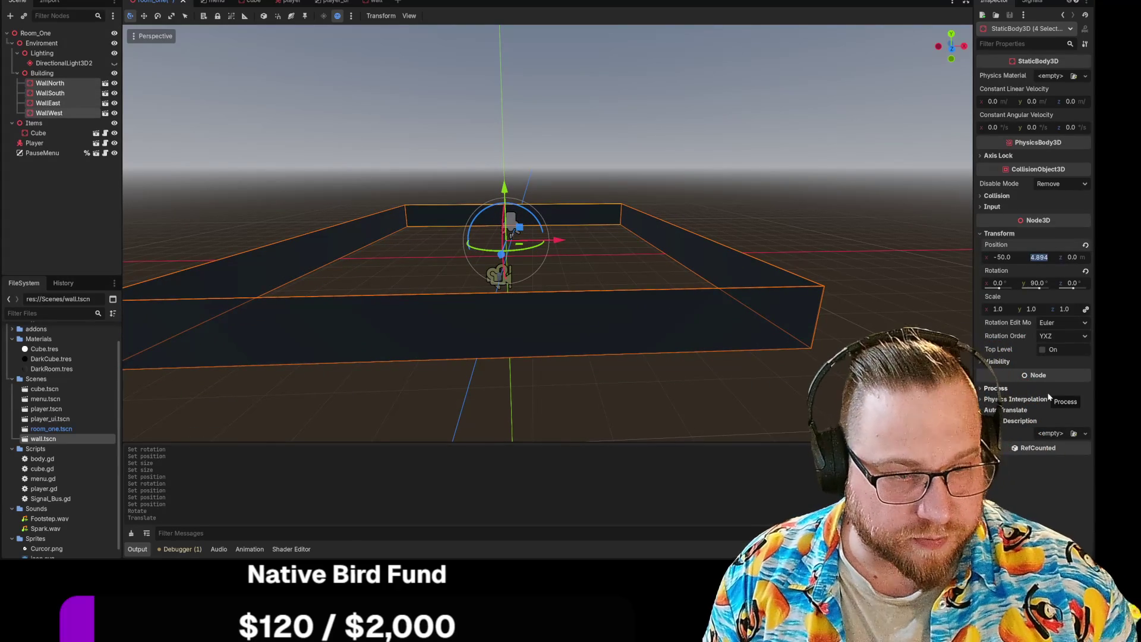
pyautogui.click(887, 256)
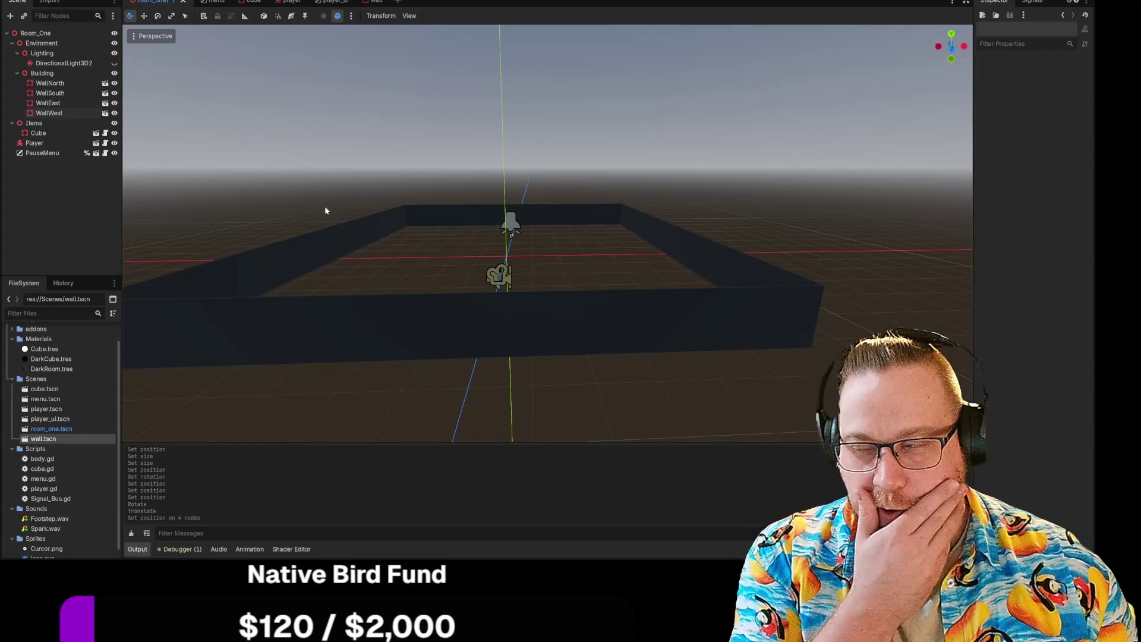
pyautogui.moveTo(571, 273)
pyautogui.mouseDown()
pyautogui.moveTo(698, 222)
pyautogui.moveTo(698, 178)
pyautogui.moveTo(708, 186)
pyautogui.moveTo(697, 190)
pyautogui.mouseUp()
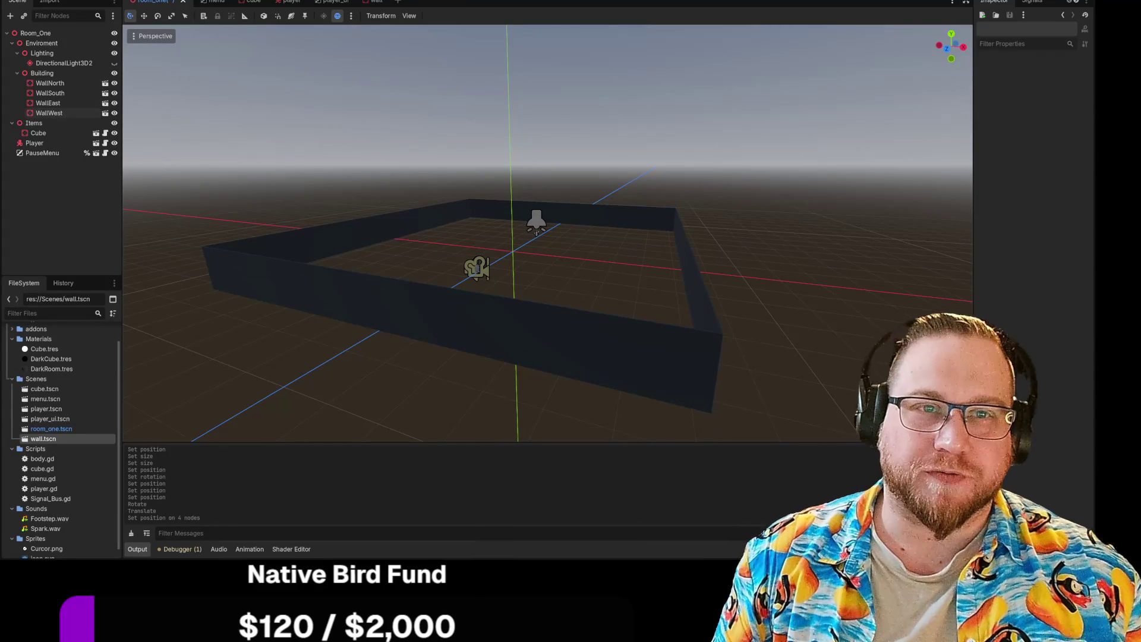
pyautogui.click(397, 2)
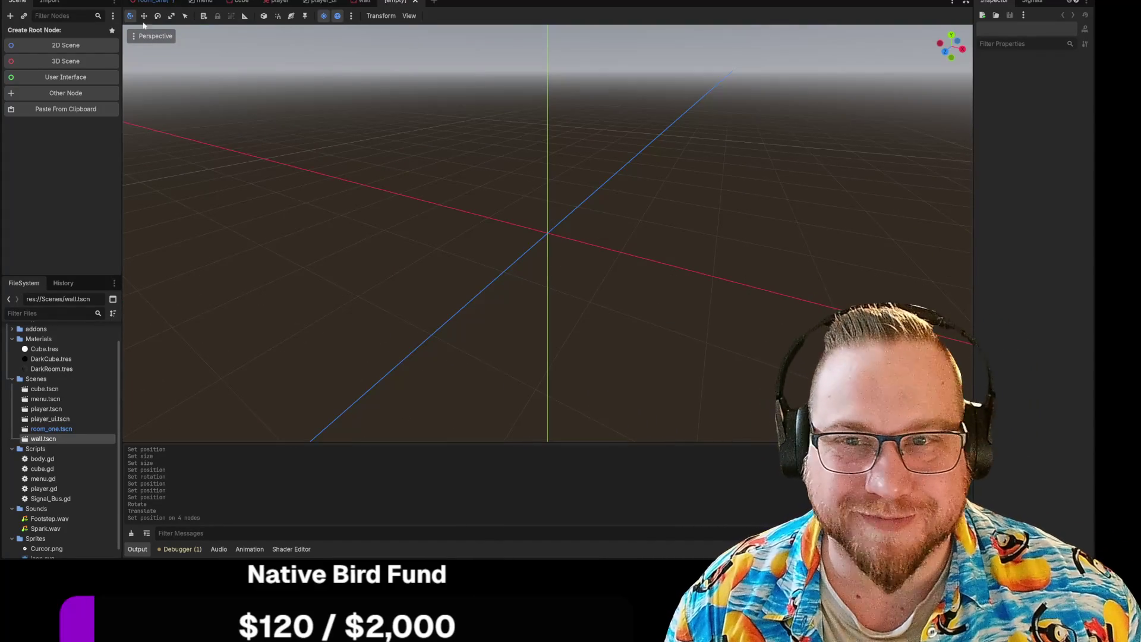
# Create a 3D scene root and change its type to StaticBody3D
pyautogui.click(59, 60)
pyautogui.rightClick(44, 36)
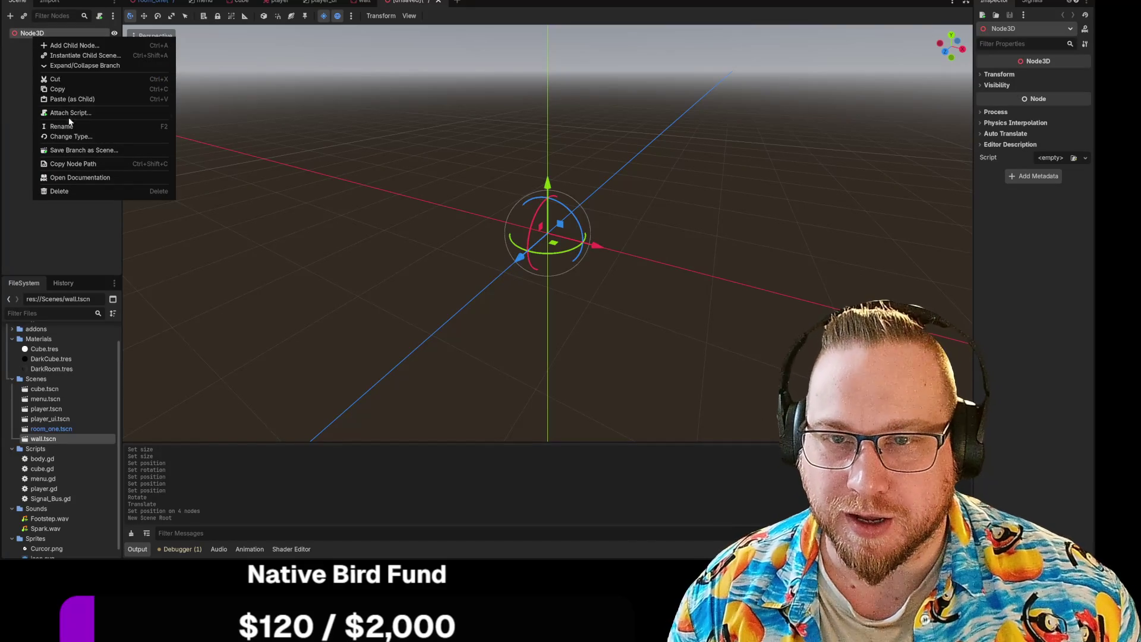
pyautogui.click(69, 136)
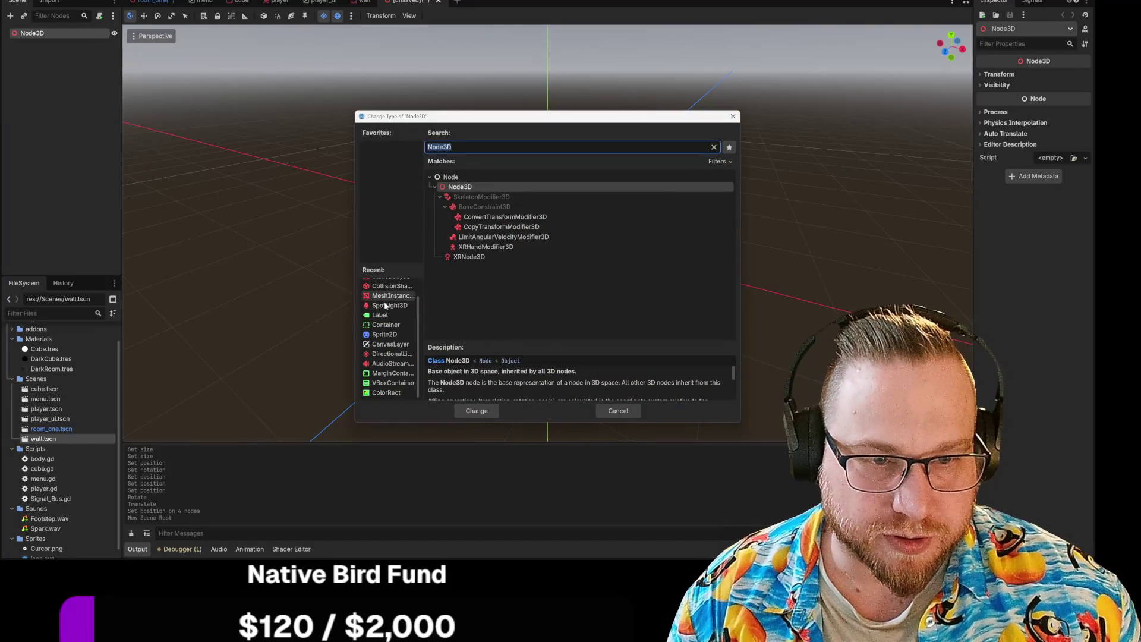
pyautogui.scroll(3, 385, 303)
pyautogui.doubleClick(387, 286)
# Add CollisionShape3D and MeshInstance3D children to the root
pyautogui.rightClick(33, 34)
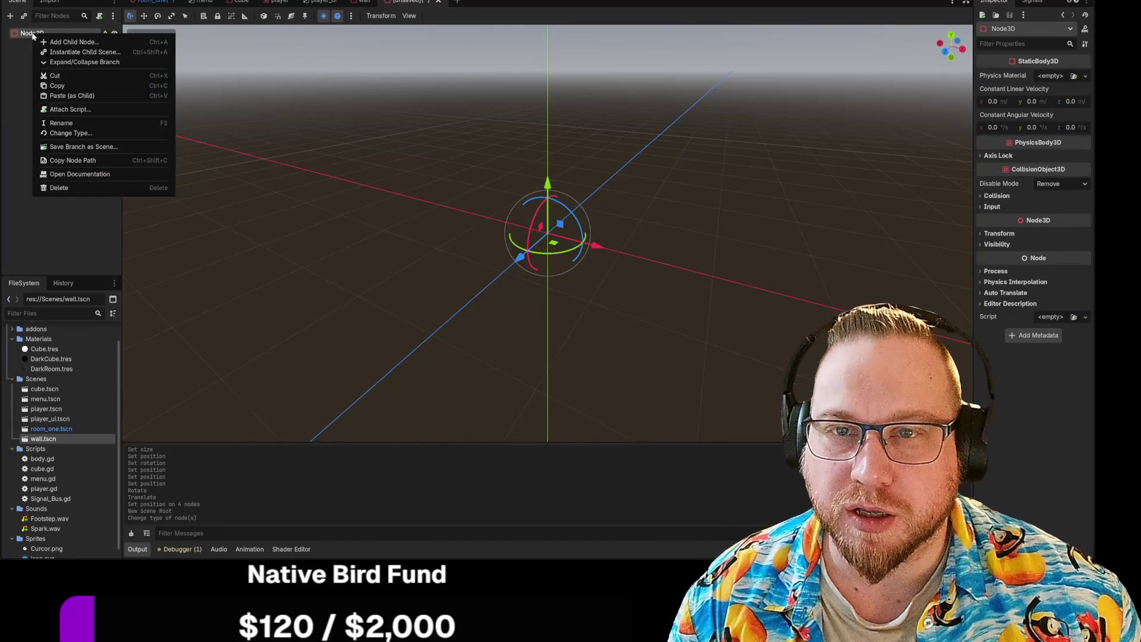
pyautogui.click(65, 43)
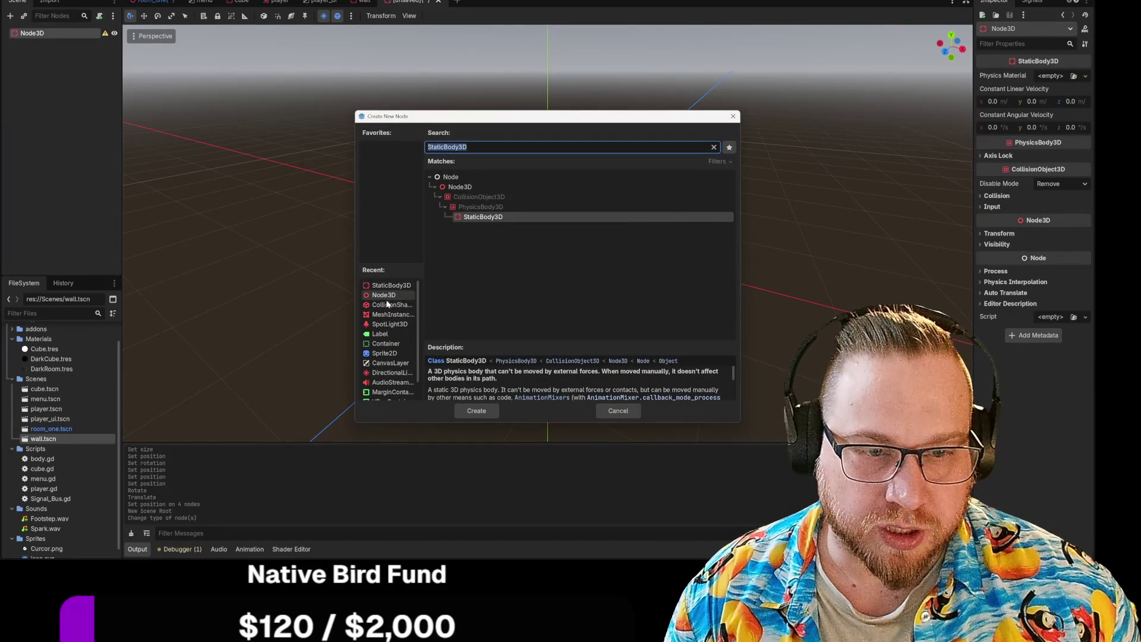
pyautogui.doubleClick(389, 305)
pyautogui.rightClick(37, 33)
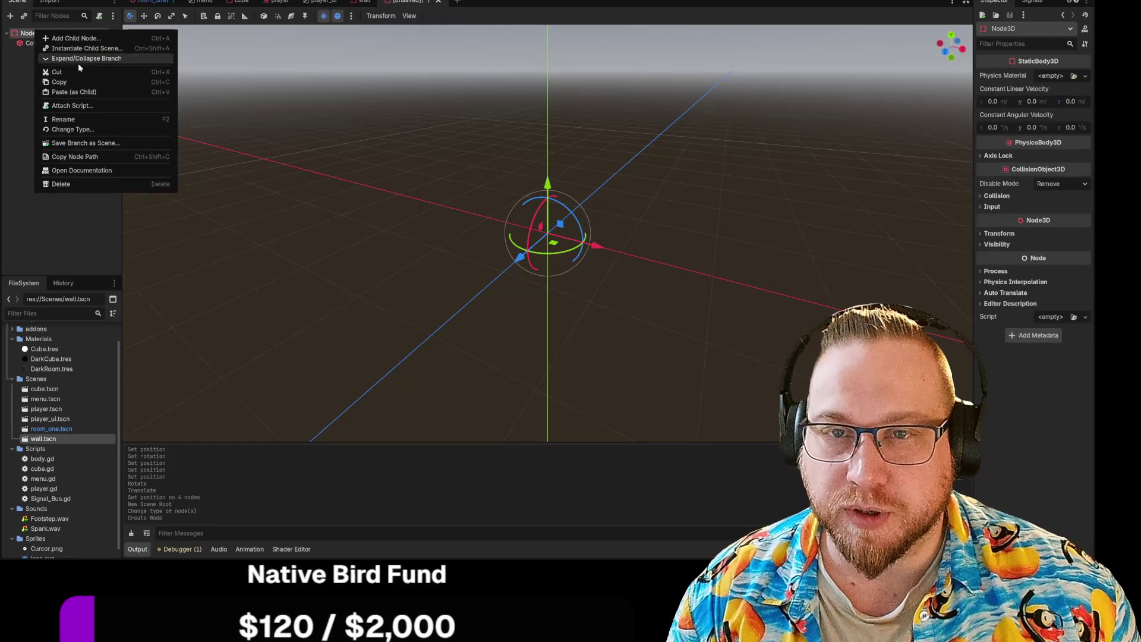
pyautogui.click(65, 39)
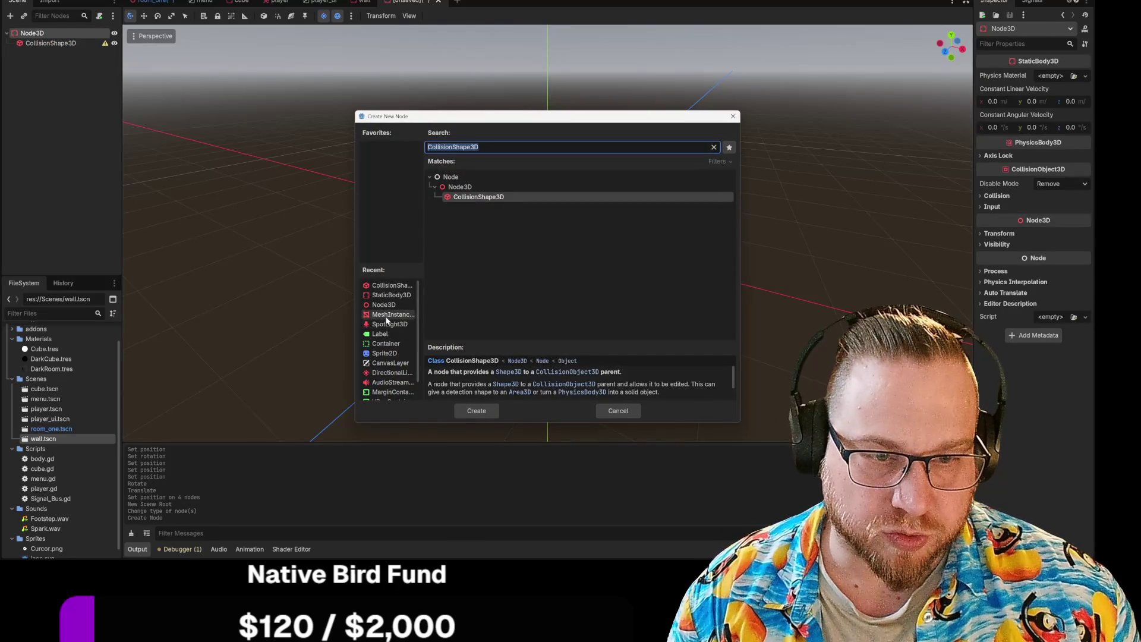
pyautogui.doubleClick(386, 314)
pyautogui.rightClick(35, 53)
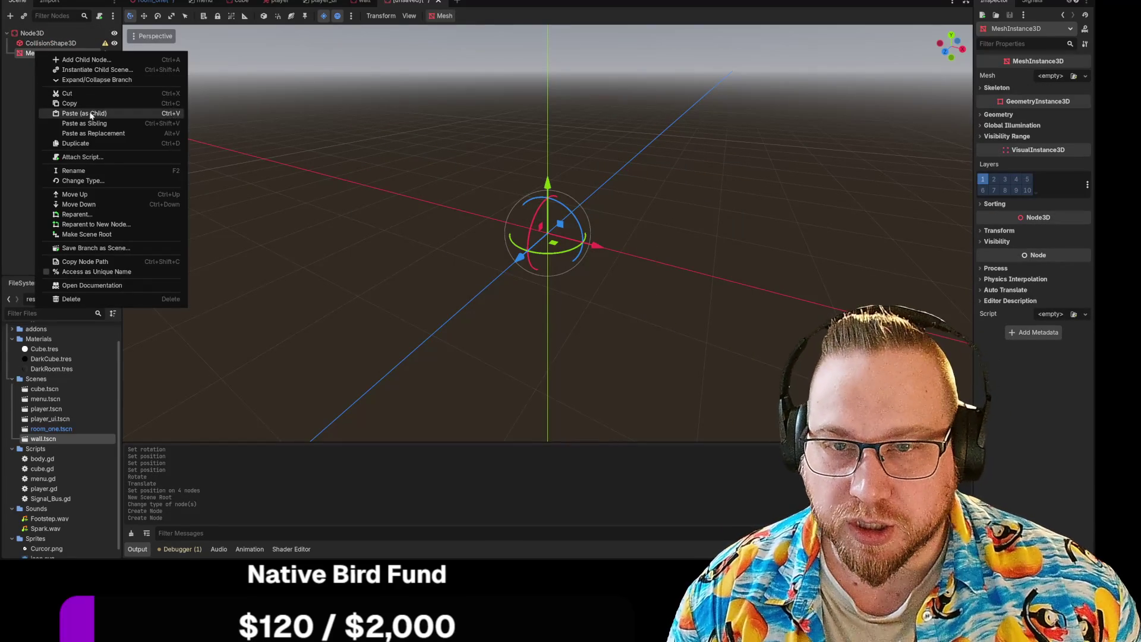
pyautogui.click(19, 128)
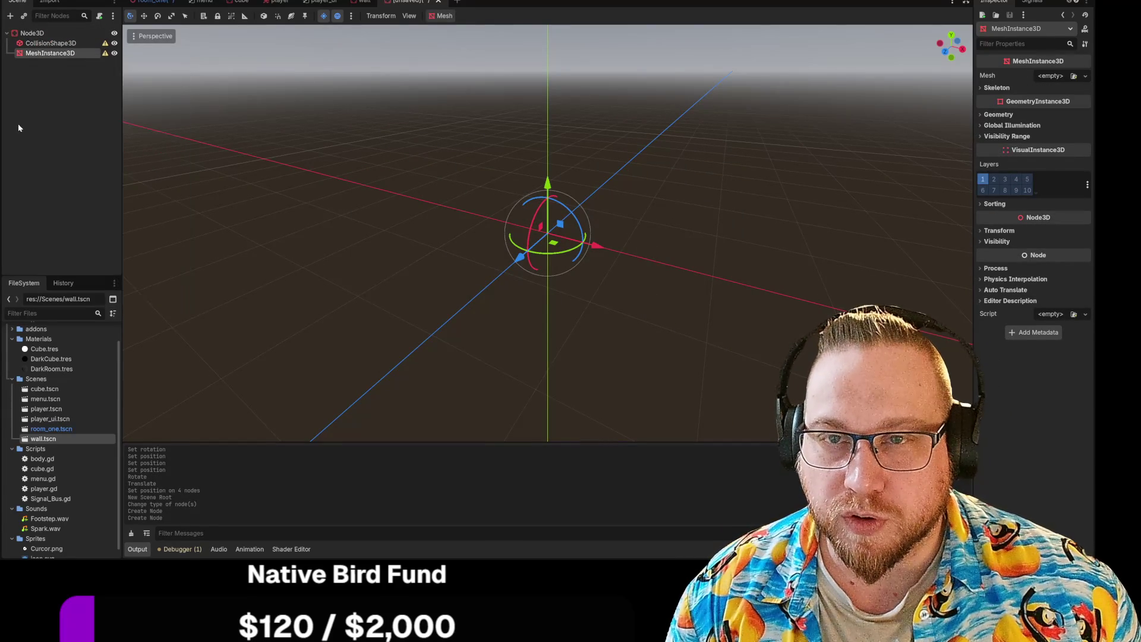
# Rename the root node to 'Floor'
pyautogui.rightClick(33, 34)
pyautogui.click(91, 123)
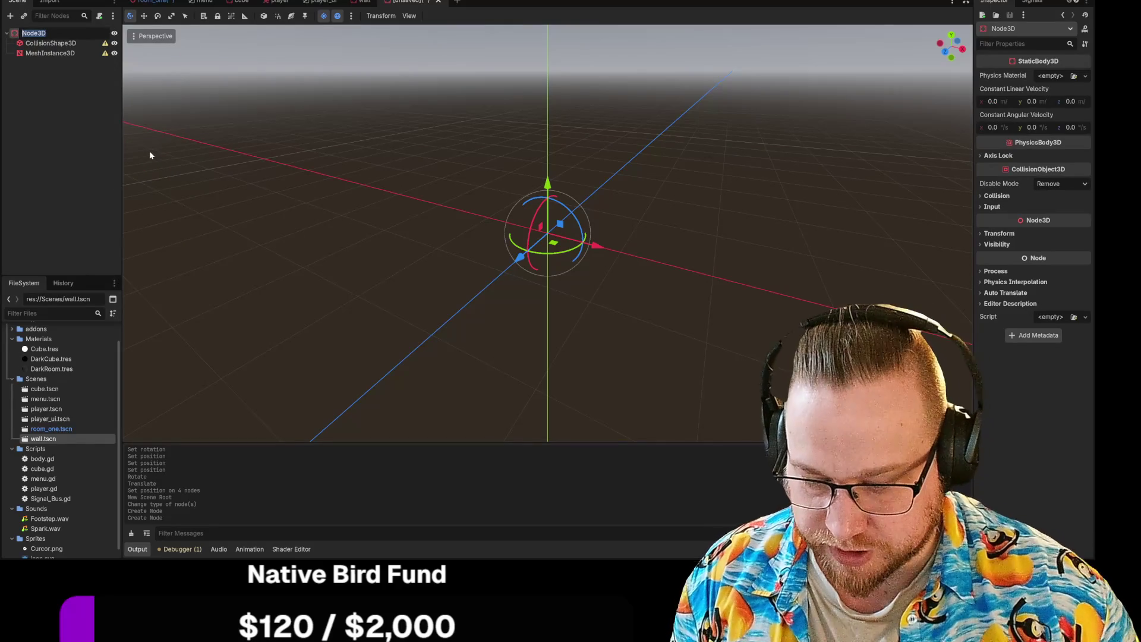
pyautogui.write('Fl')
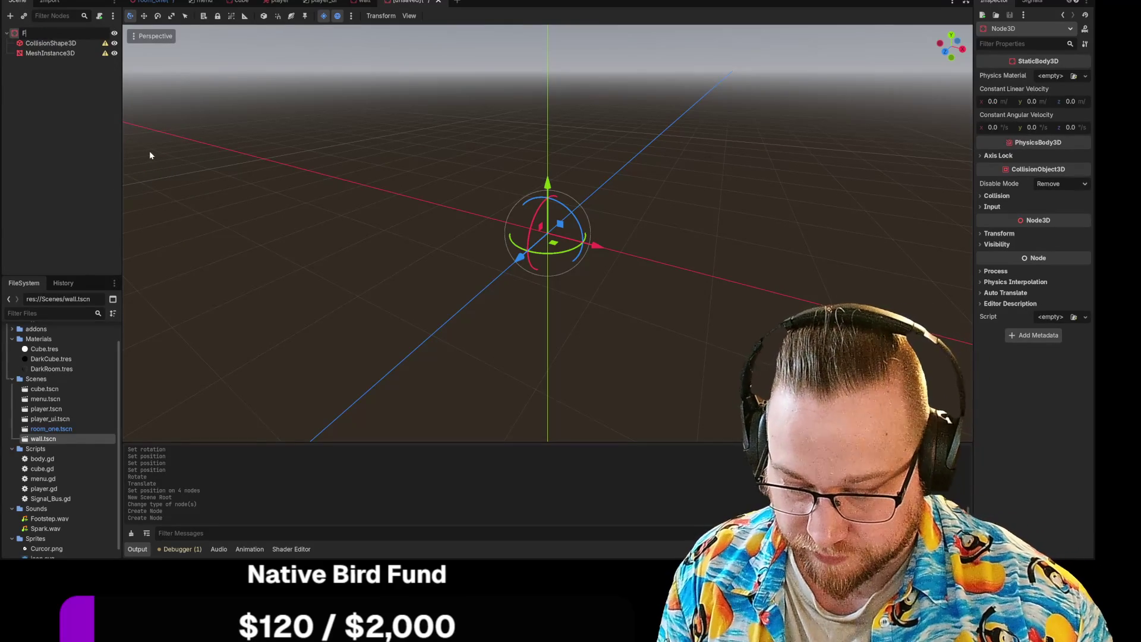
pyautogui.write('oor')
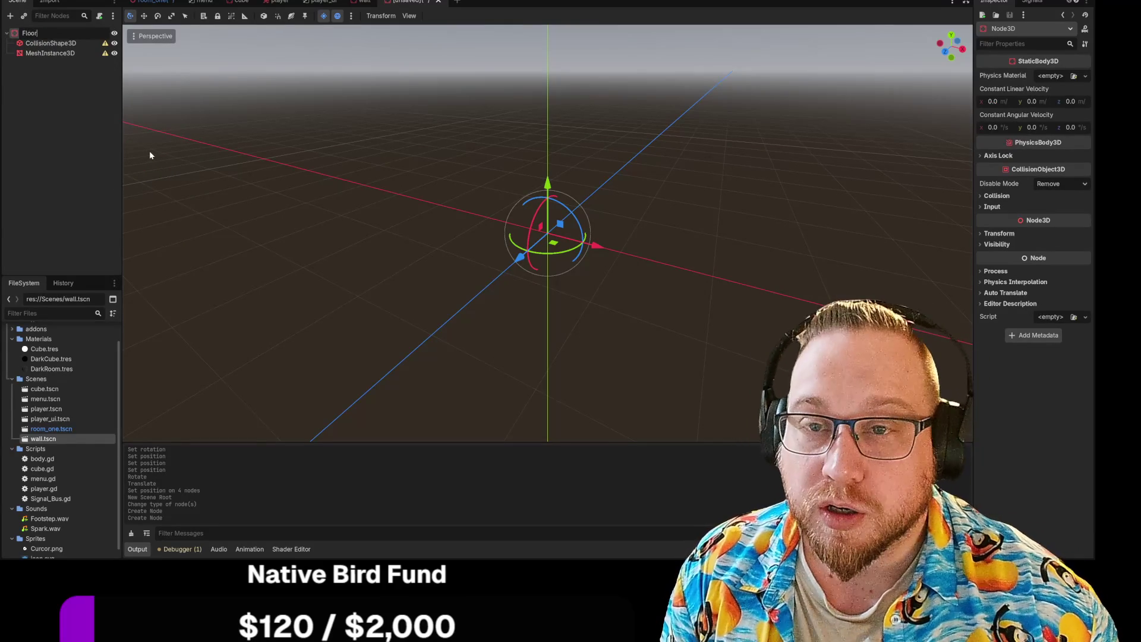
pyautogui.press('Return')
pyautogui.click(60, 154)
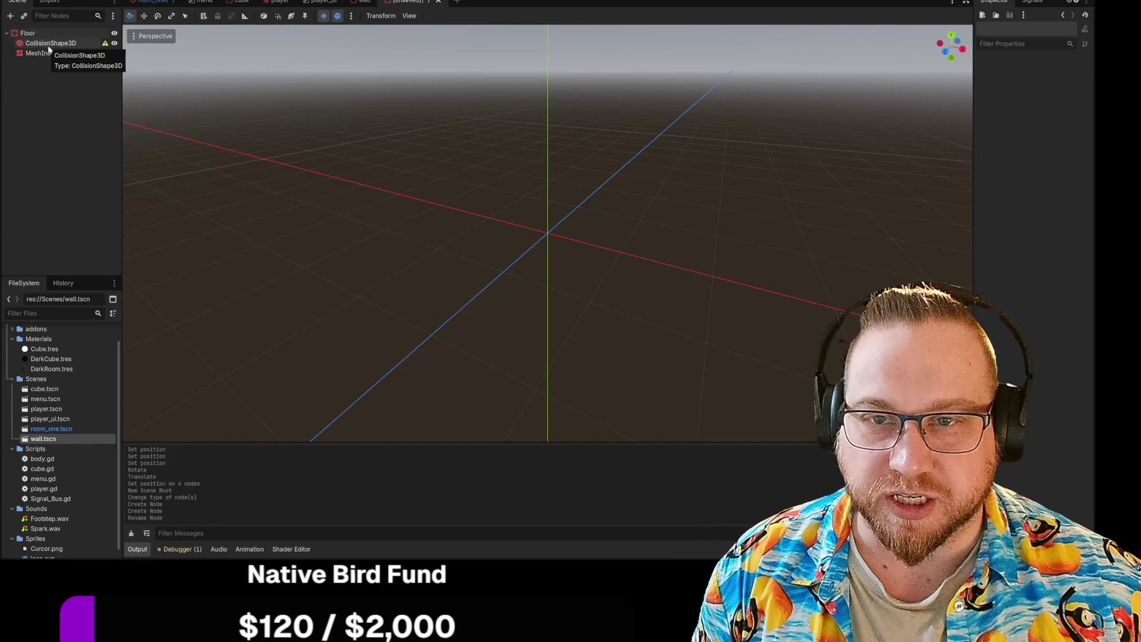
# Assign a new BoxShape3D to CollisionShape3D and a new BoxMesh to MeshInstance3D
pyautogui.click(49, 47)
pyautogui.click(1051, 76)
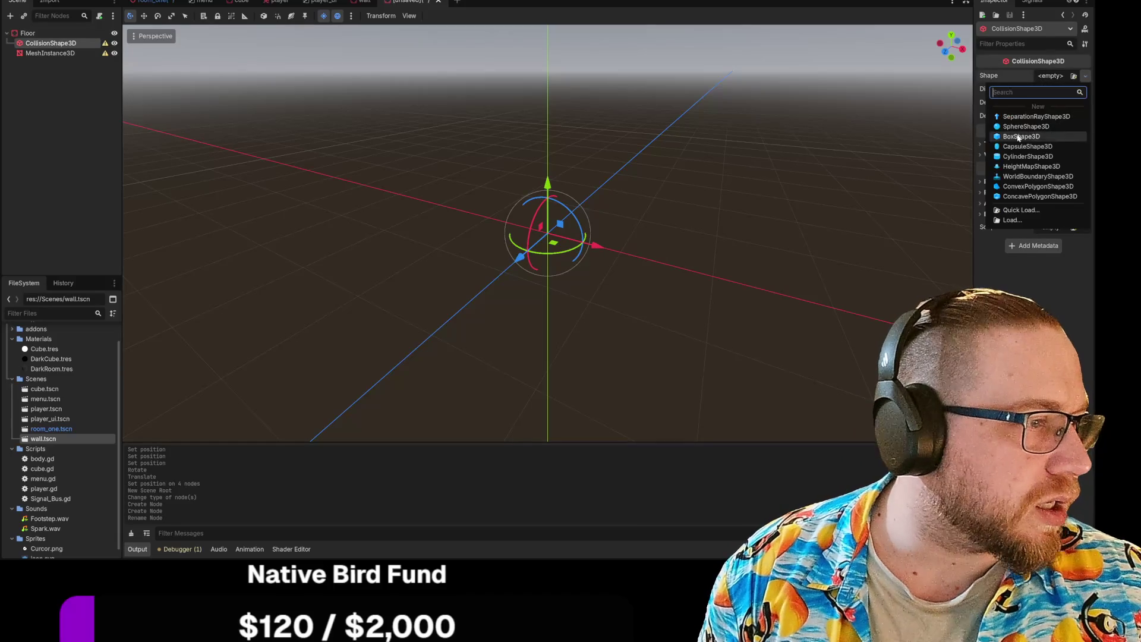
pyautogui.click(1018, 137)
pyautogui.click(53, 53)
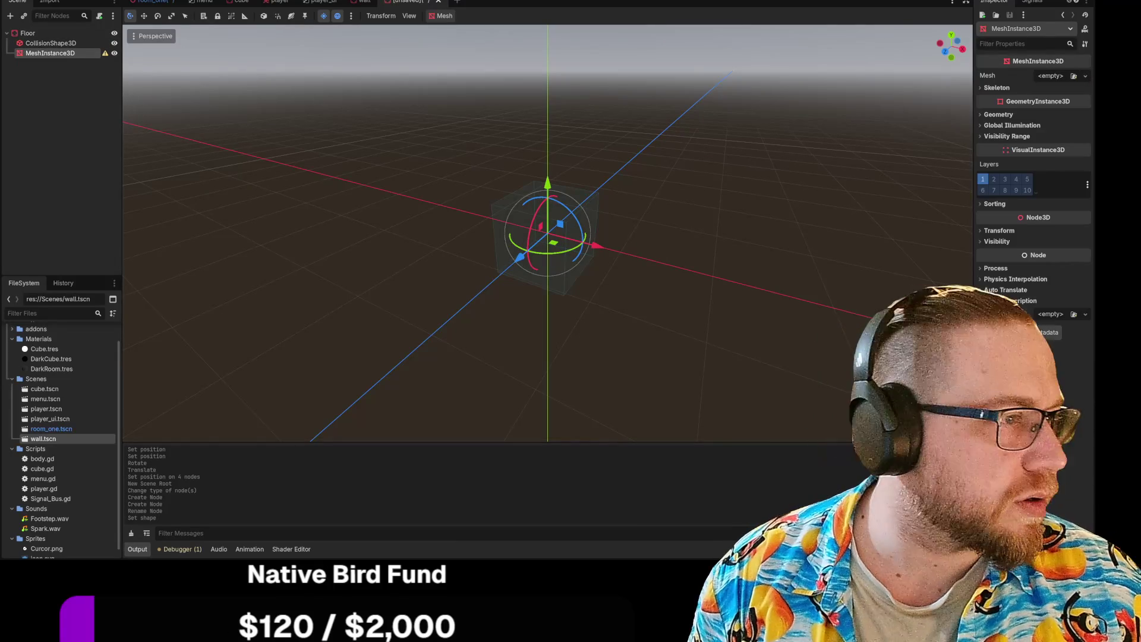
pyautogui.click(1050, 75)
pyautogui.click(1037, 151)
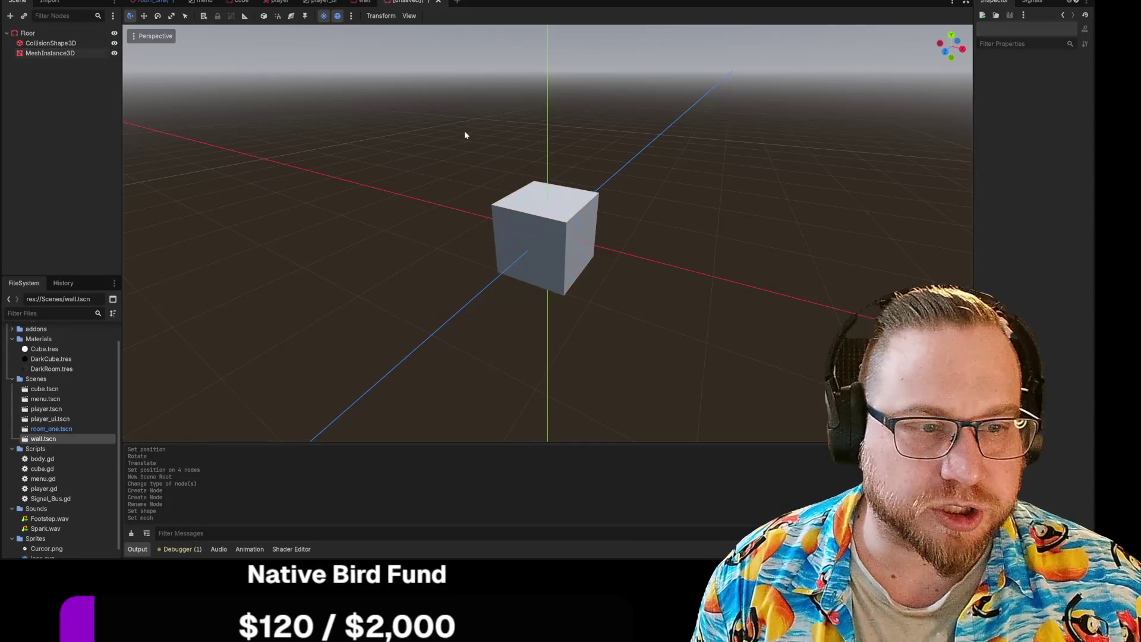
pyautogui.click(465, 137)
pyautogui.scroll(-2, 420, 146)
pyautogui.moveTo(418, 143); pyautogui.dragTo(424, 131)
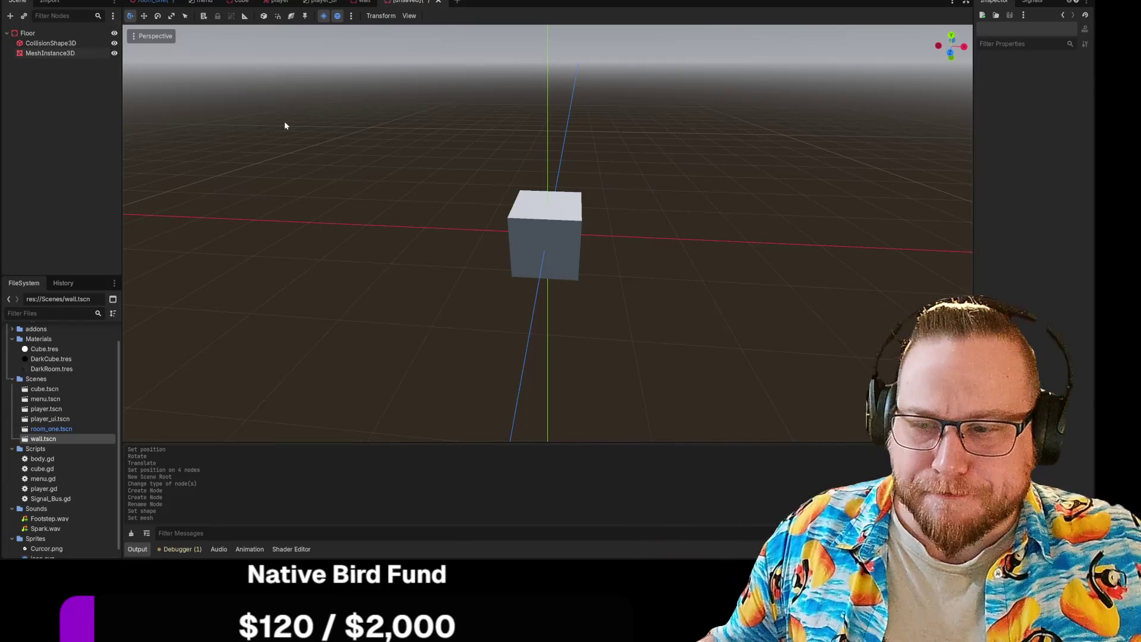
# Set the collision box size to 100 × 0.1 × 100
pyautogui.click(65, 45)
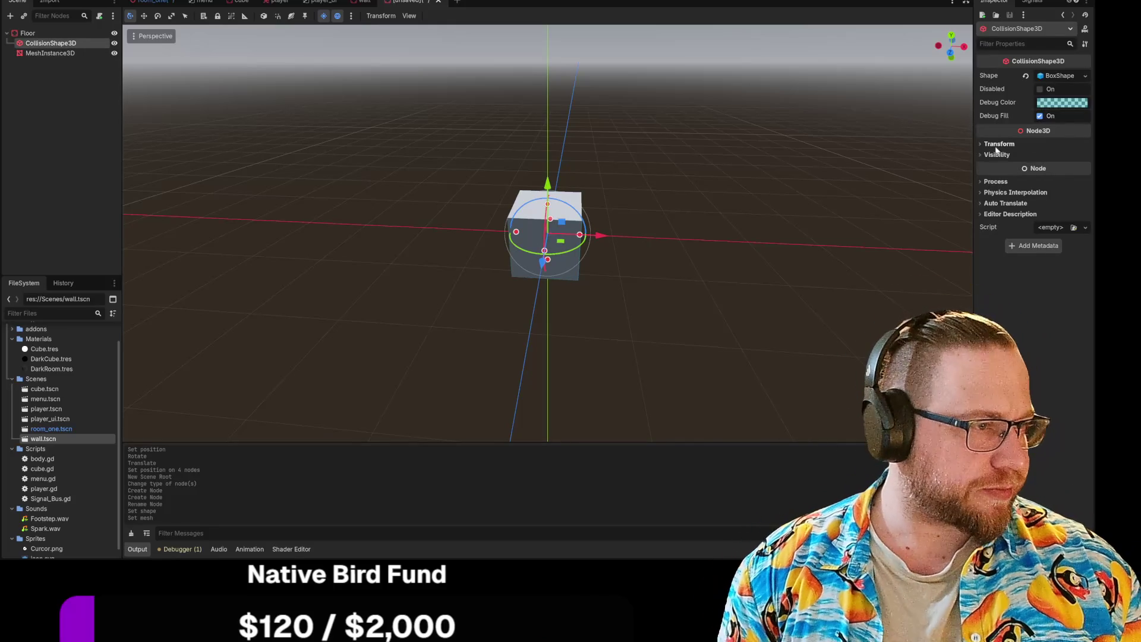
pyautogui.click(992, 145)
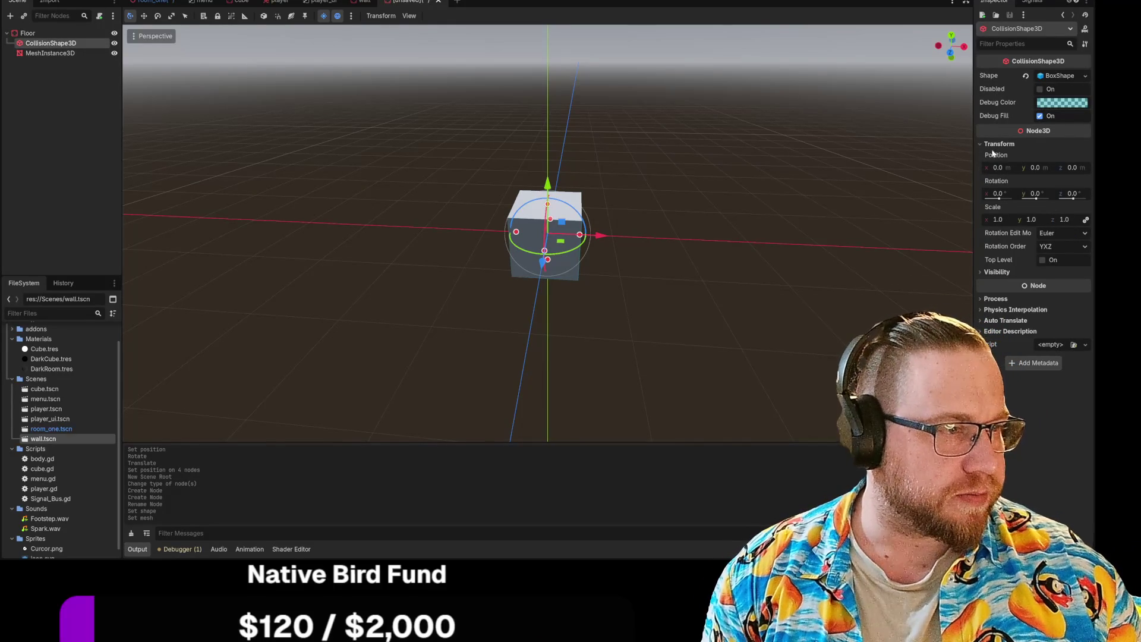
pyautogui.click(993, 143)
pyautogui.click(1064, 76)
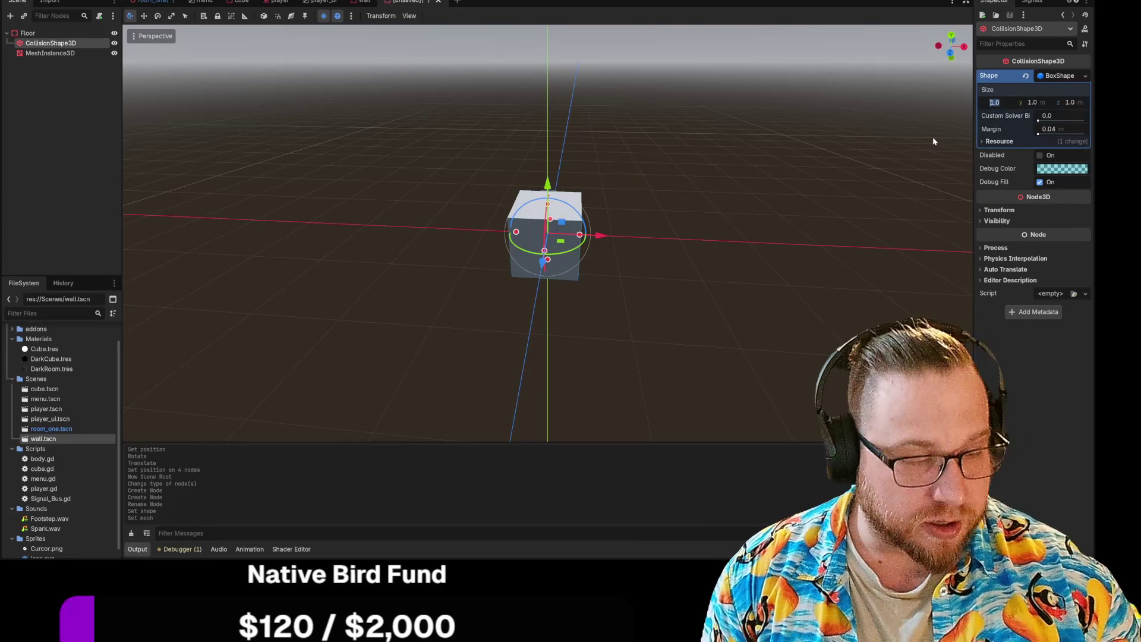
pyautogui.write('100')
pyautogui.click(1064, 103)
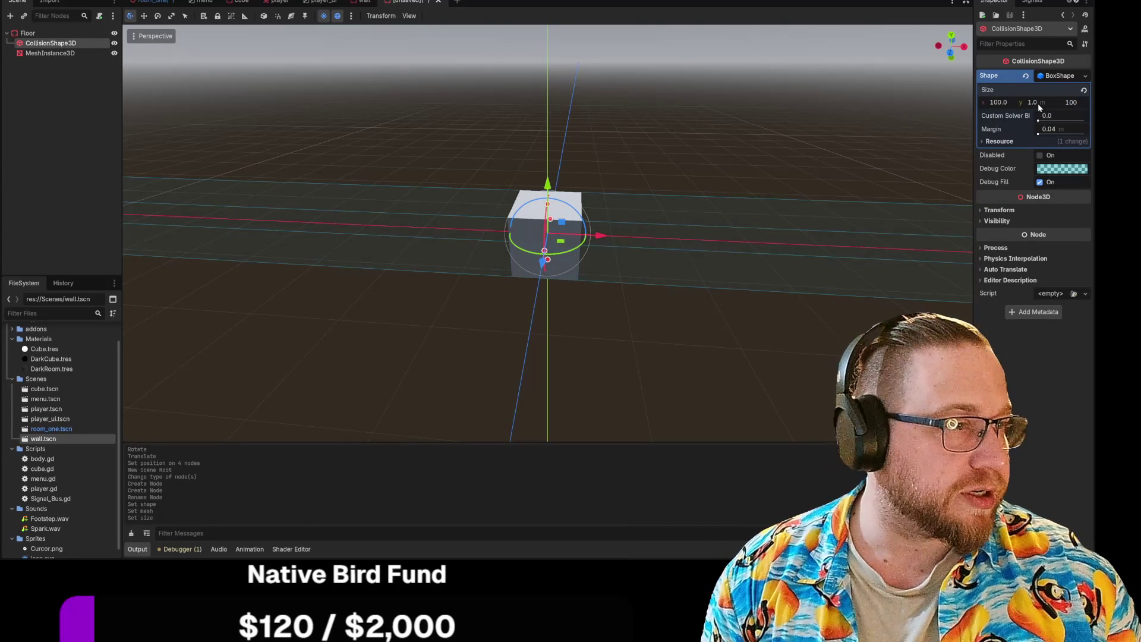
pyautogui.click(1035, 104)
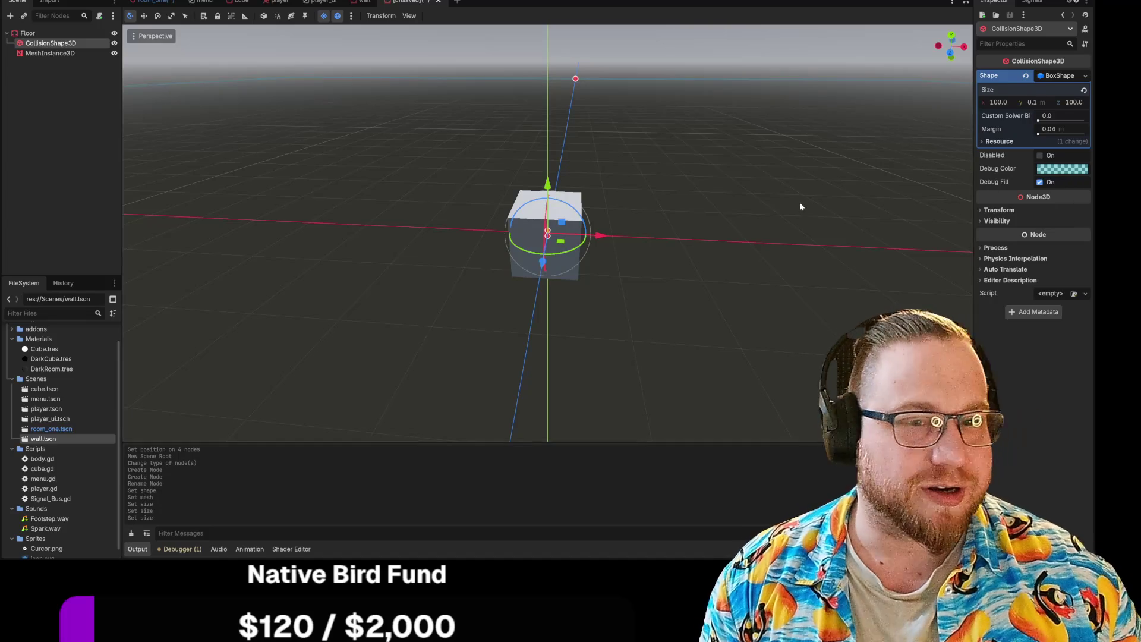
pyautogui.scroll(-3, 767, 205)
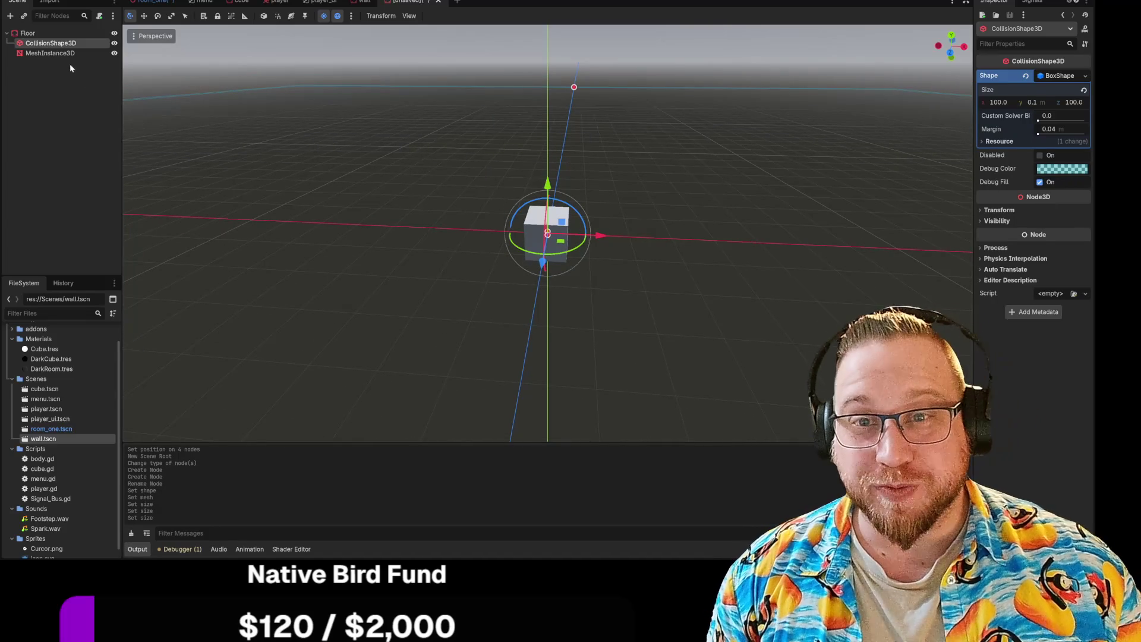
# Stretch the box mesh to width 100
pyautogui.click(40, 54)
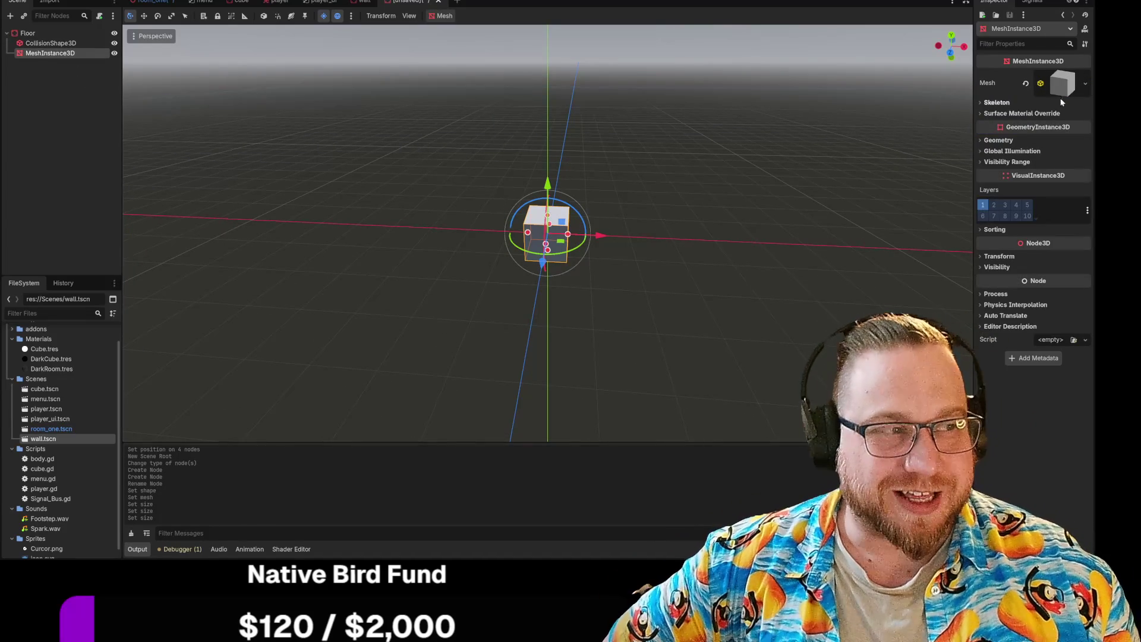
pyautogui.click(1061, 92)
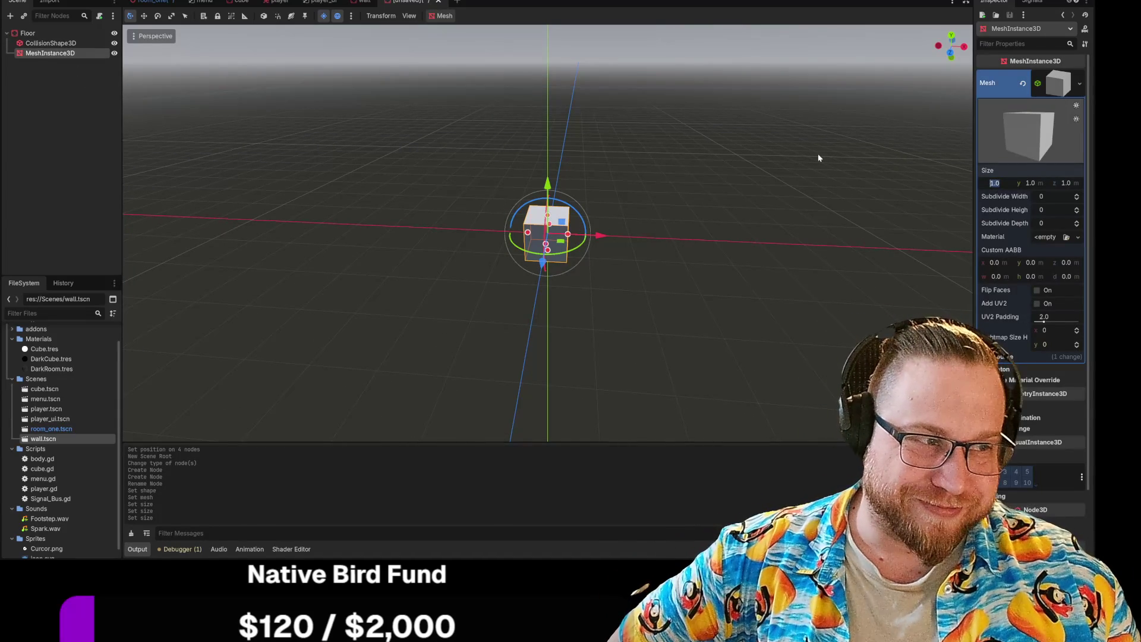
pyautogui.moveTo(812, 159); pyautogui.dragTo(820, 159)
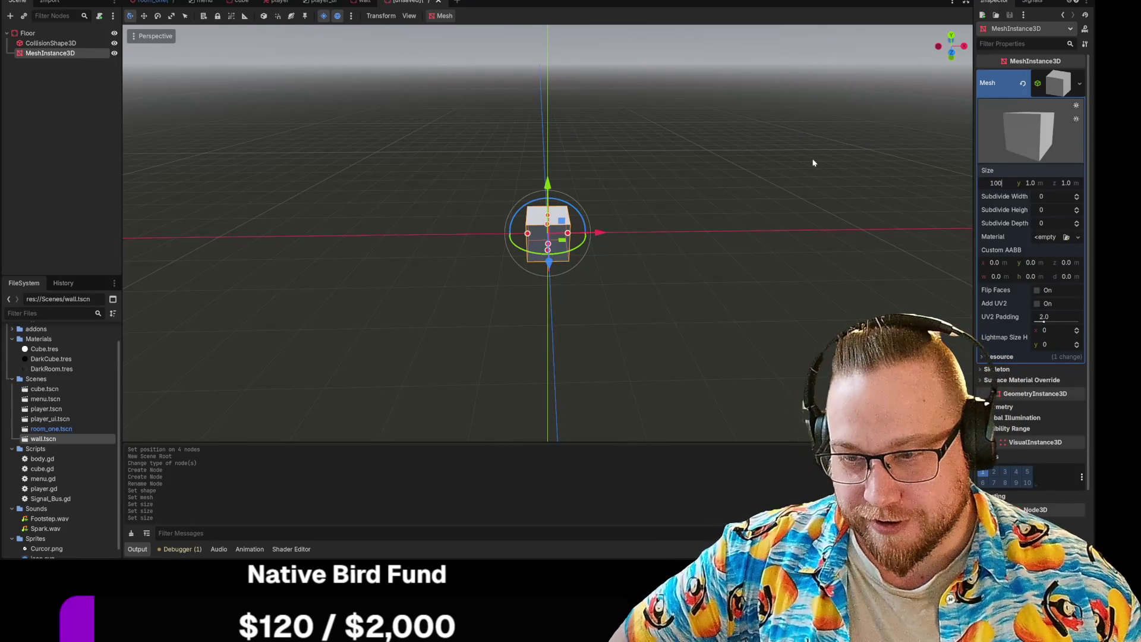
pyautogui.press('Return')
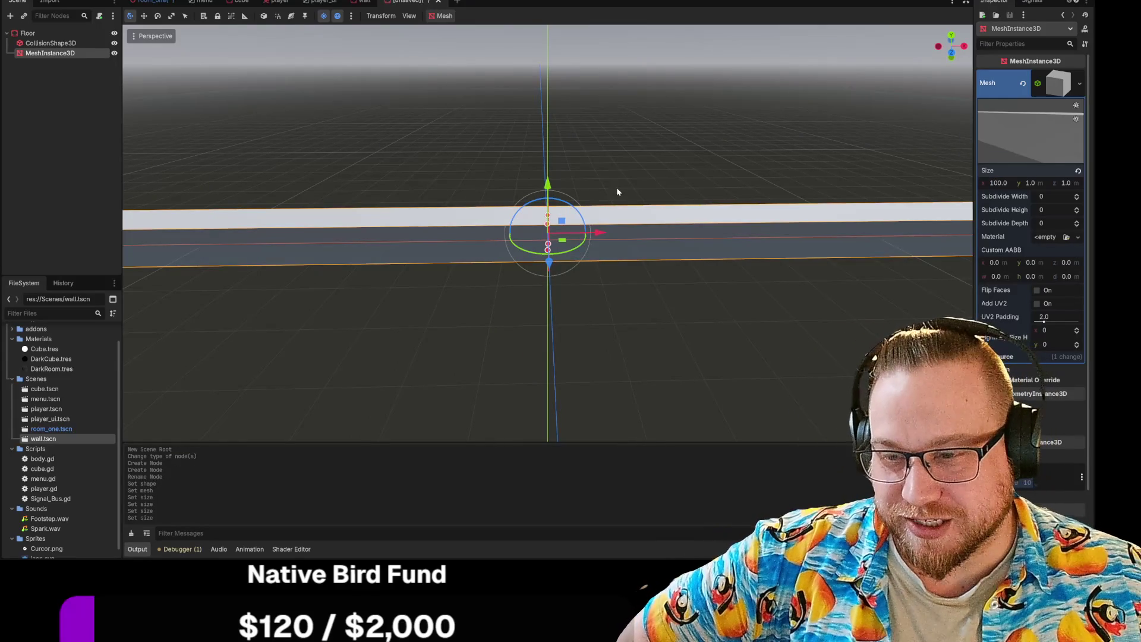
pyautogui.moveTo(652, 196)
pyautogui.mouseDown()
pyautogui.moveTo(642, 198)
pyautogui.moveTo(681, 191)
pyautogui.mouseUp()
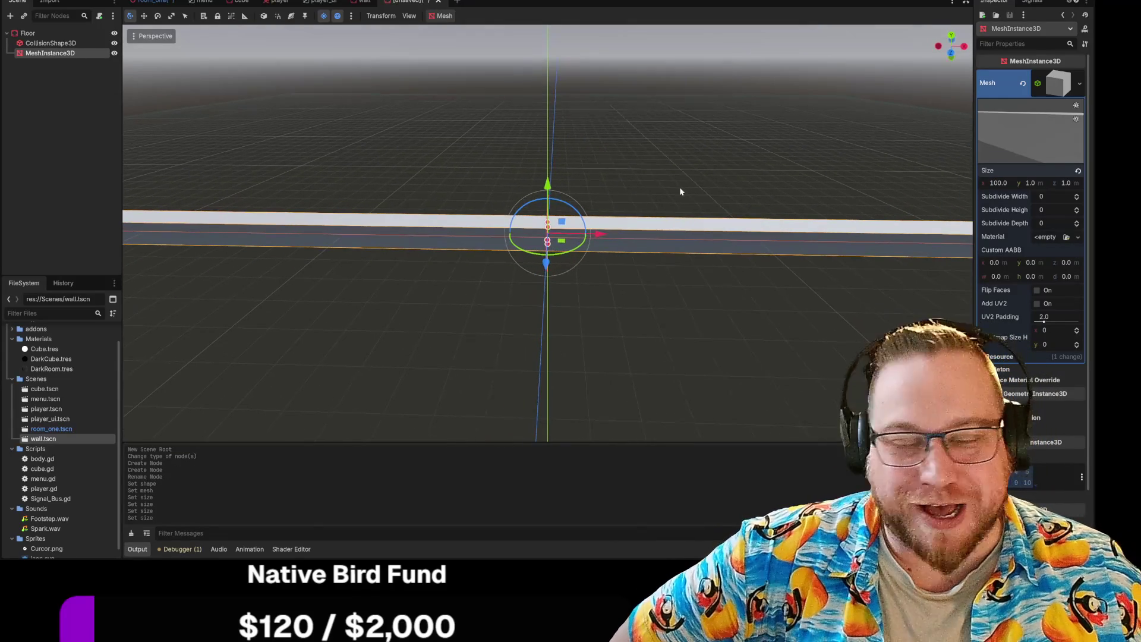
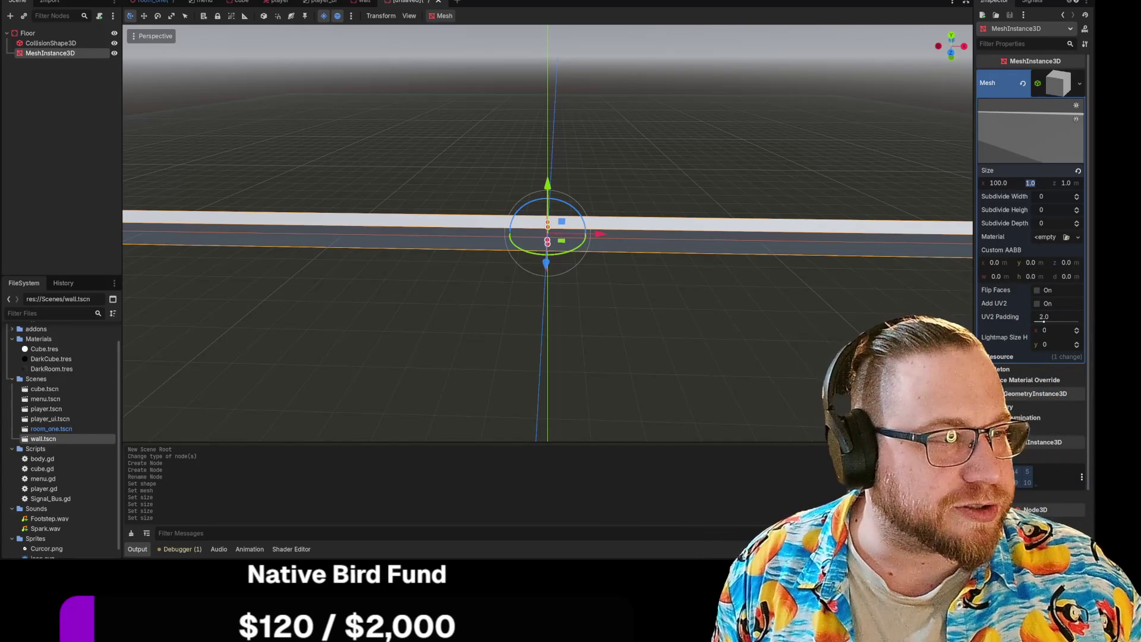
# Set the floor box mesh Size to Z 100 and Y 0.1, then zoom out to view the slab
pyautogui.click(1035, 183)
pyautogui.click(1064, 184)
pyautogui.write('100')
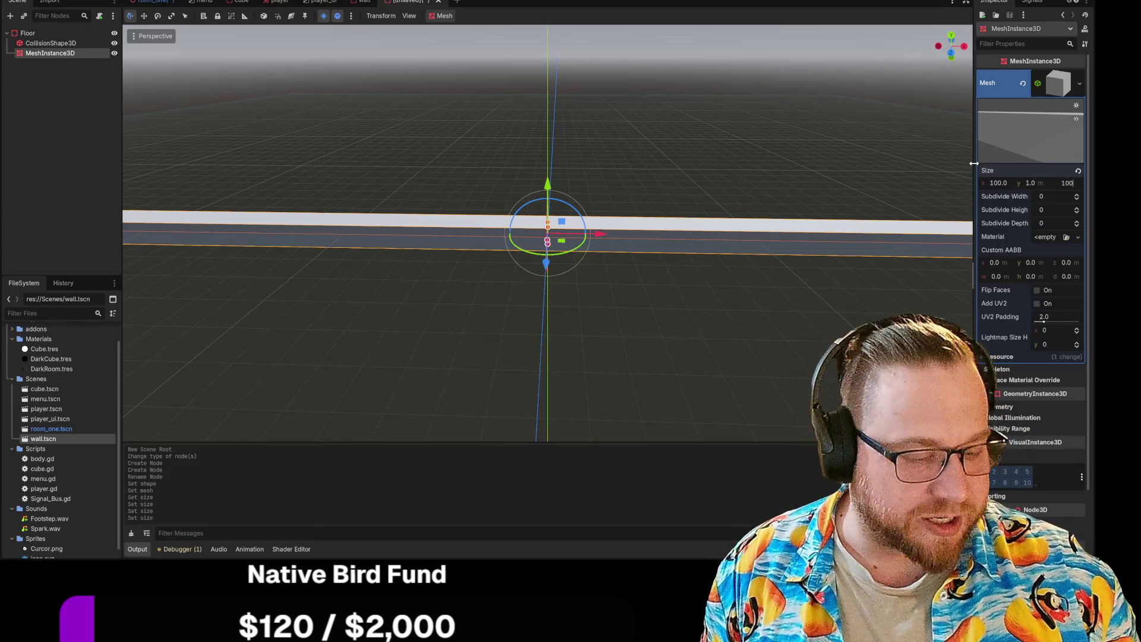
pyautogui.press('Return')
pyautogui.click(1030, 183)
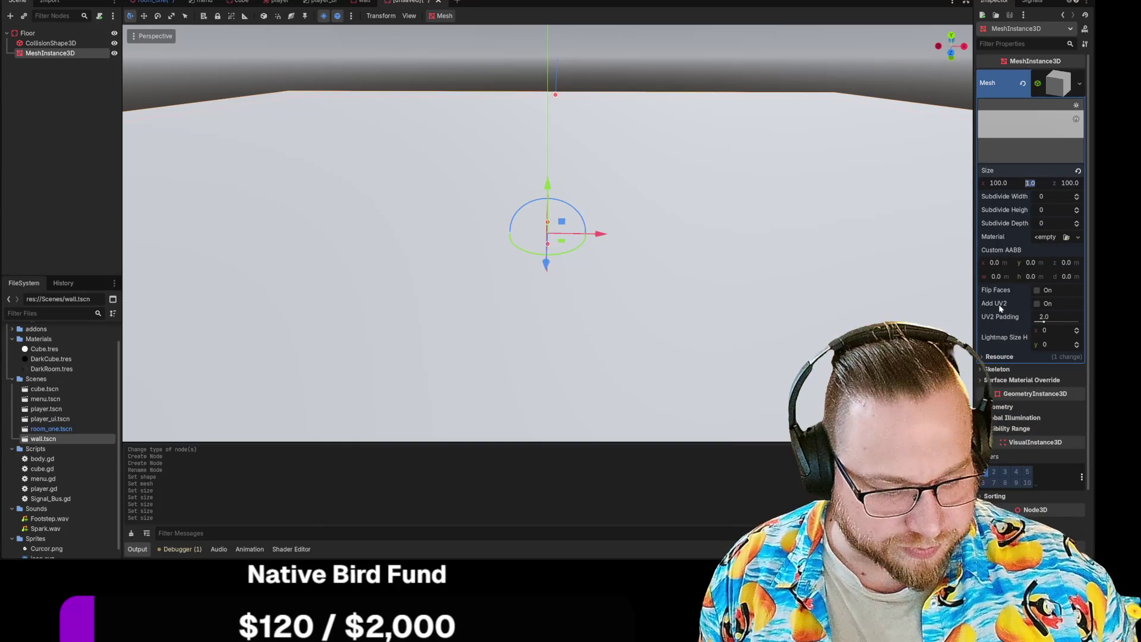
pyautogui.write('0.1')
pyautogui.press('Return')
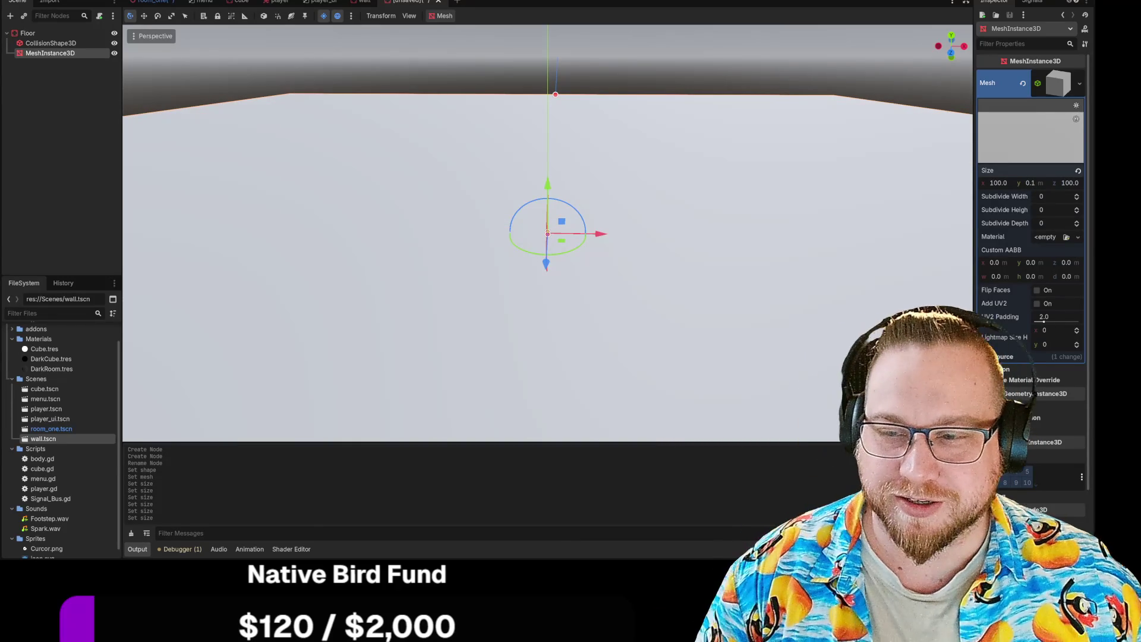
pyautogui.moveTo(326, 244); pyautogui.dragTo(537, 230)
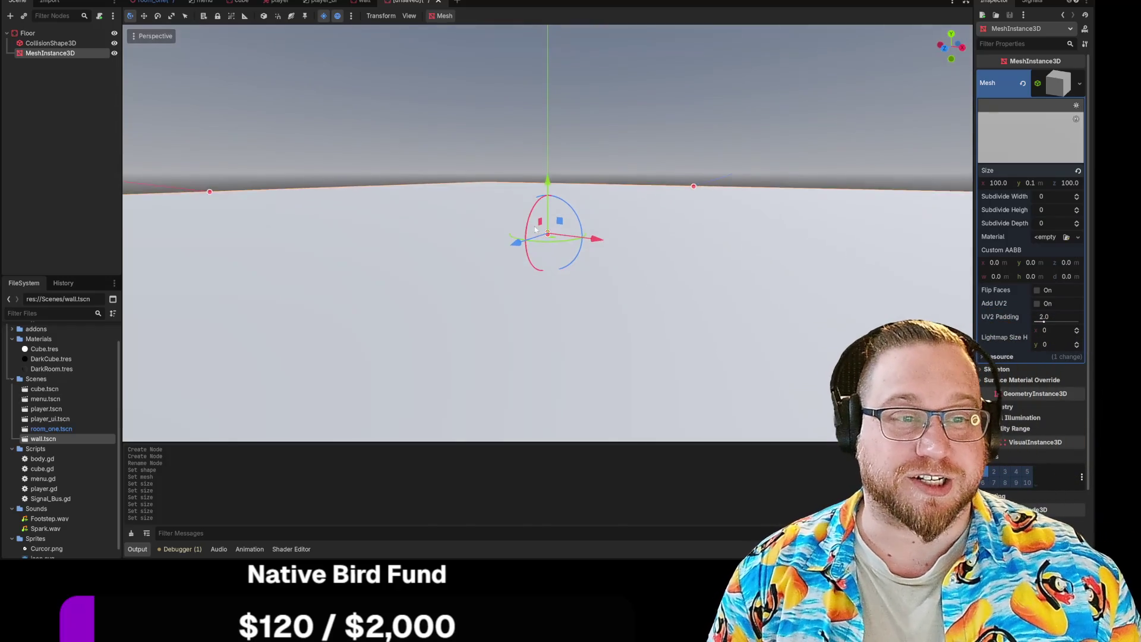
pyautogui.scroll(-5, 535, 233)
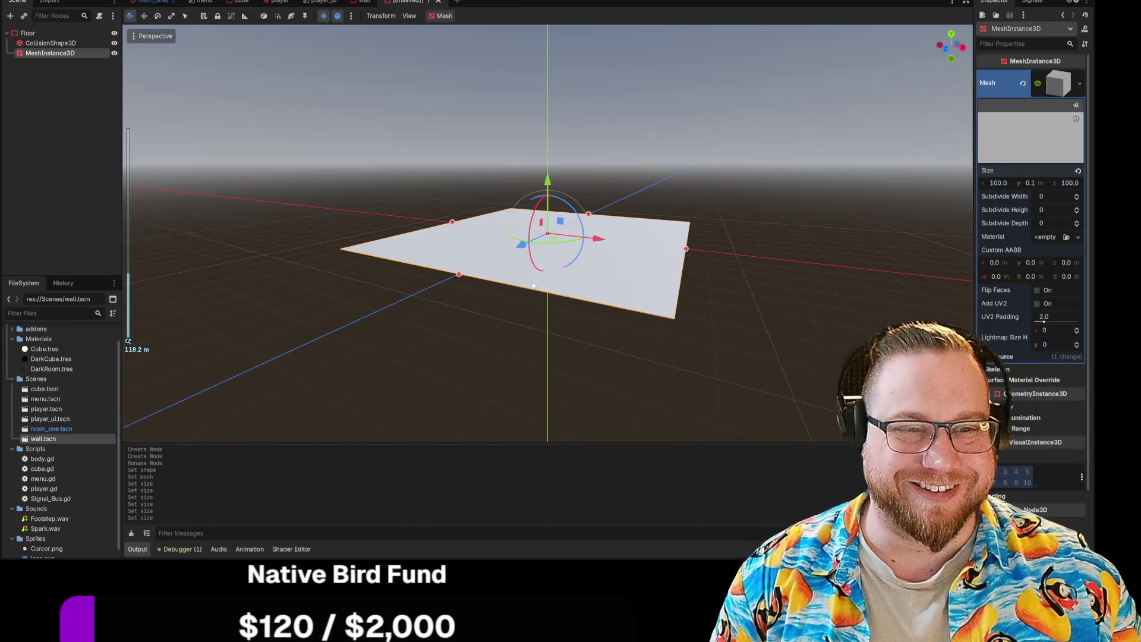
pyautogui.rightClick(399, 2)
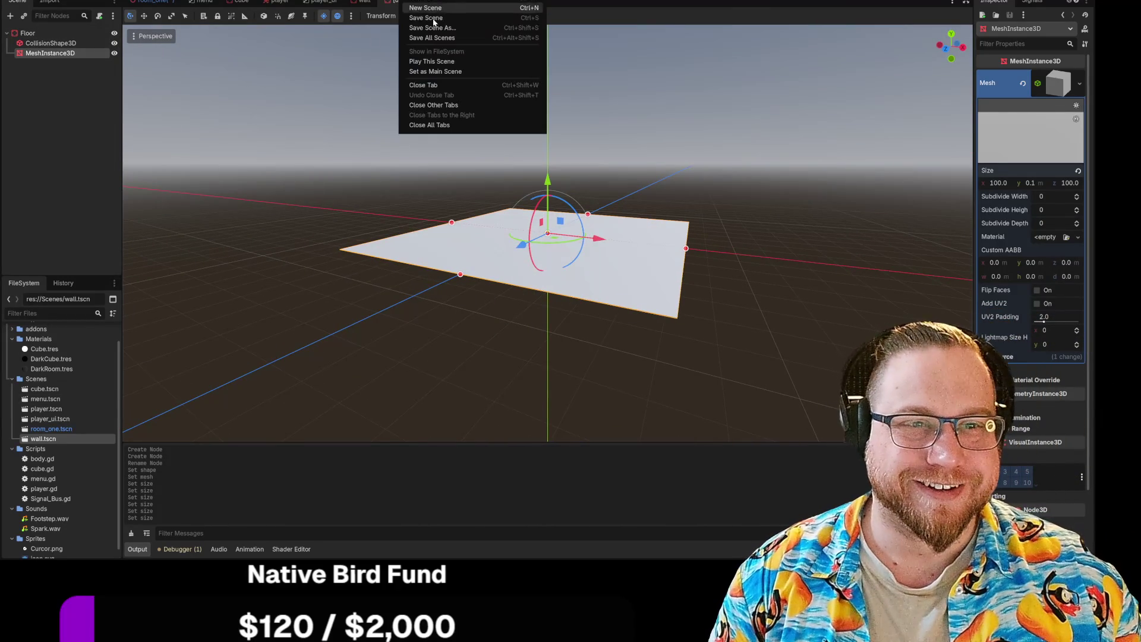
# Use Save Scene As to store the Floor scene in res://Scenes as floor.tscn
pyautogui.click(428, 28)
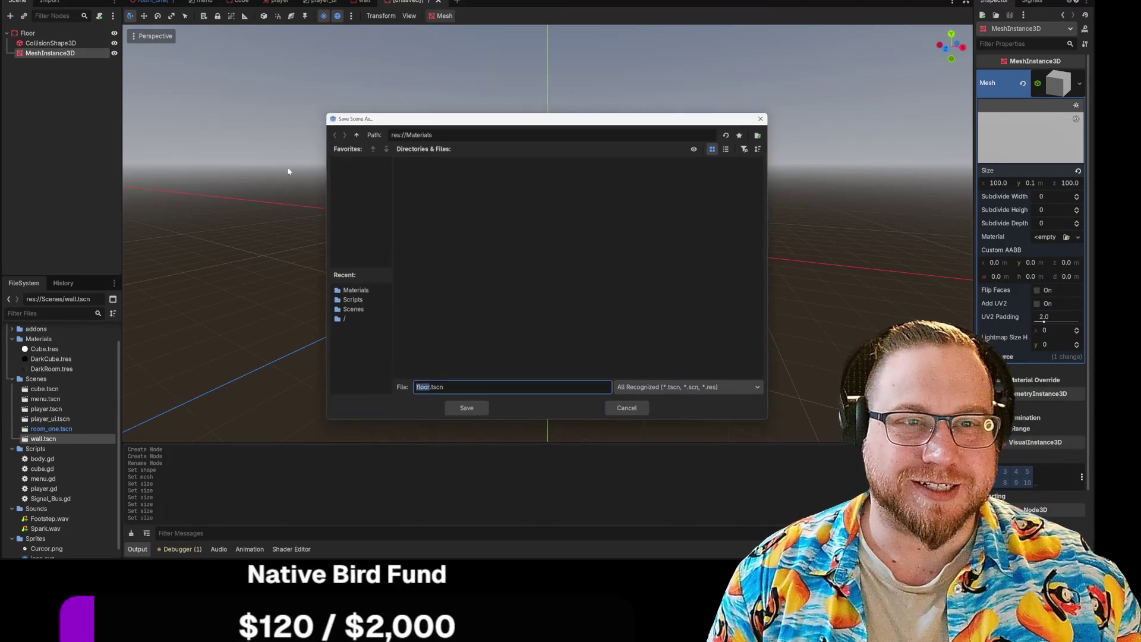
pyautogui.click(353, 134)
pyautogui.doubleClick(503, 175)
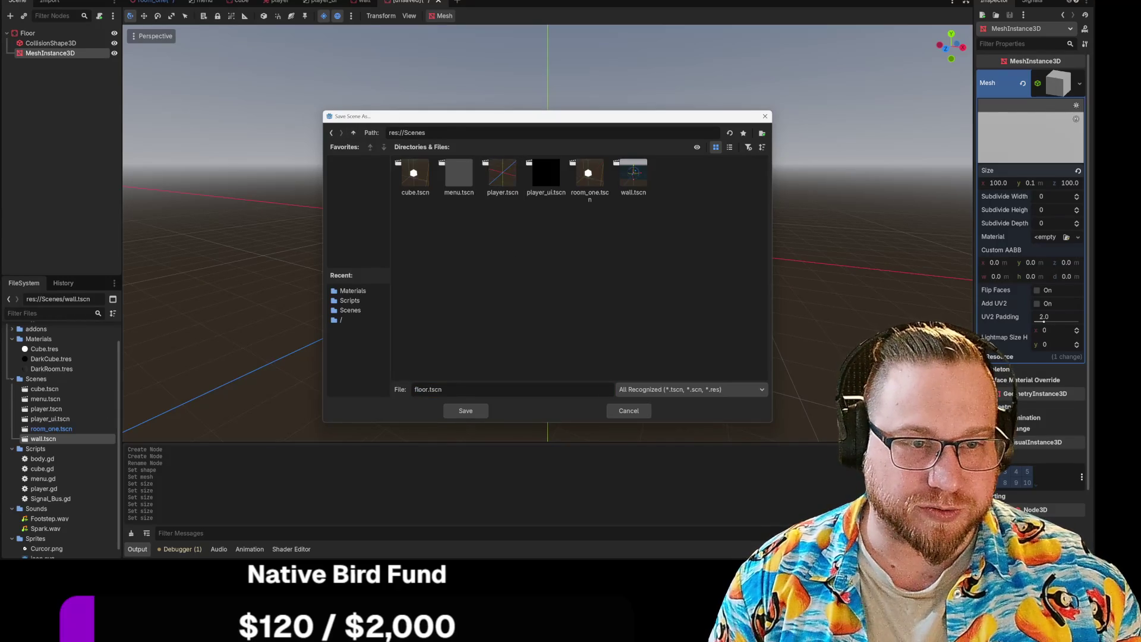
pyautogui.click(466, 411)
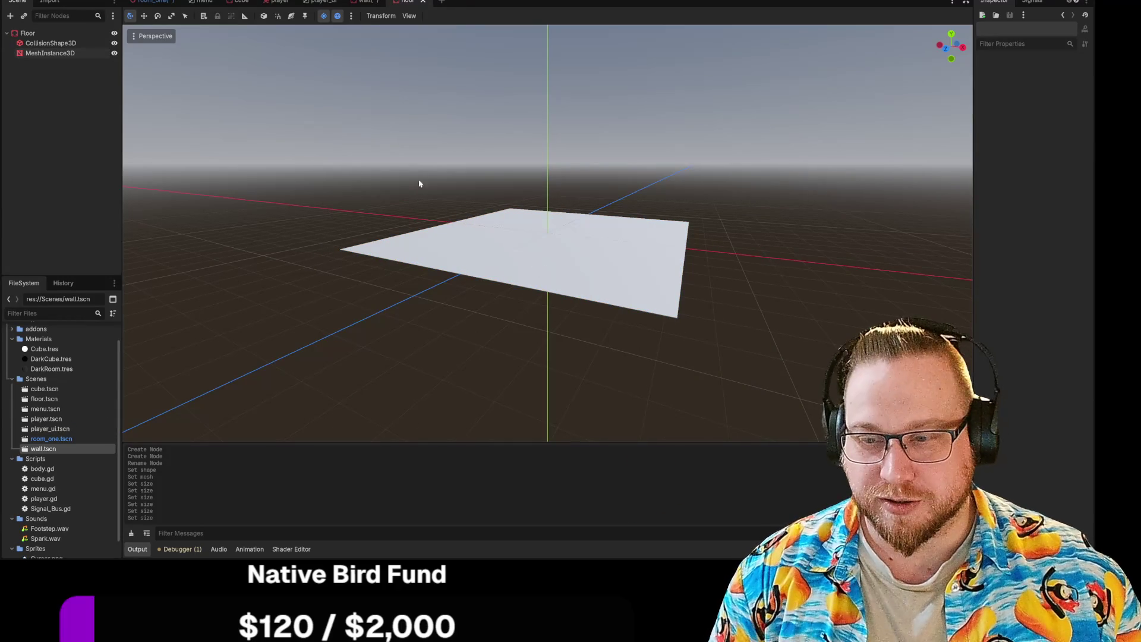
# Quick-load the DarkRoom.tres material onto the floor's MeshInstance3D
pyautogui.click(55, 54)
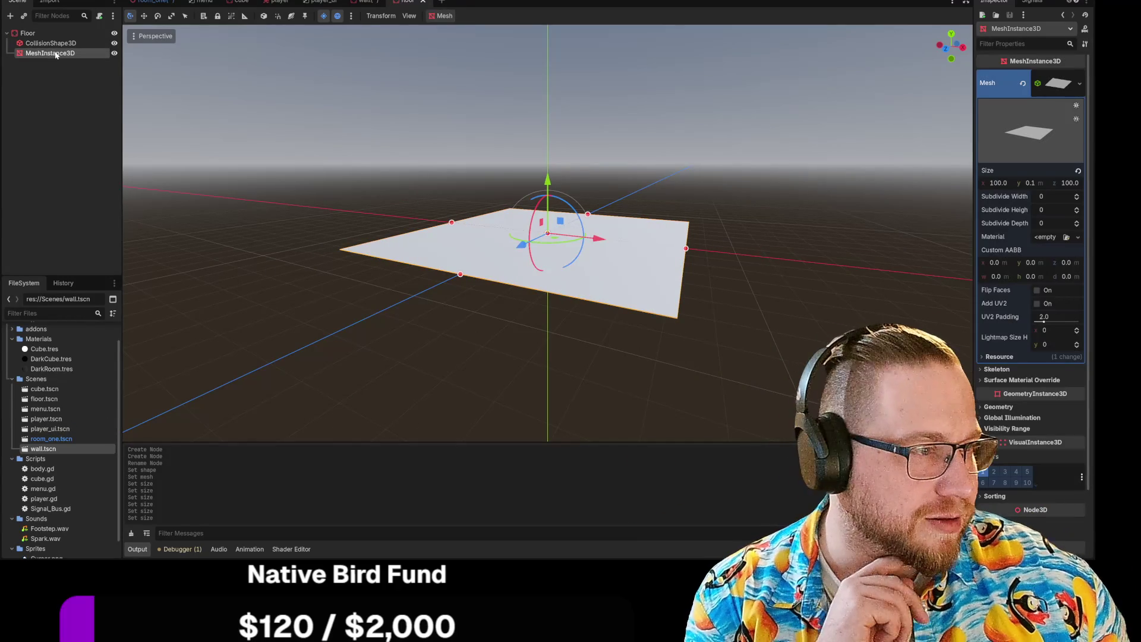
pyautogui.click(1078, 236)
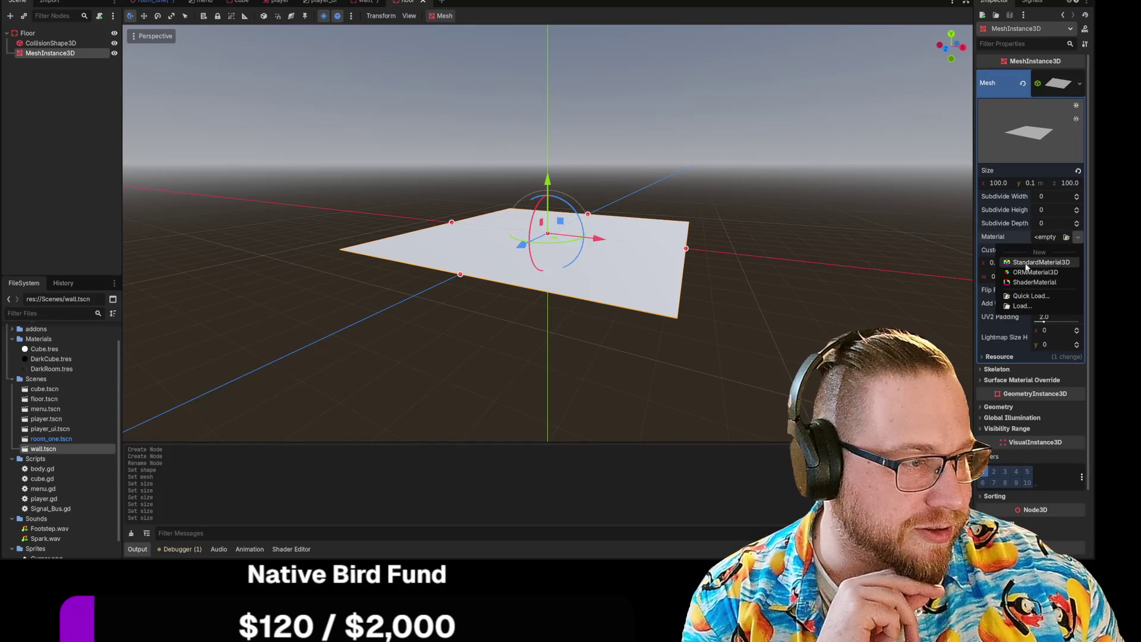
pyautogui.click(1032, 296)
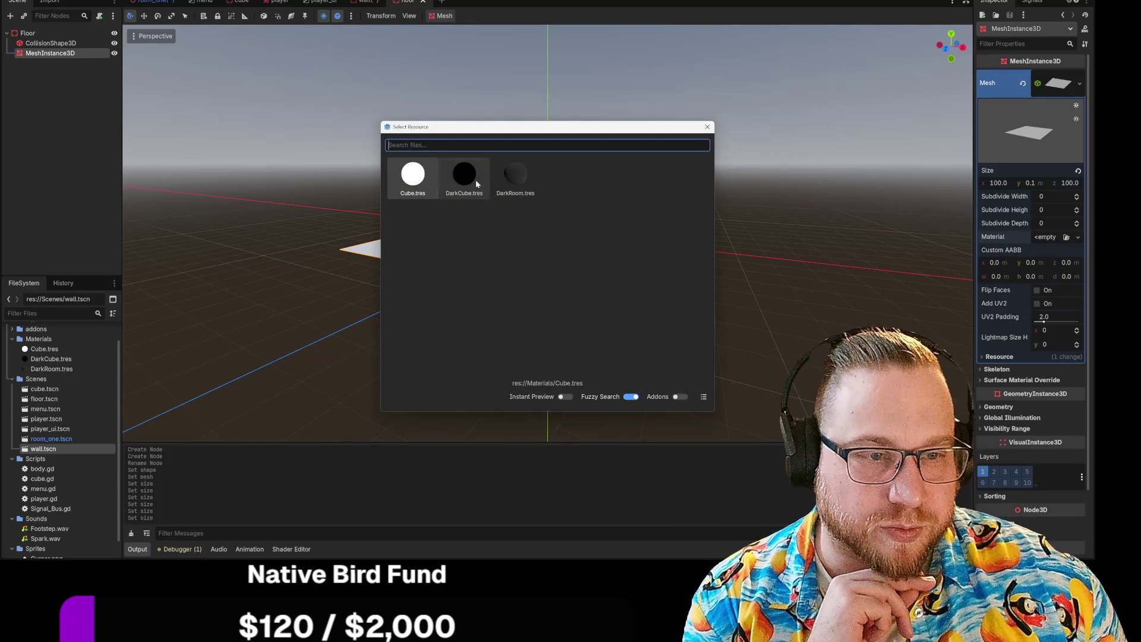
pyautogui.doubleClick(516, 177)
pyautogui.moveTo(708, 167)
pyautogui.mouseDown()
pyautogui.moveTo(680, 151)
pyautogui.moveTo(614, 142)
pyautogui.mouseUp()
# Compare the wall and floor scenes and inspect the textured floor from above
pyautogui.rightClick(366, 5)
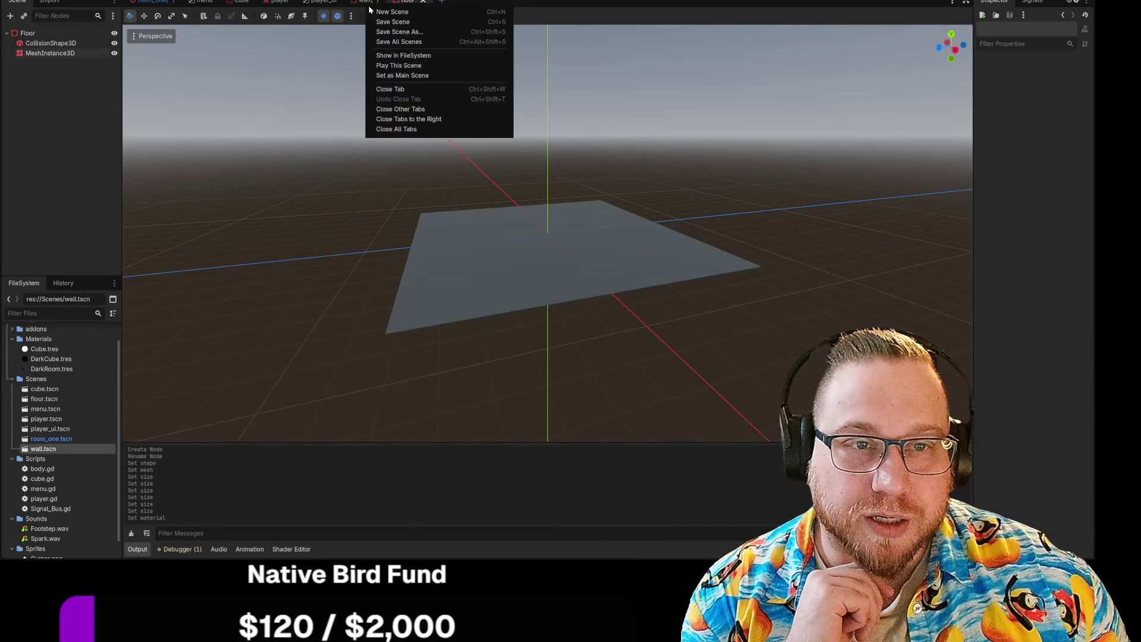
pyautogui.click(306, 110)
pyautogui.click(364, 3)
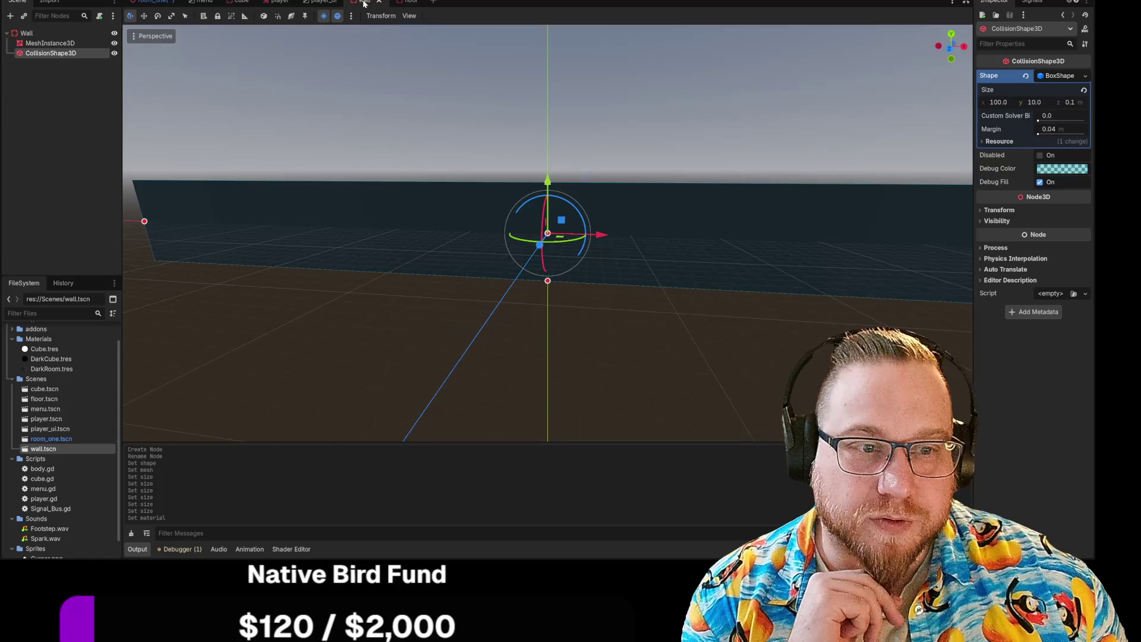
pyautogui.click(398, 3)
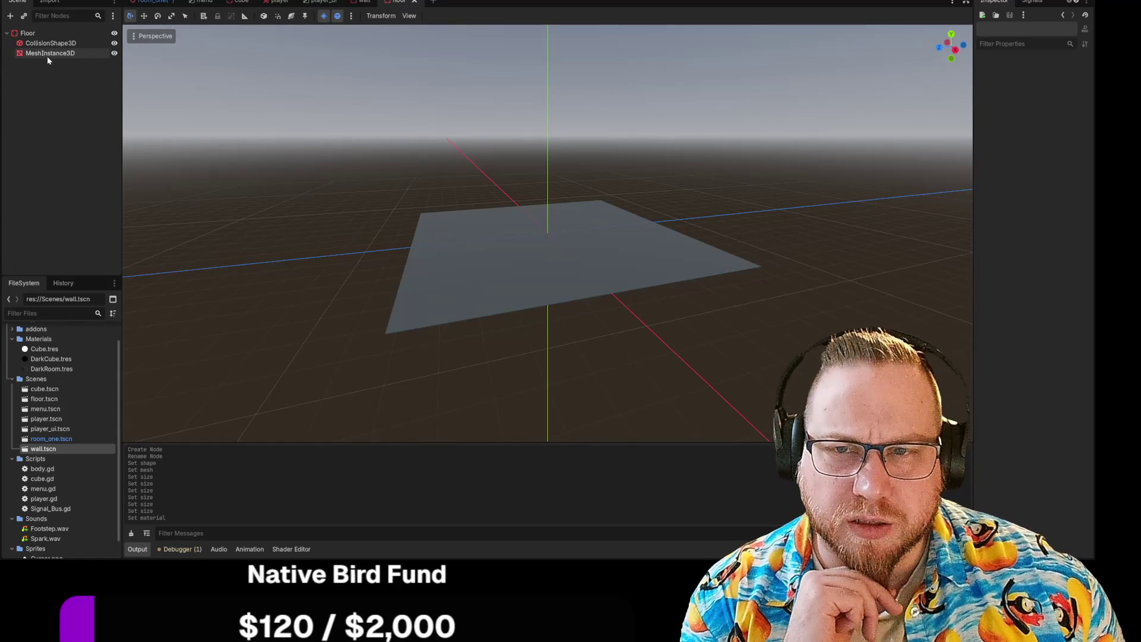
pyautogui.click(48, 55)
pyautogui.moveTo(710, 186)
pyautogui.mouseDown()
pyautogui.moveTo(672, 79)
pyautogui.moveTo(668, 158)
pyautogui.moveTo(683, 214)
pyautogui.moveTo(701, 214)
pyautogui.mouseUp()
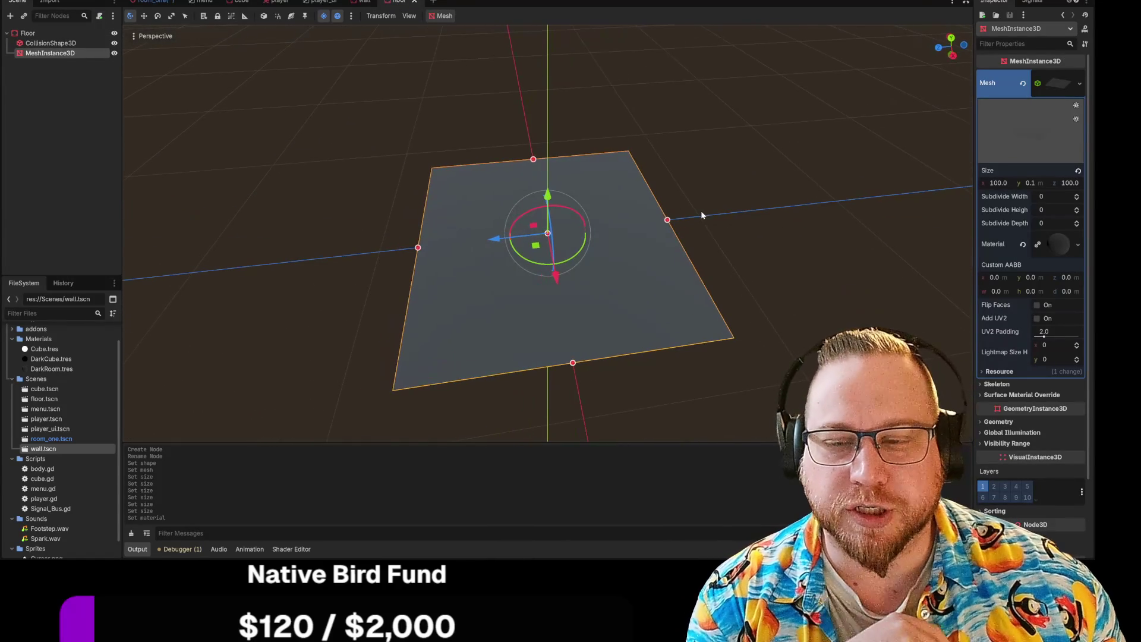
# Close the floor and wall scene tabs and return to the room_one scene
pyautogui.click(417, 4)
pyautogui.click(389, 3)
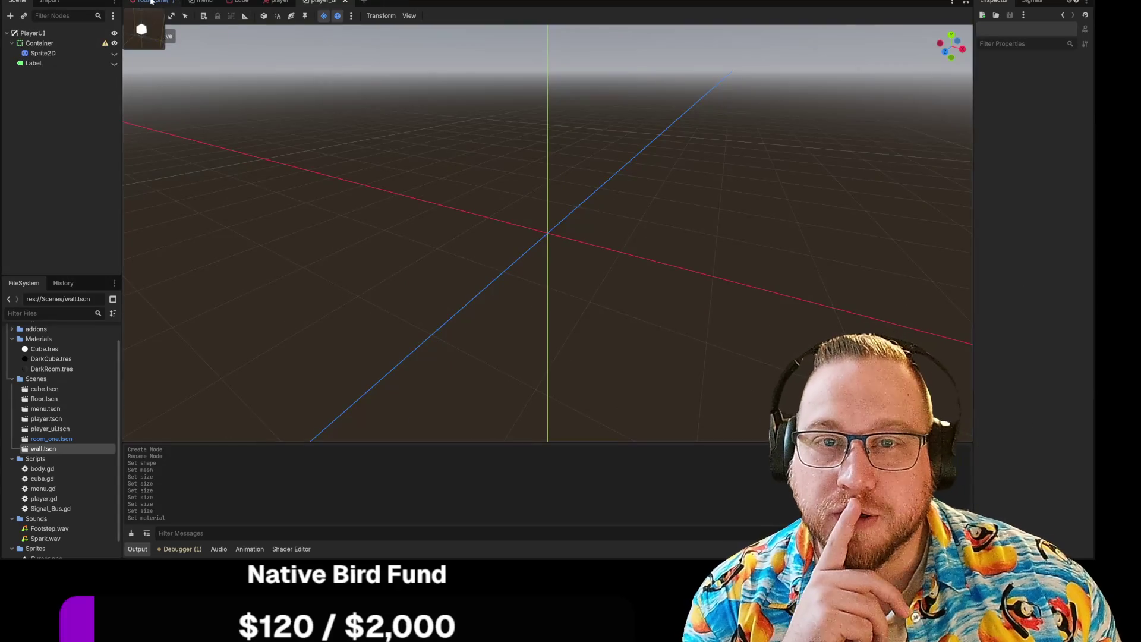
pyautogui.click(151, 2)
pyautogui.moveTo(233, 117); pyautogui.dragTo(193, 344)
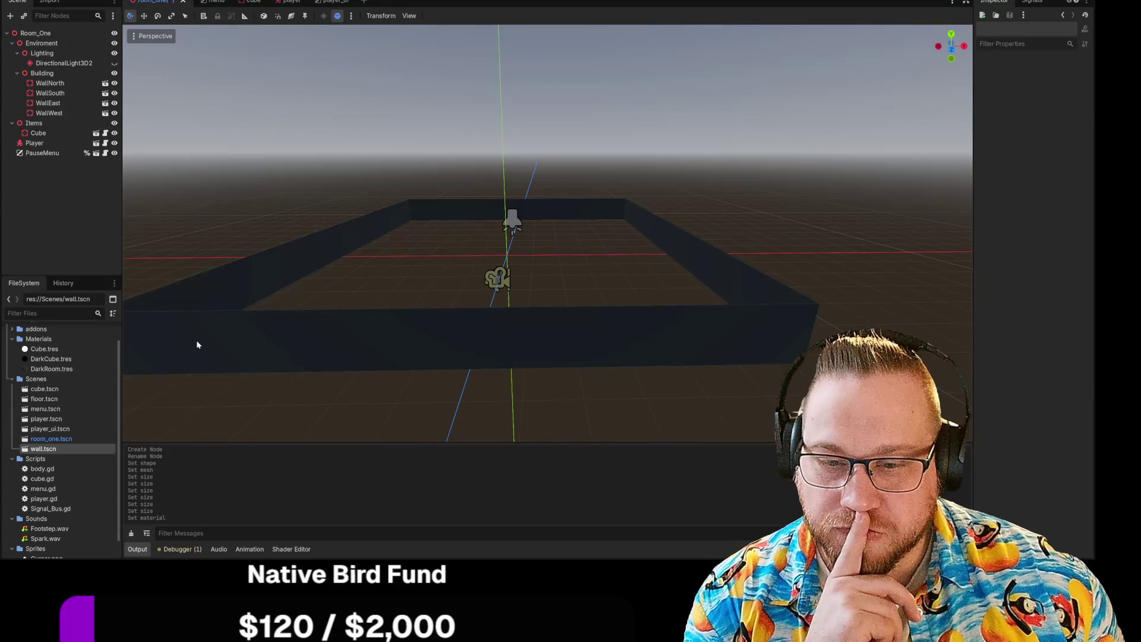
# Instance floor.tscn twice under Building and rename the second copy to Ceiling
pyautogui.moveTo(44, 399)
pyautogui.mouseDown()
pyautogui.moveTo(98, 317)
pyautogui.moveTo(43, 77)
pyautogui.mouseUp()
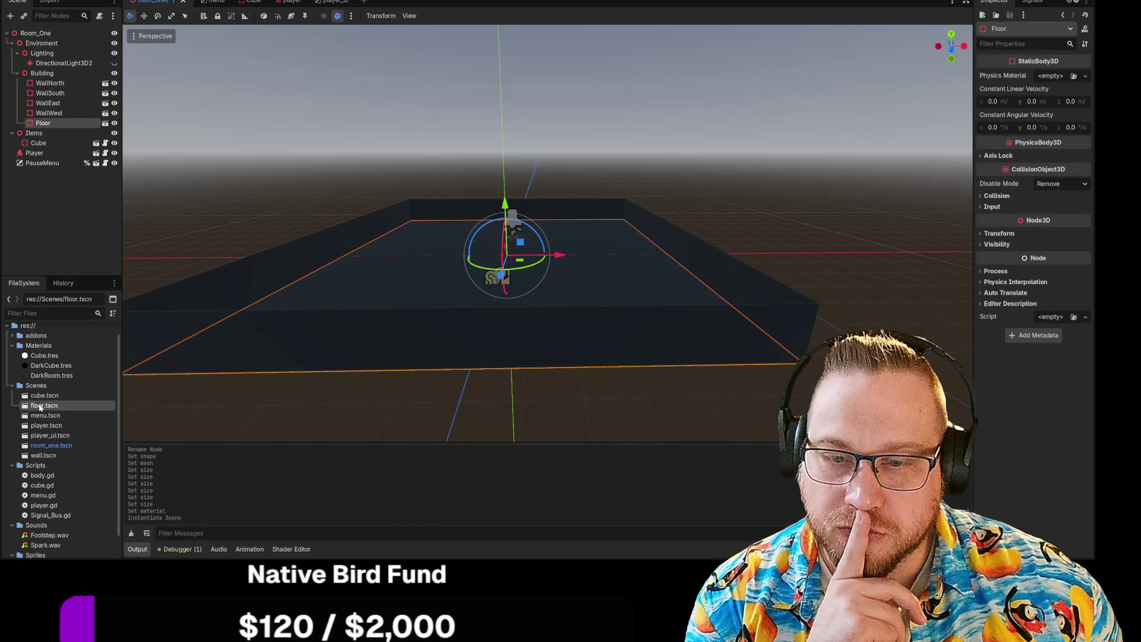
pyautogui.moveTo(36, 409); pyautogui.dragTo(43, 77)
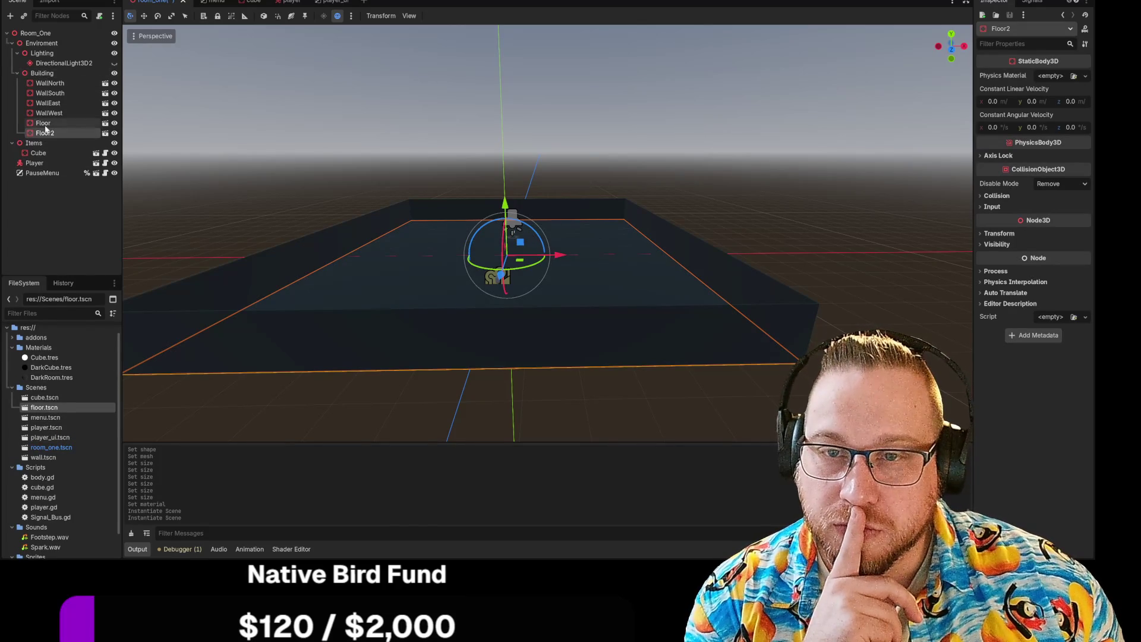
pyautogui.rightClick(47, 133)
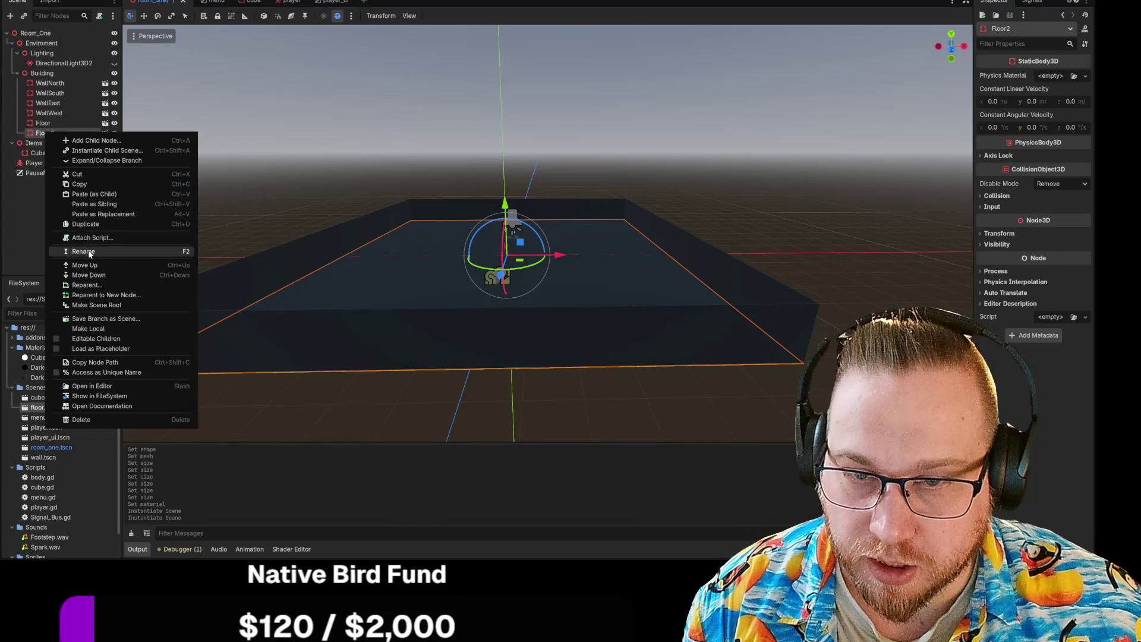
pyautogui.click(83, 252)
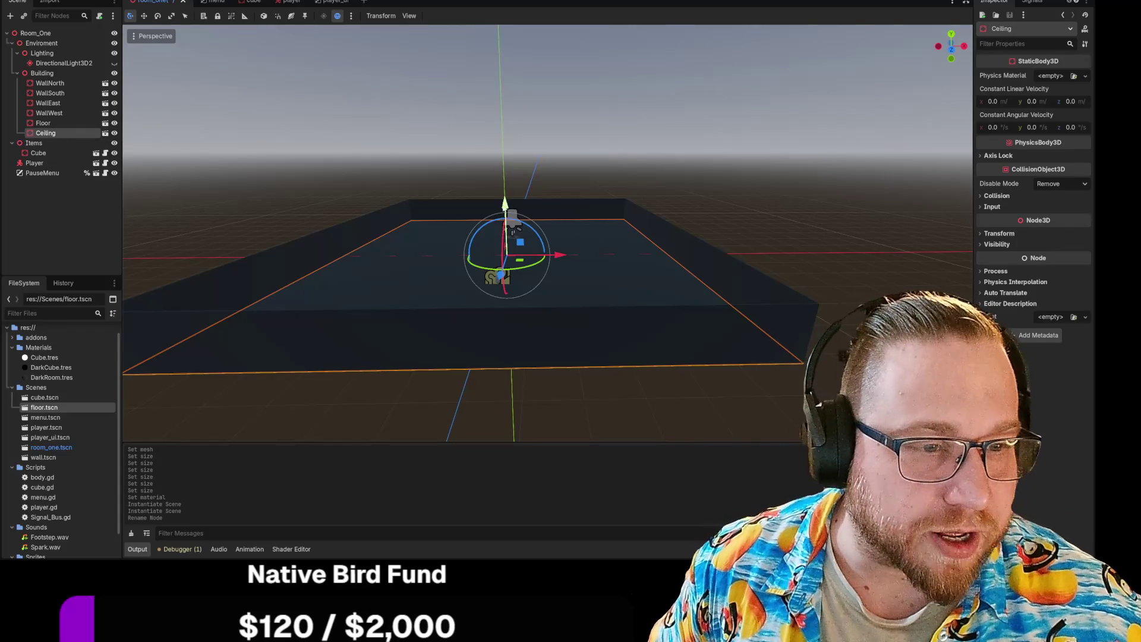
# Raise the Ceiling to Transform Position Y 10 and look over the enclosed room
pyautogui.moveTo(504, 205); pyautogui.dragTo(504, 185)
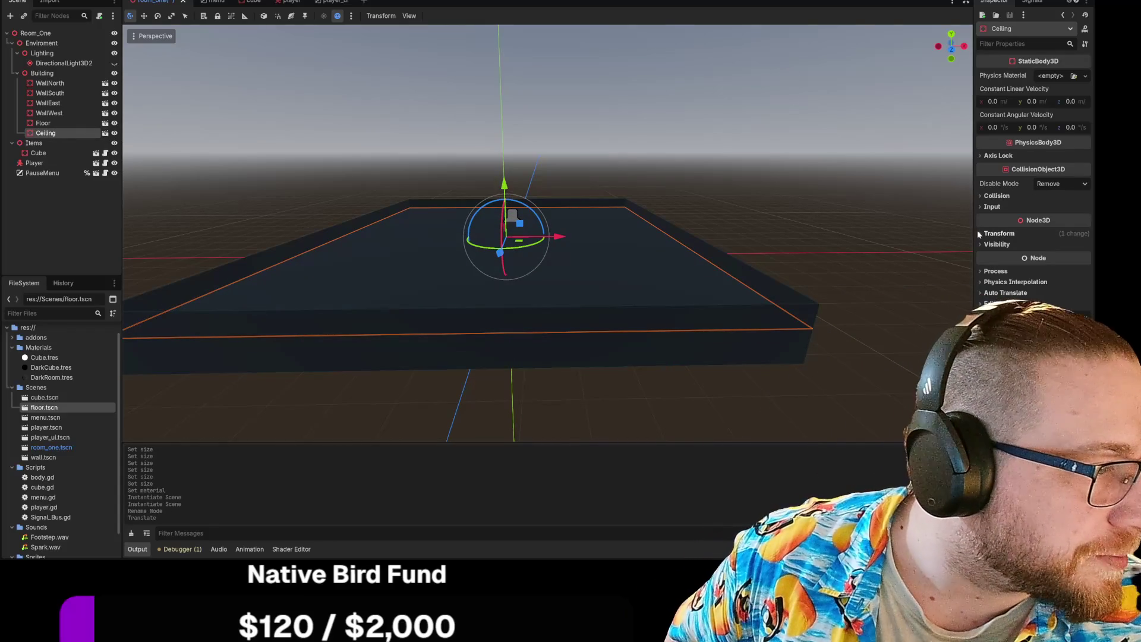
pyautogui.click(986, 233)
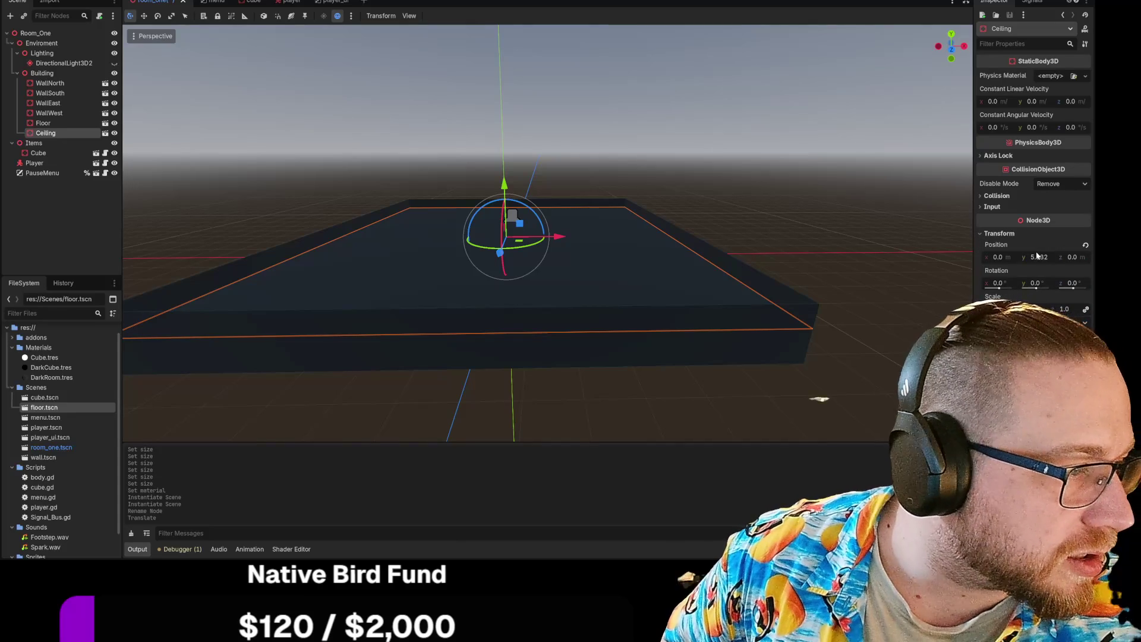
pyautogui.click(1037, 256)
pyautogui.press('Return')
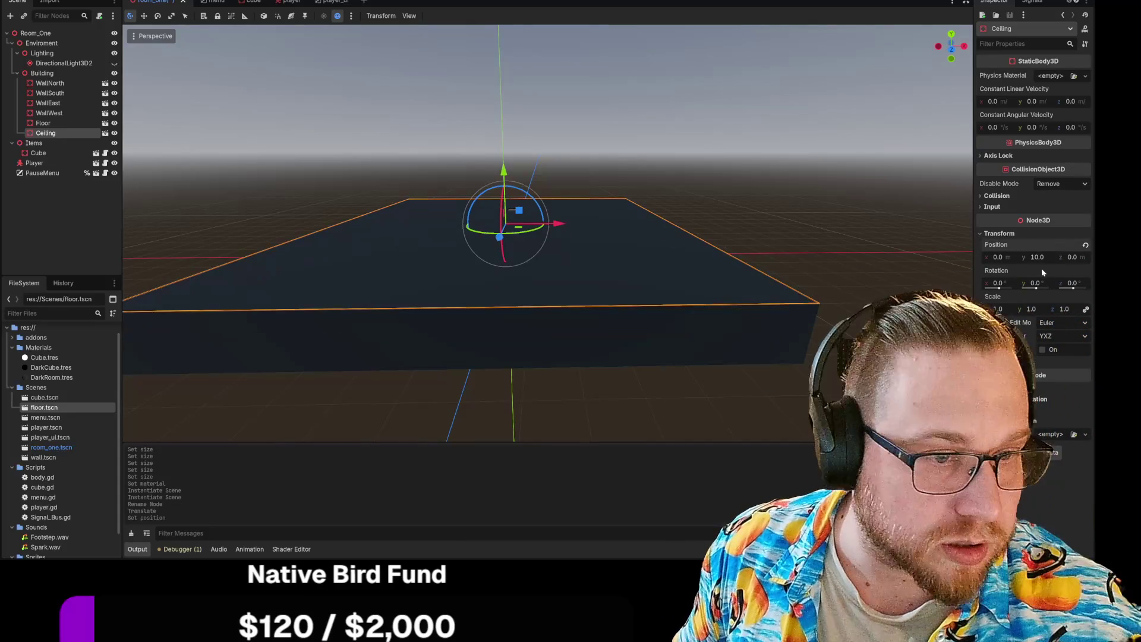
pyautogui.click(820, 186)
pyautogui.moveTo(810, 188)
pyautogui.mouseDown()
pyautogui.moveTo(785, 261)
pyautogui.moveTo(791, 250)
pyautogui.moveTo(612, 245)
pyautogui.mouseUp()
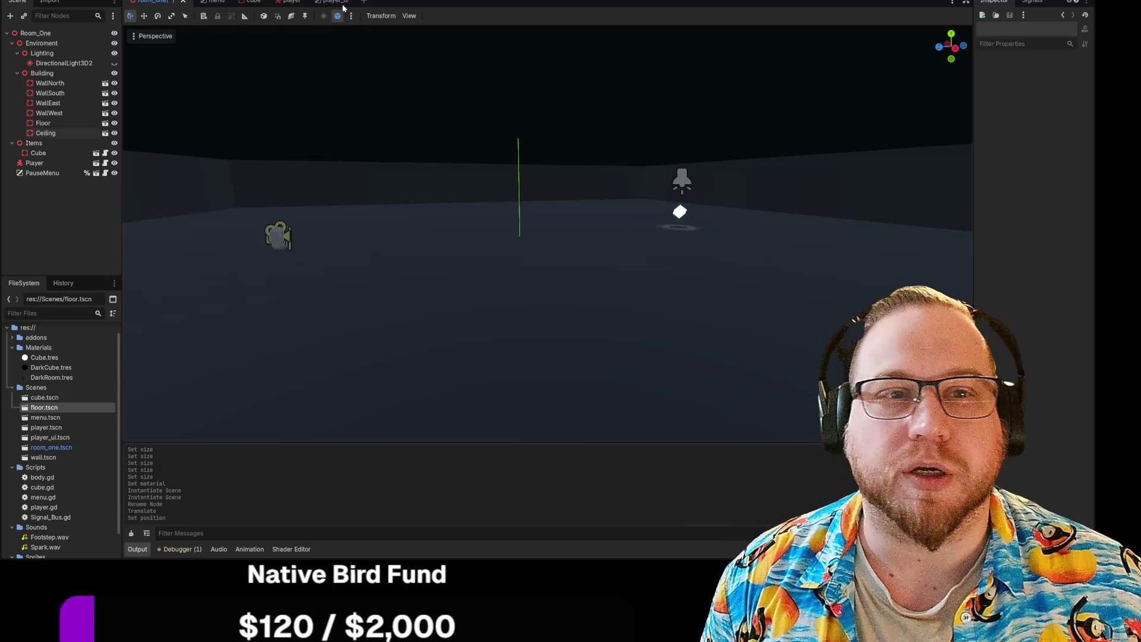
# Save the room_one scene and glance through the cube and player scenes
pyautogui.click(172, 1)
pyautogui.click(191, 17)
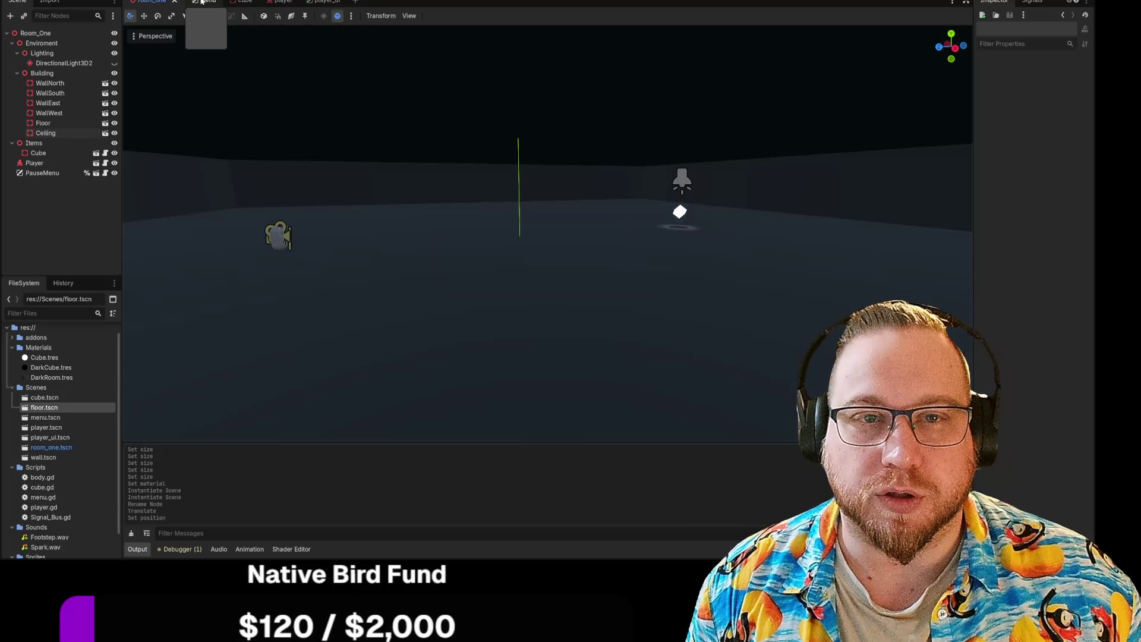
pyautogui.click(250, 2)
pyautogui.click(277, 2)
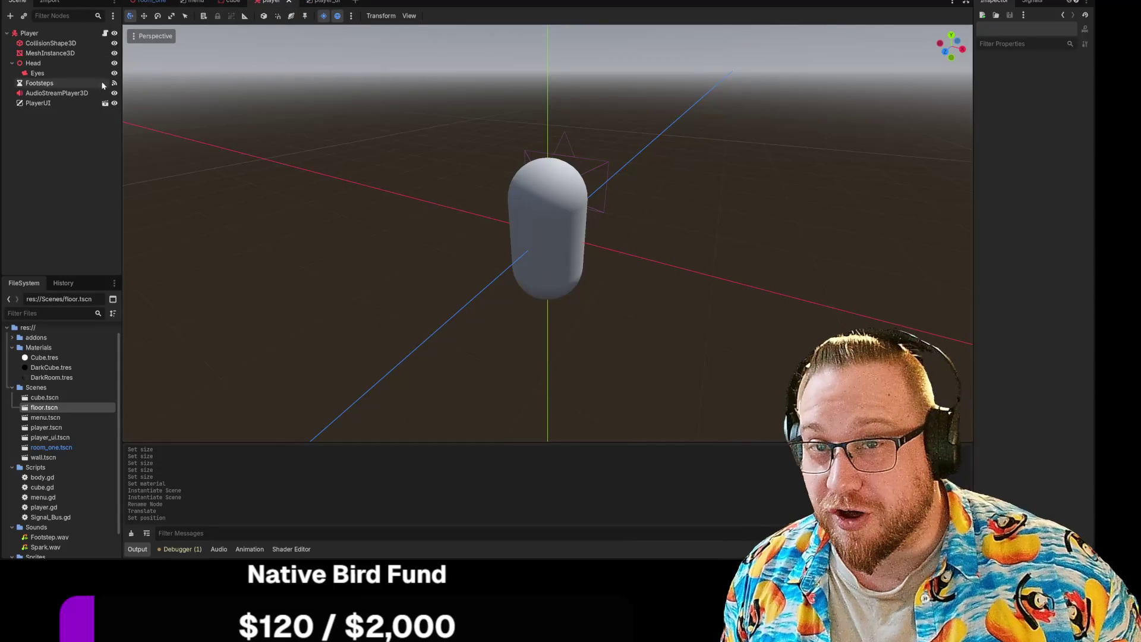
# Reopen the floor and wall scenes and orbit around the wall panel
pyautogui.doubleClick(44, 409)
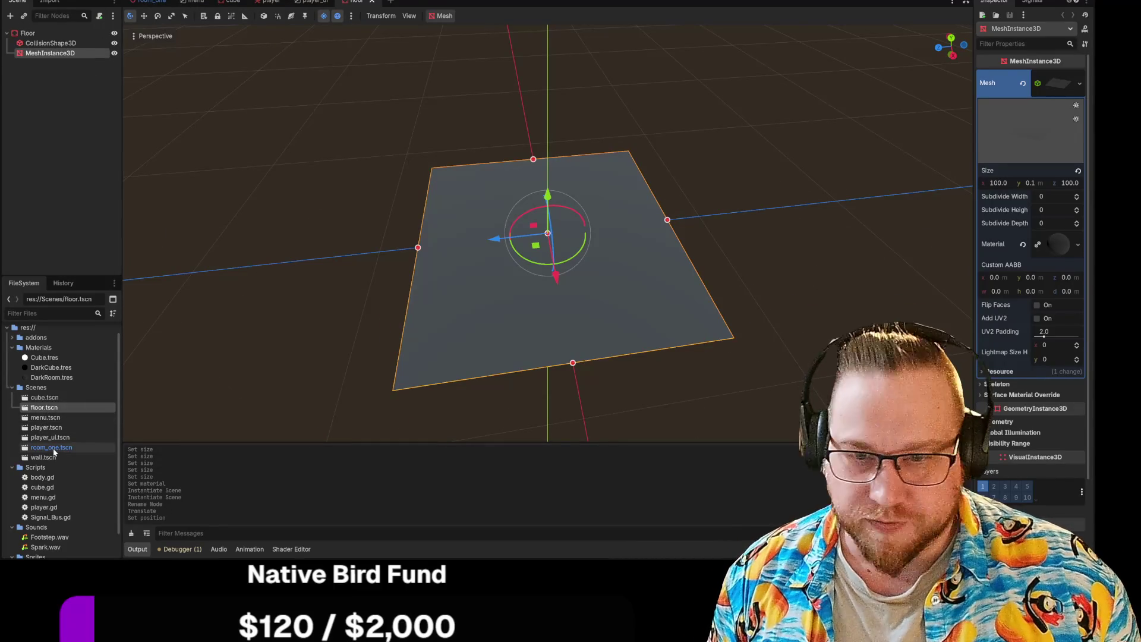
pyautogui.doubleClick(43, 457)
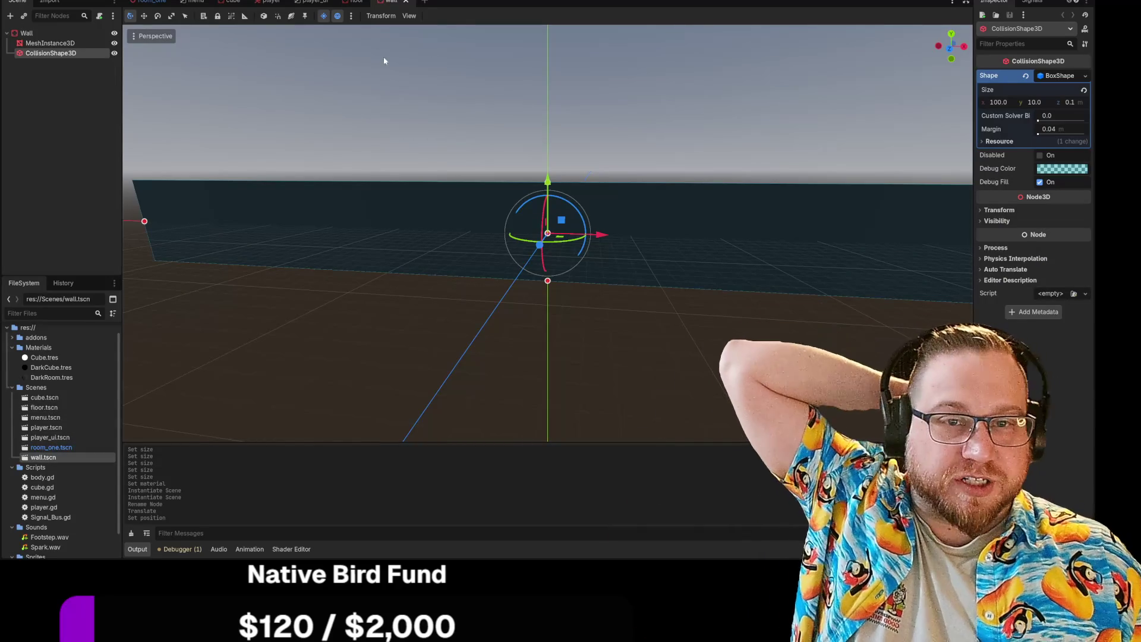
pyautogui.moveTo(465, 77)
pyautogui.mouseDown()
pyautogui.moveTo(433, 89)
pyautogui.moveTo(489, 99)
pyautogui.mouseUp()
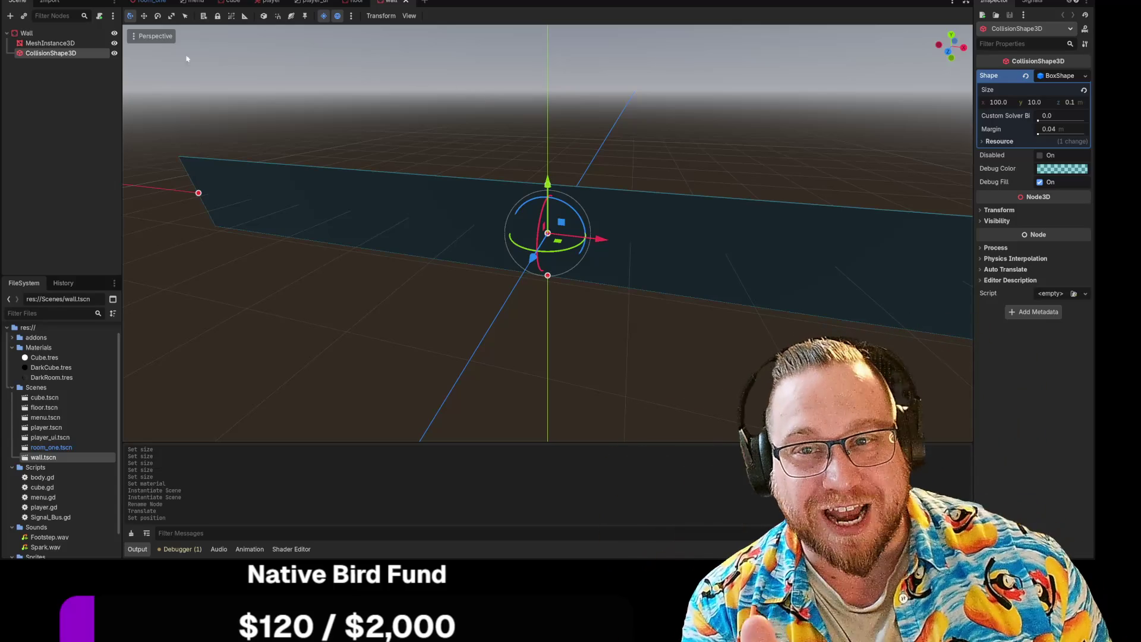
pyautogui.rightClick(62, 34)
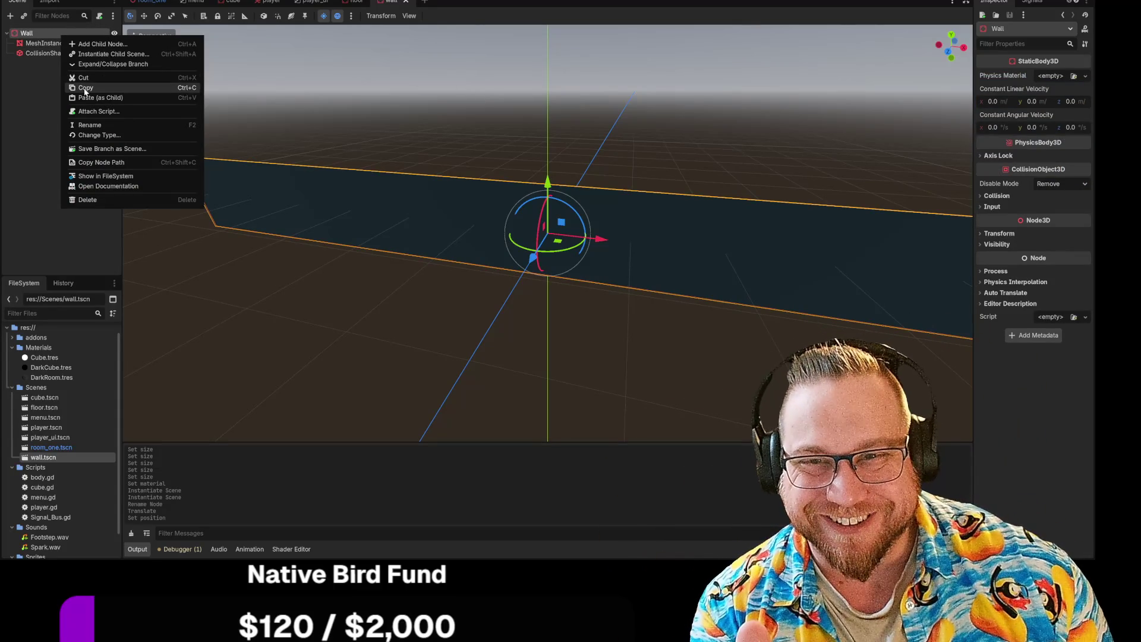
# Switch to the Script workspace and review Signal_Bus.gd below the Interact signal
pyautogui.click(85, 89)
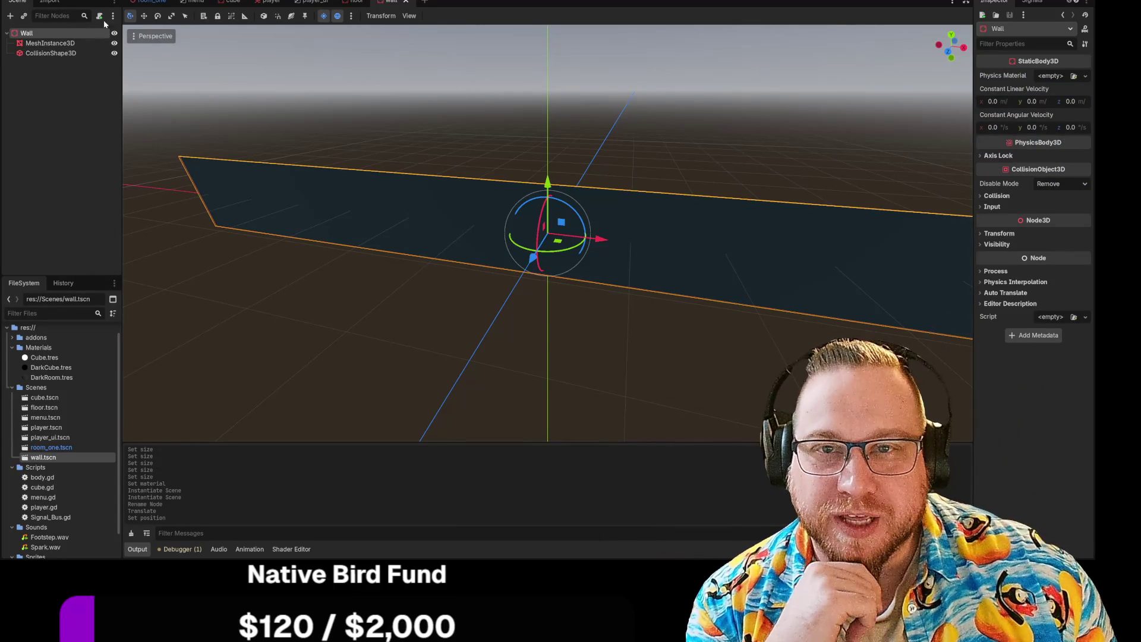
pyautogui.hotkey('ctrl', 'F3')
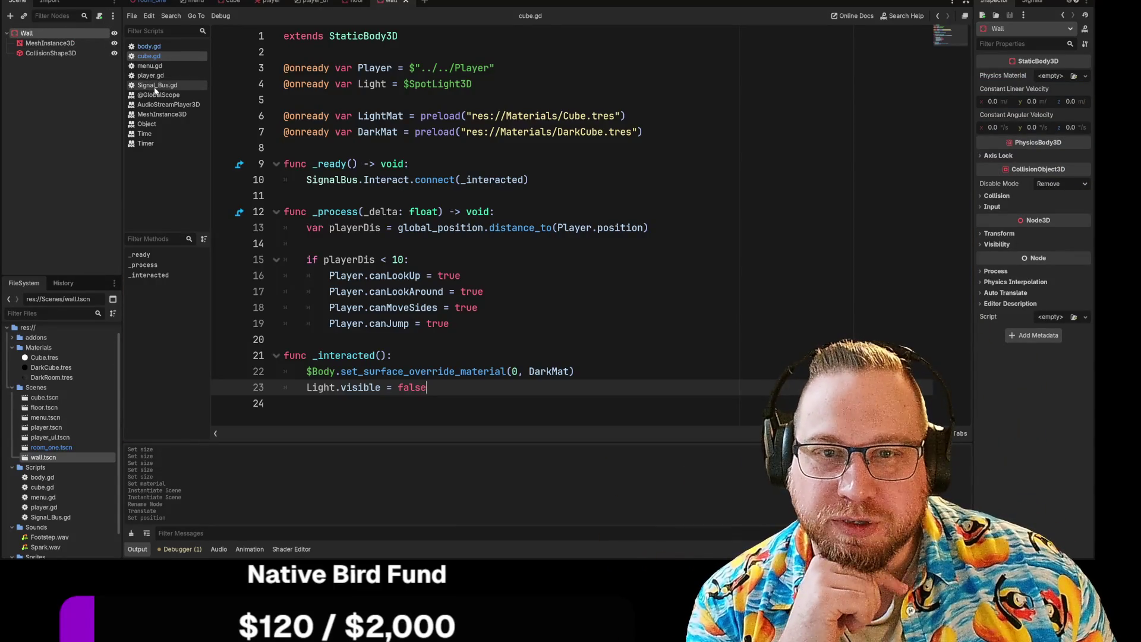
pyautogui.click(156, 85)
pyautogui.click(284, 84)
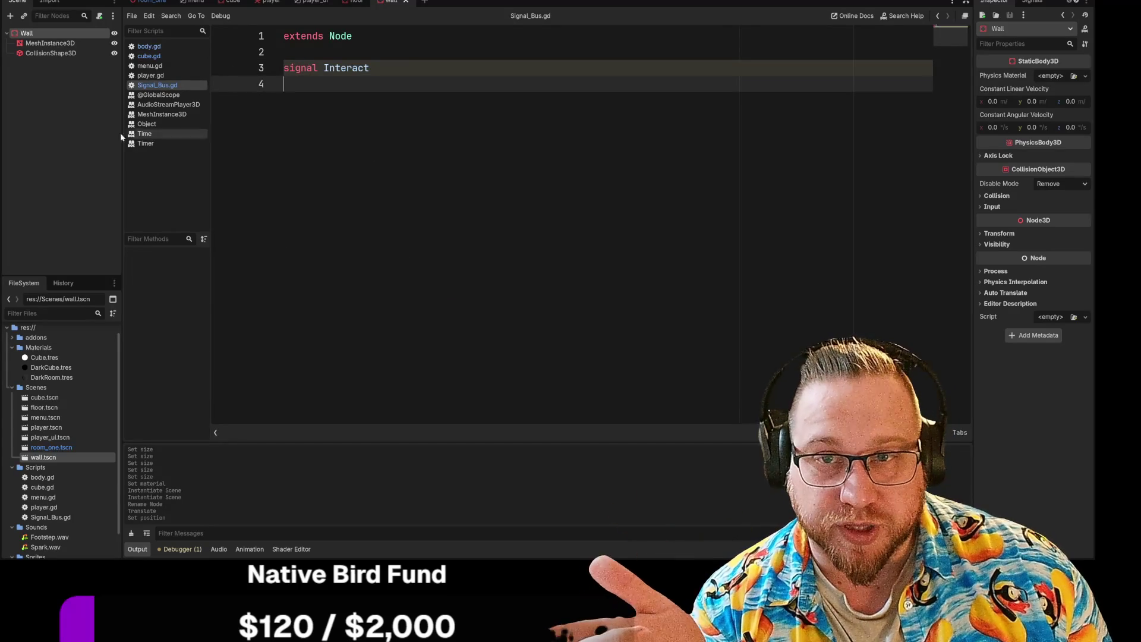
pyautogui.click(70, 95)
# Attach a new wall.gd script extending StaticBody3D to the Wall node
pyautogui.rightClick(51, 34)
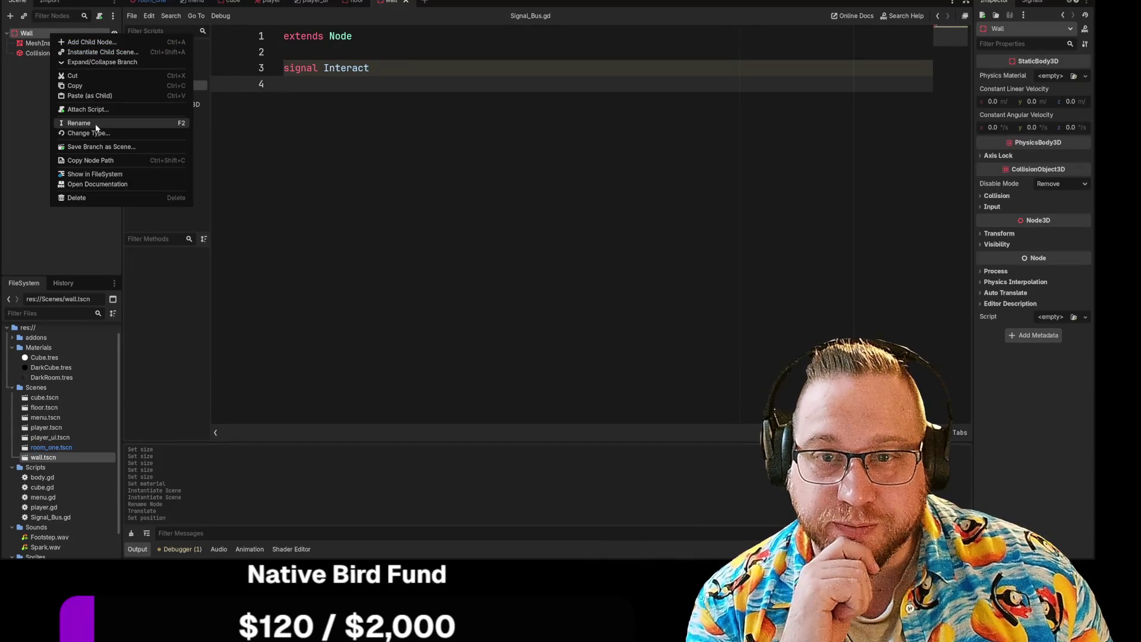
pyautogui.click(86, 111)
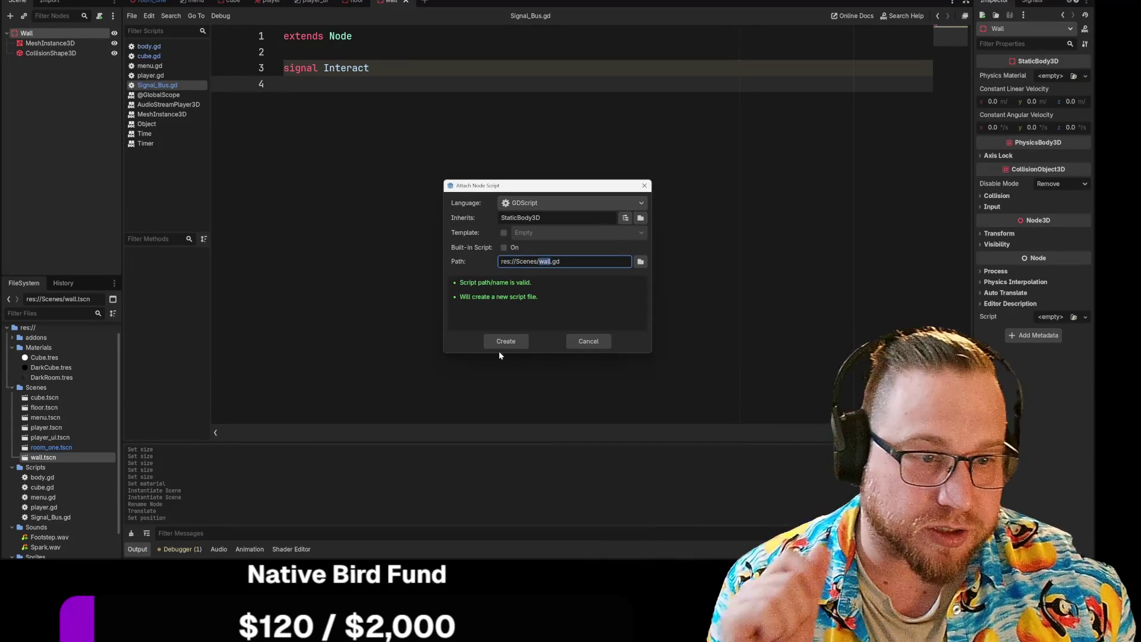
pyautogui.click(507, 342)
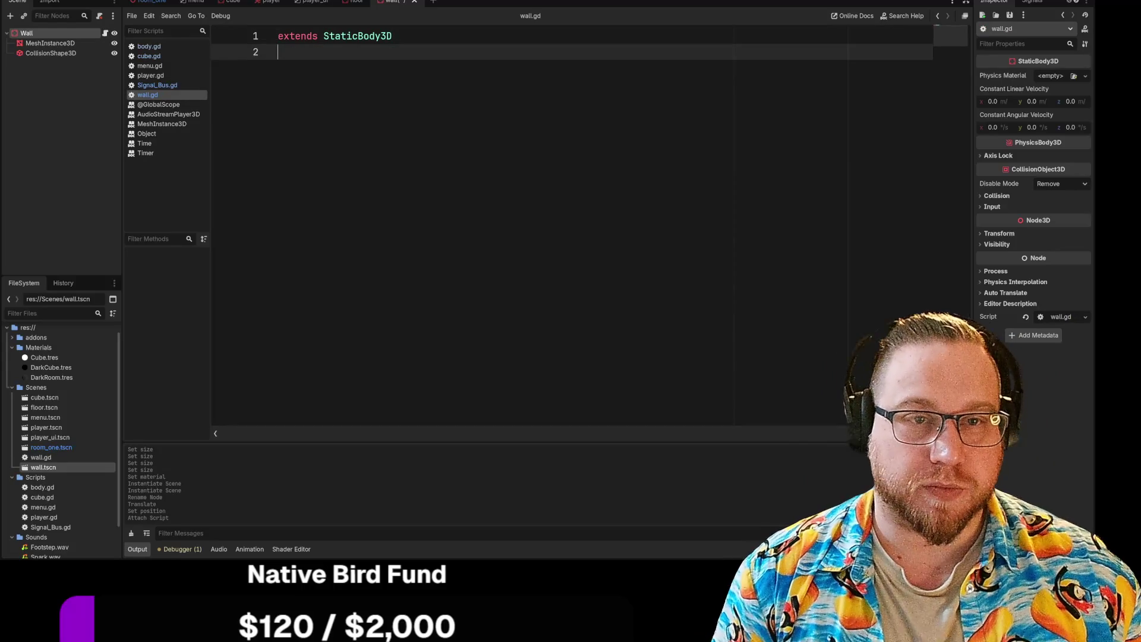
pyautogui.press('Return')
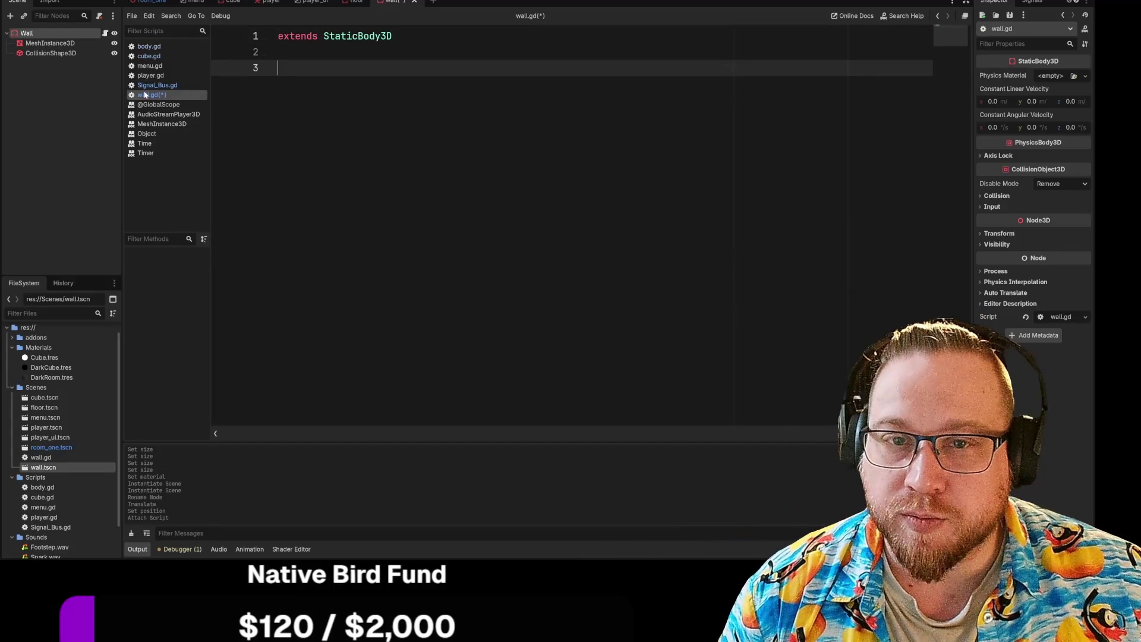
# Open cube.gd and select its _ready signal connection code
pyautogui.rightClick(143, 94)
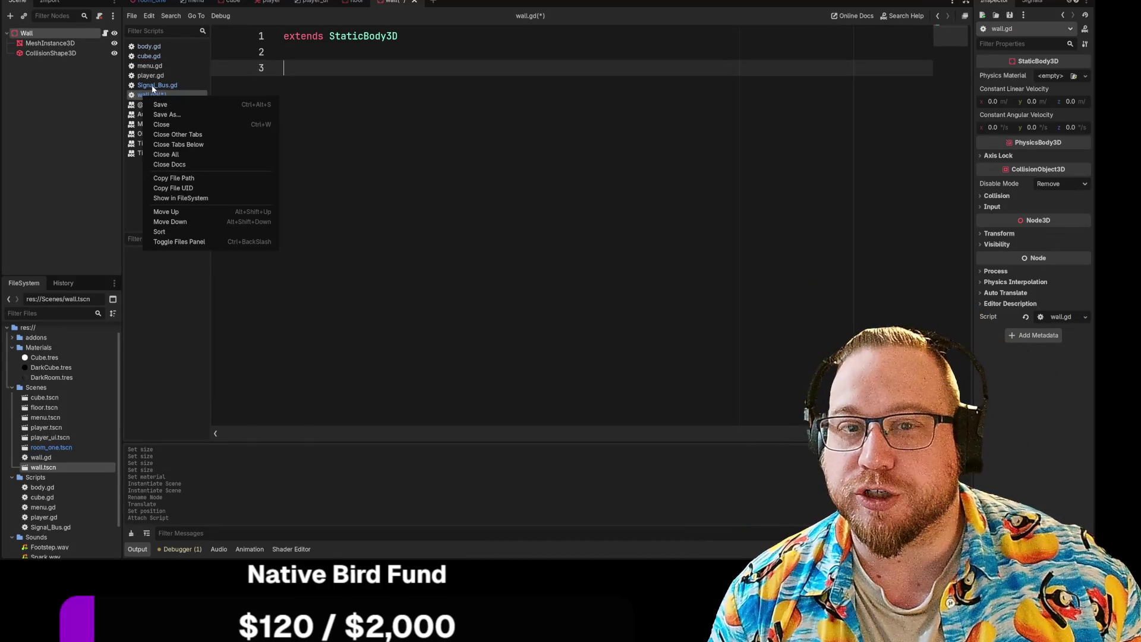
pyautogui.click(146, 57)
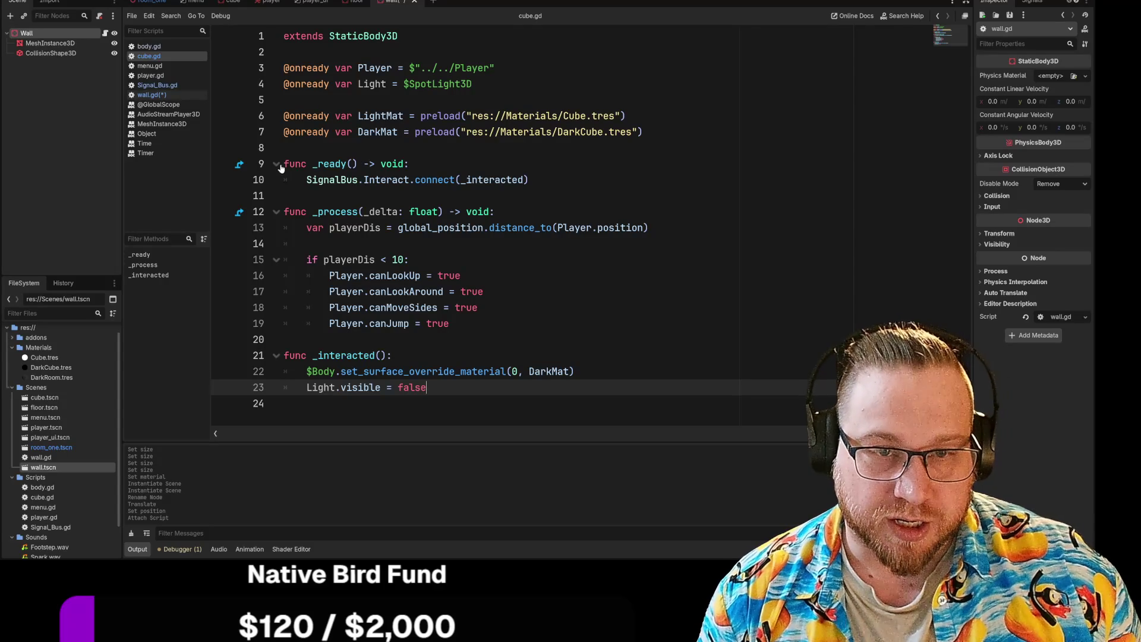
pyautogui.moveTo(284, 163); pyautogui.dragTo(528, 179)
pyautogui.hotkey('ctrl', 'c')
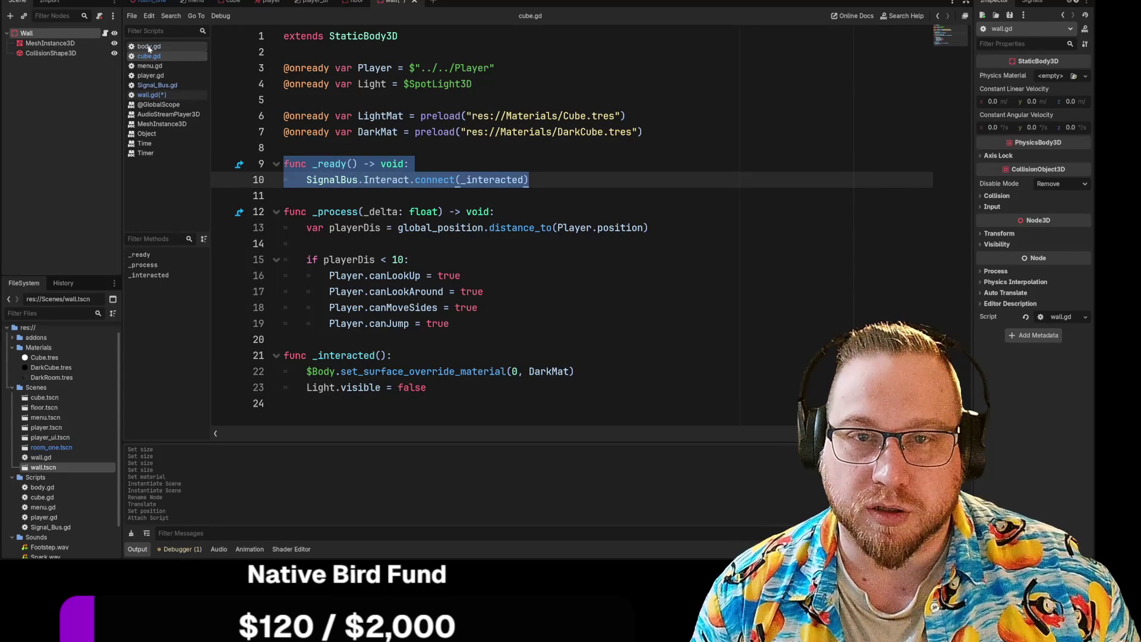
# Paste the copied _ready SignalBus.Interact connection into wall.gd
pyautogui.click(151, 94)
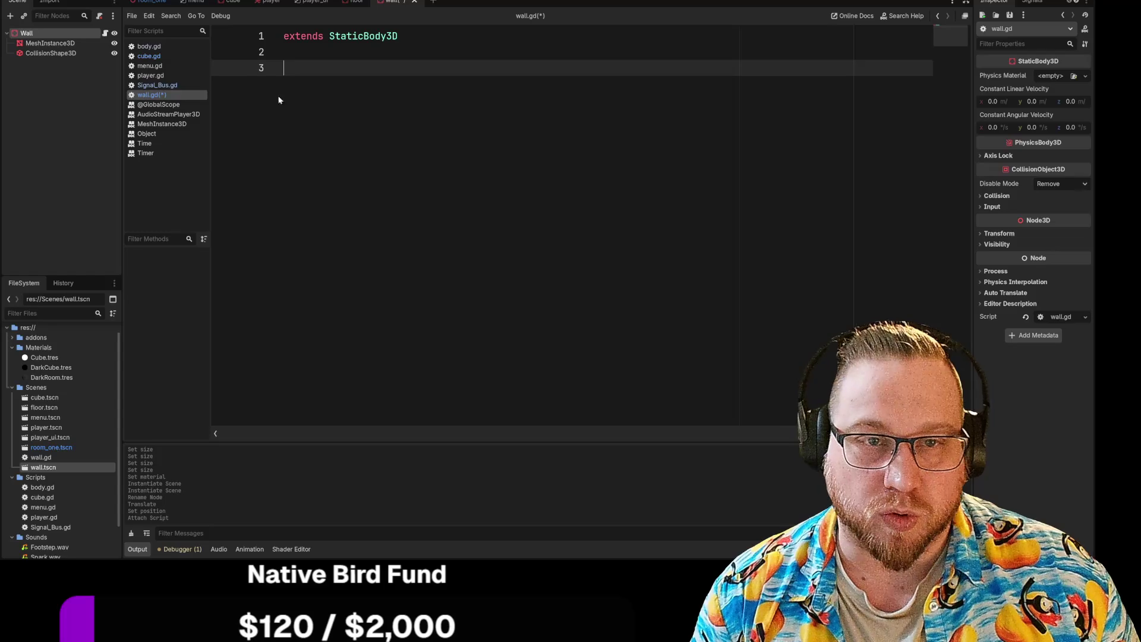
pyautogui.hotkey('ctrl', 'v')
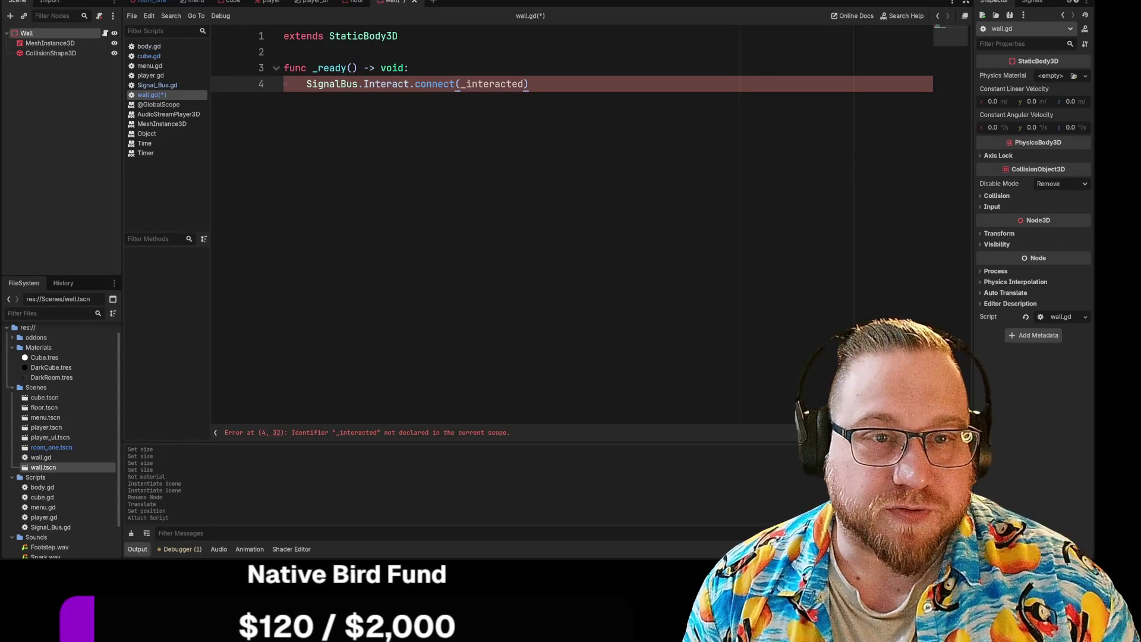
pyautogui.press('Return')
pyautogui.press('Return')
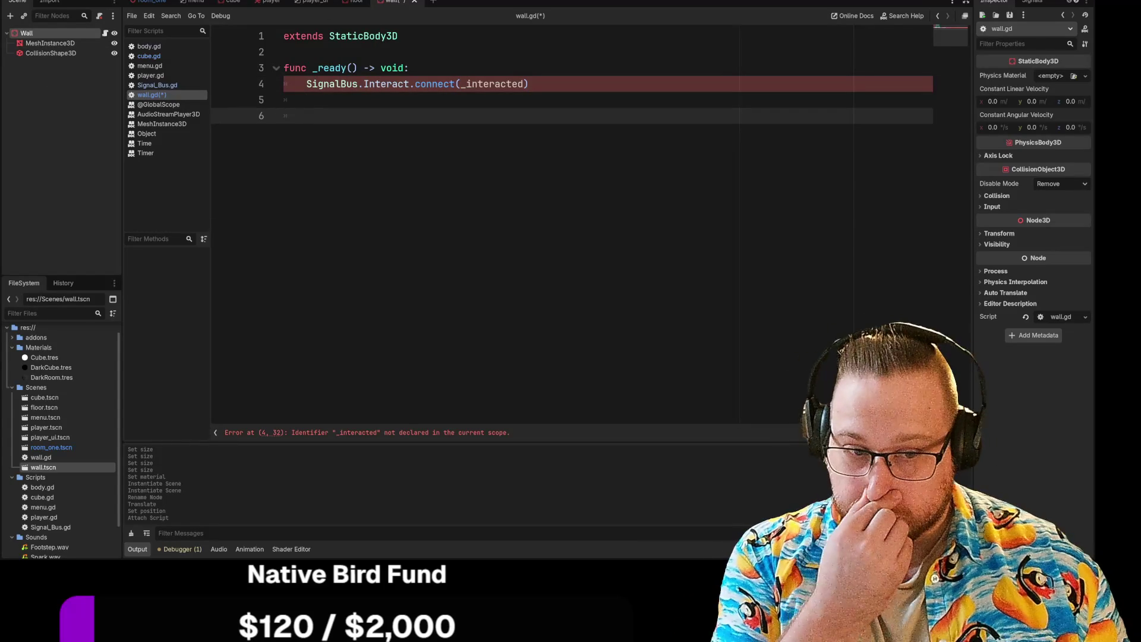
# Copy cube.gd's _interacted function into wall.gd and delete its Light.visible = false line
pyautogui.click(155, 86)
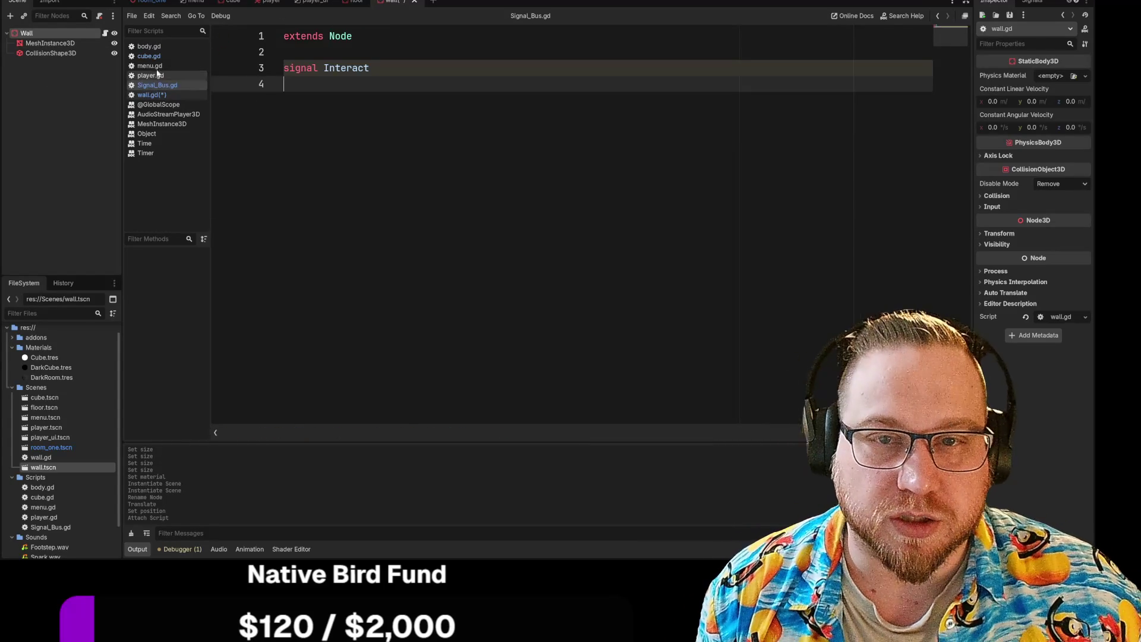
pyautogui.click(148, 57)
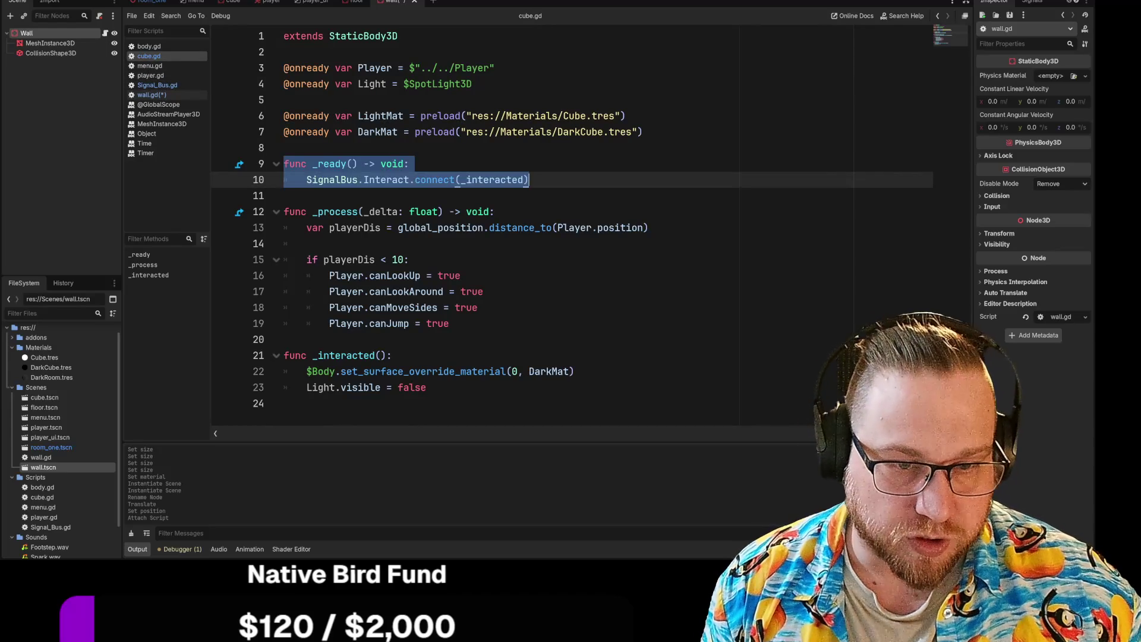
pyautogui.moveTo(432, 388); pyautogui.dragTo(284, 356)
pyautogui.hotkey('ctrl', 'c')
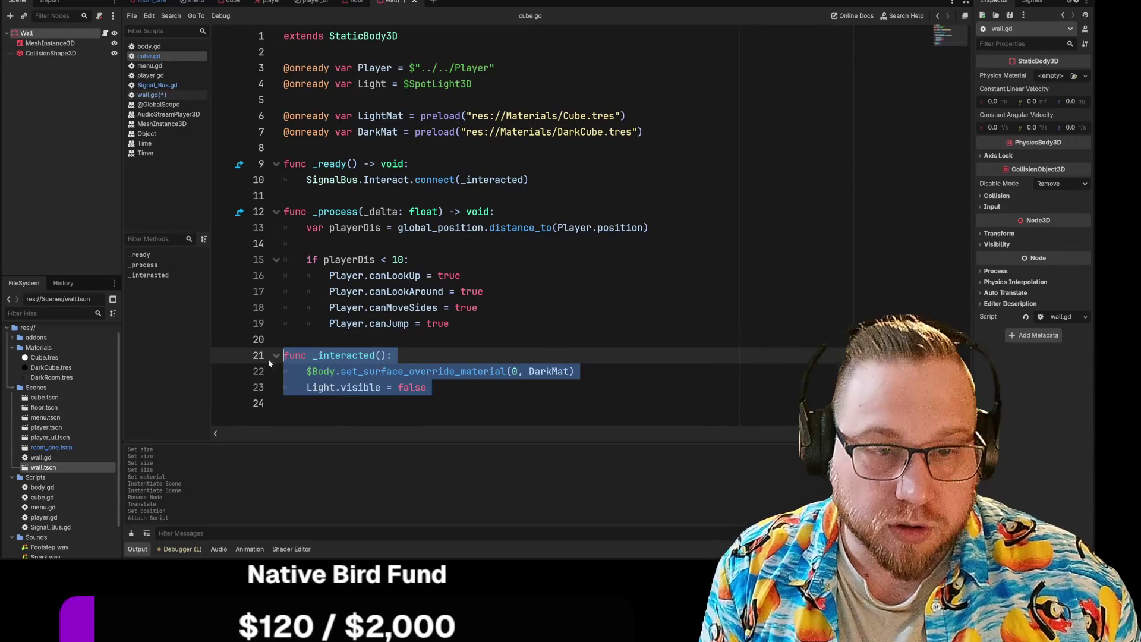
pyautogui.click(148, 47)
pyautogui.click(149, 56)
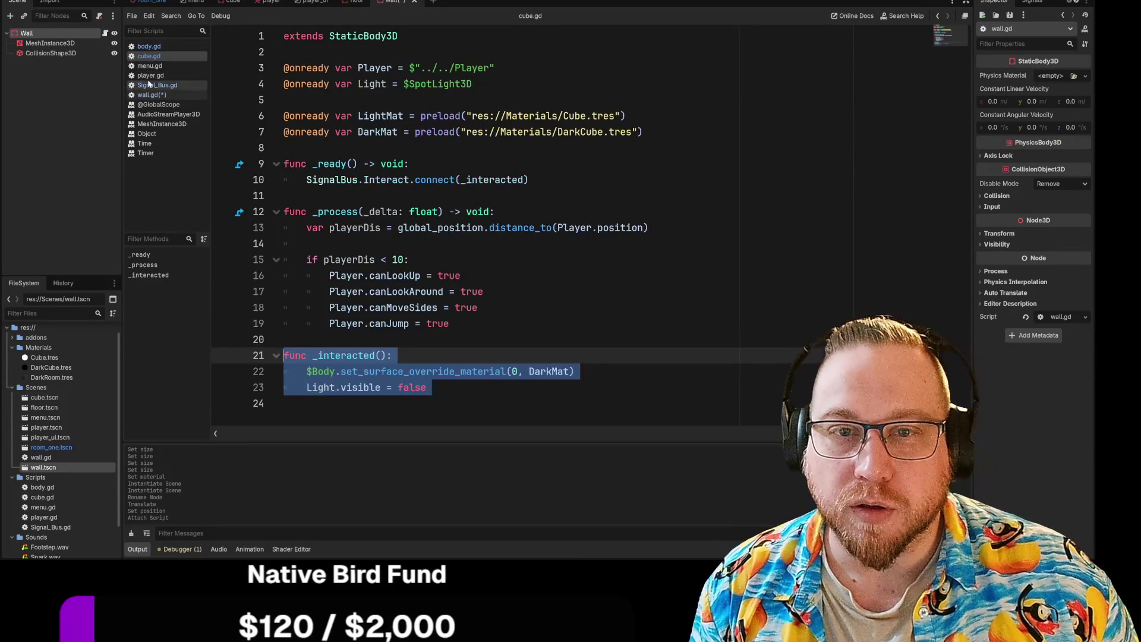
pyautogui.click(152, 85)
pyautogui.click(149, 95)
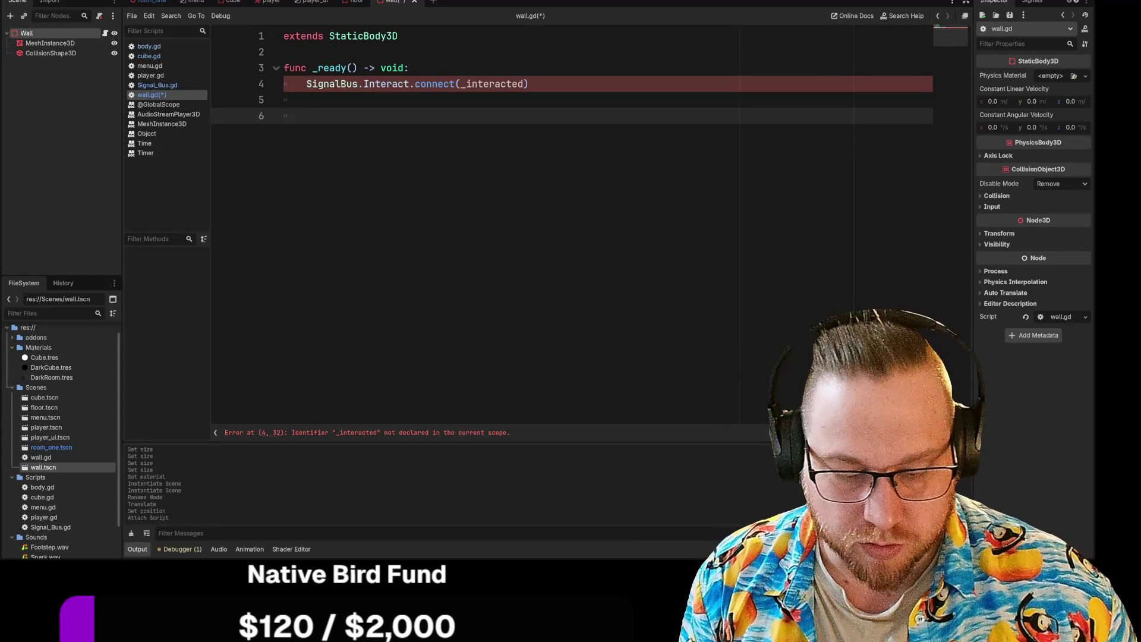
pyautogui.hotkey('ctrl', 'v')
pyautogui.press('BackSpace')
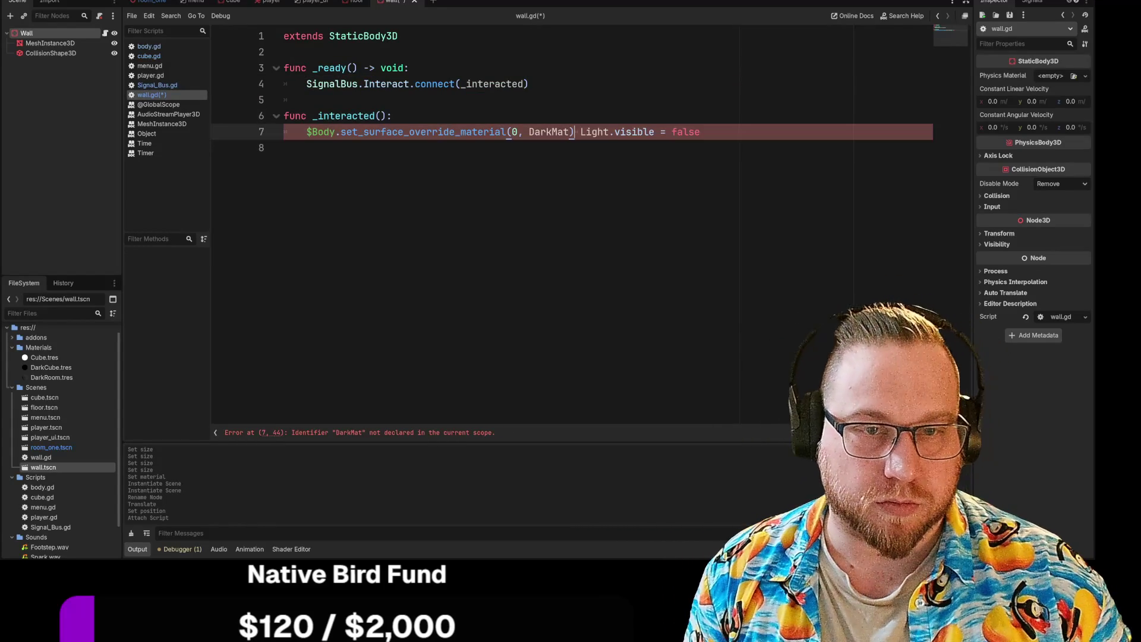
pyautogui.press('Delete')
pyautogui.press('Delete')
pyautogui.press('Delete')
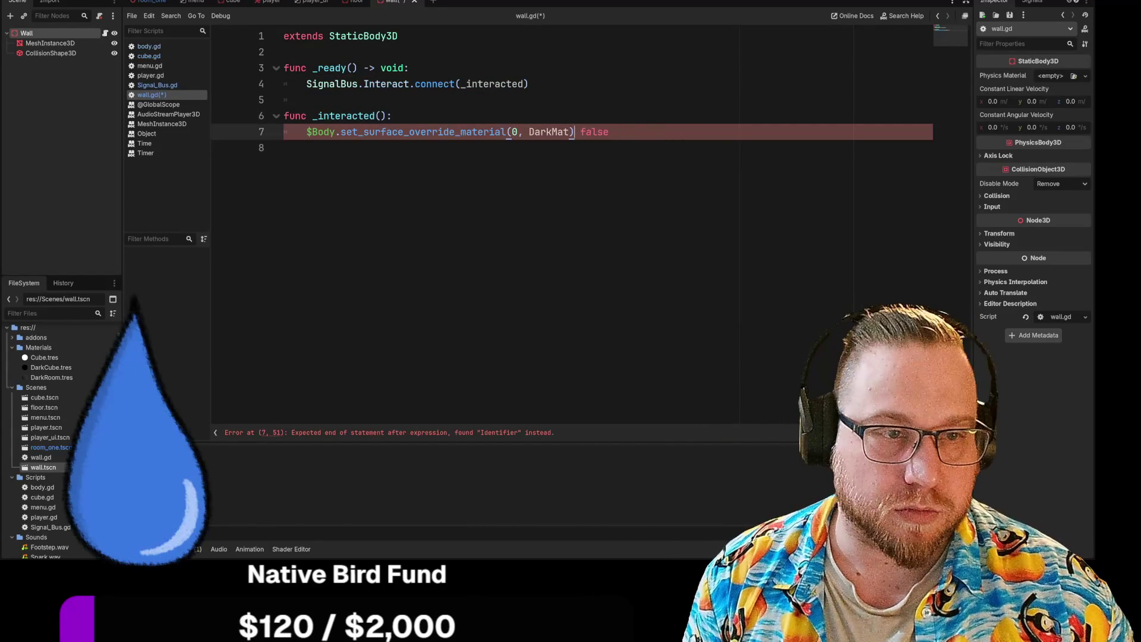
pyautogui.press('Return')
pyautogui.press('Return')
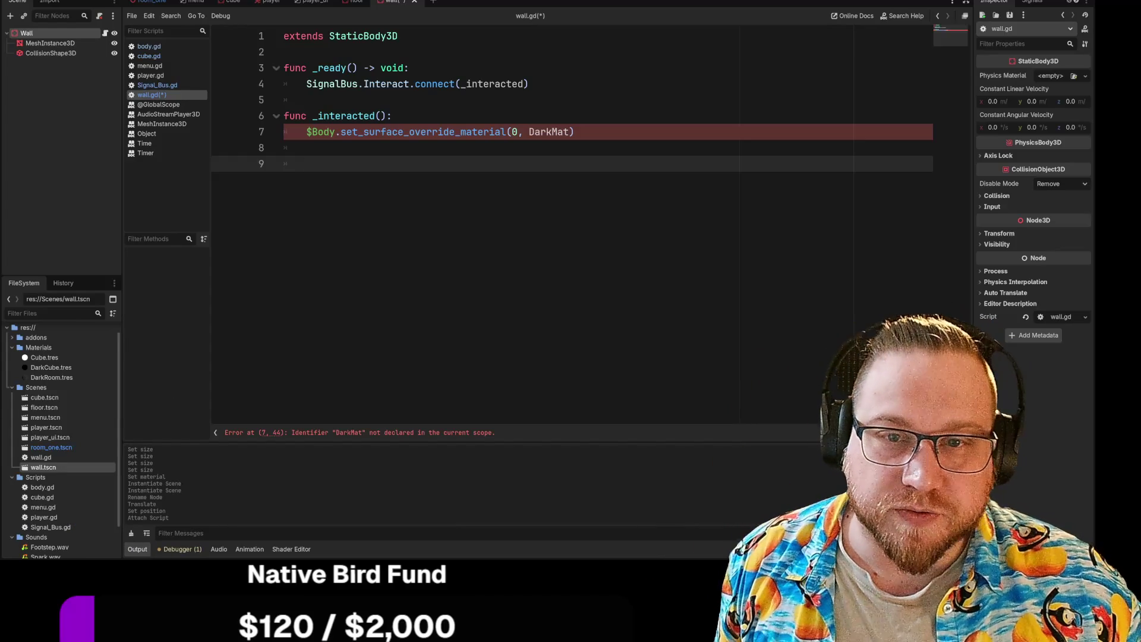
pyautogui.click(46, 54)
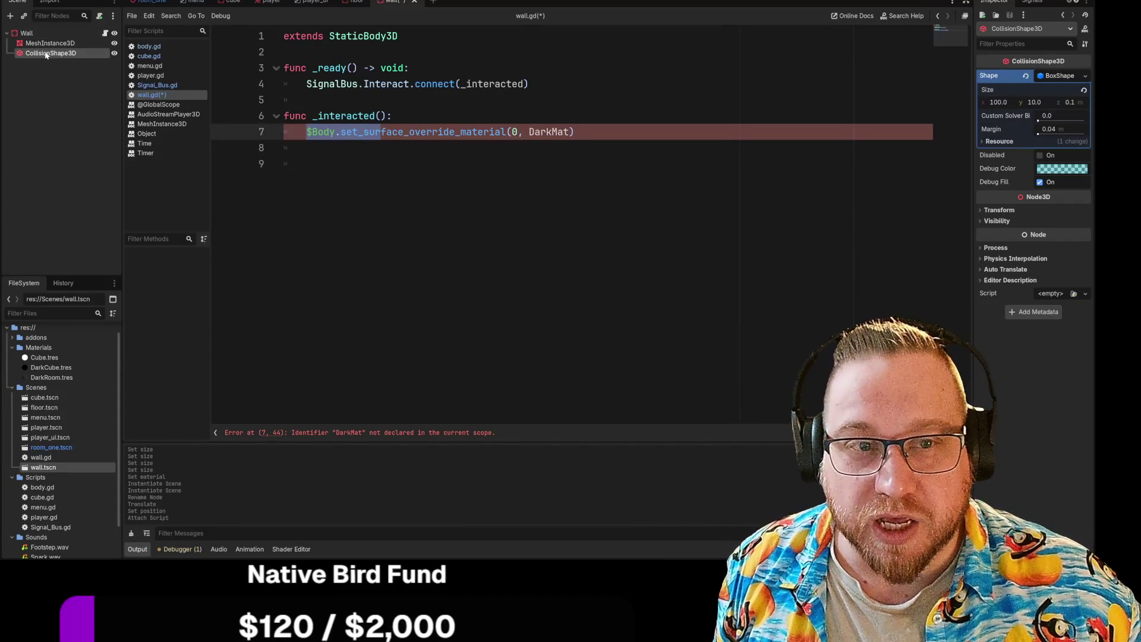
# Rename the wall scene's MeshInstance3D node to 'Body', then switch over to the cube scene
pyautogui.click(285, 51)
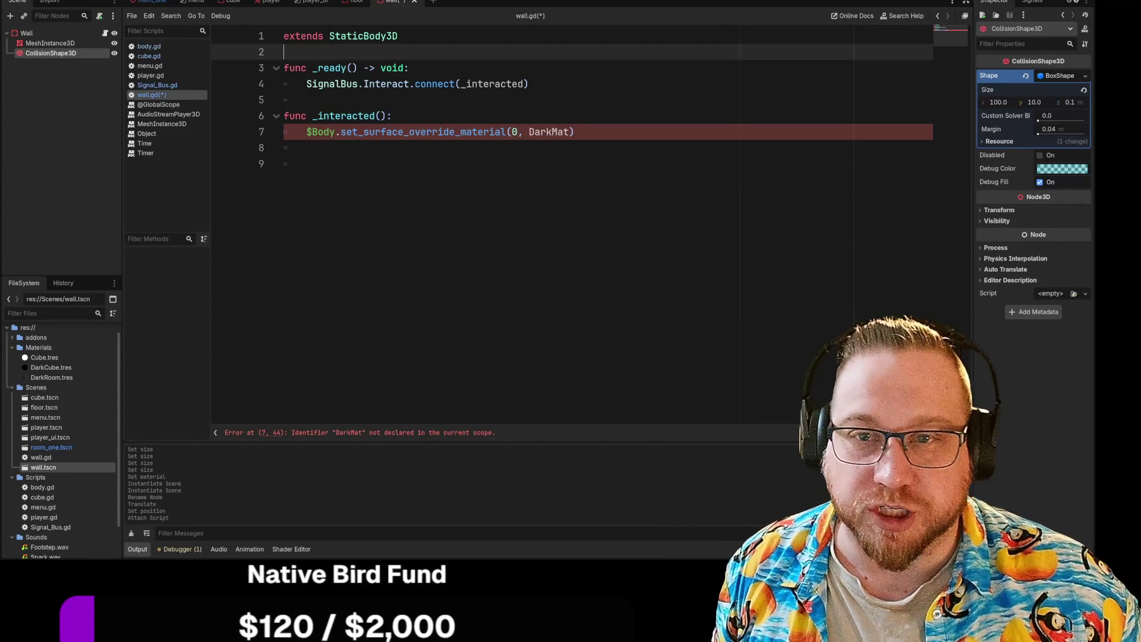
pyautogui.rightClick(51, 57)
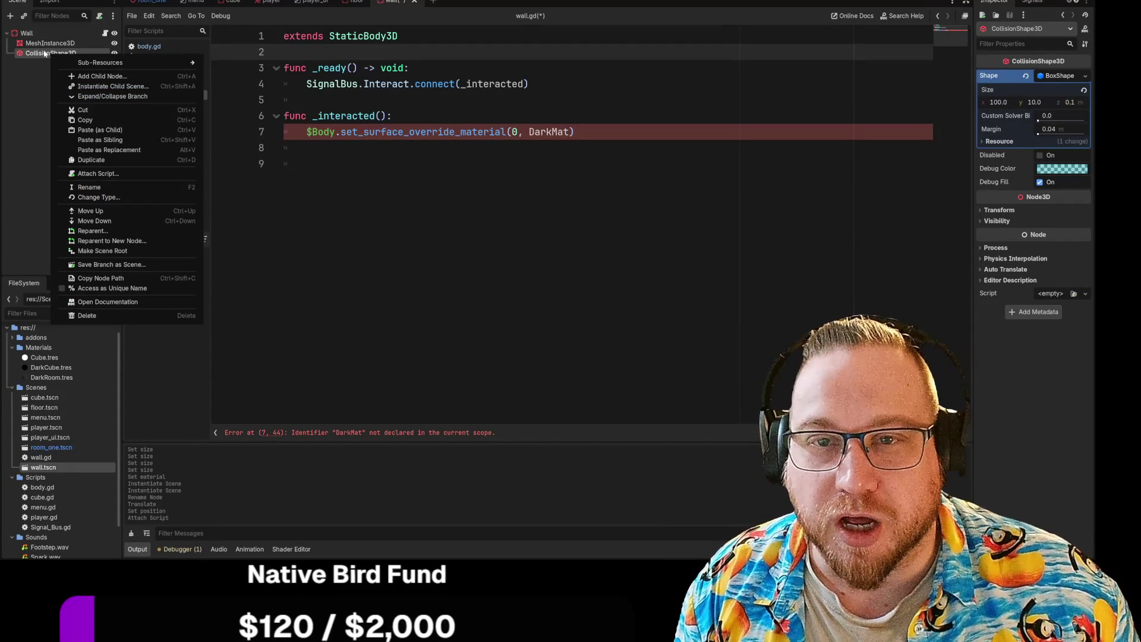
pyautogui.click(45, 44)
pyautogui.rightClick(41, 43)
pyautogui.click(39, 45)
pyautogui.rightClick(40, 44)
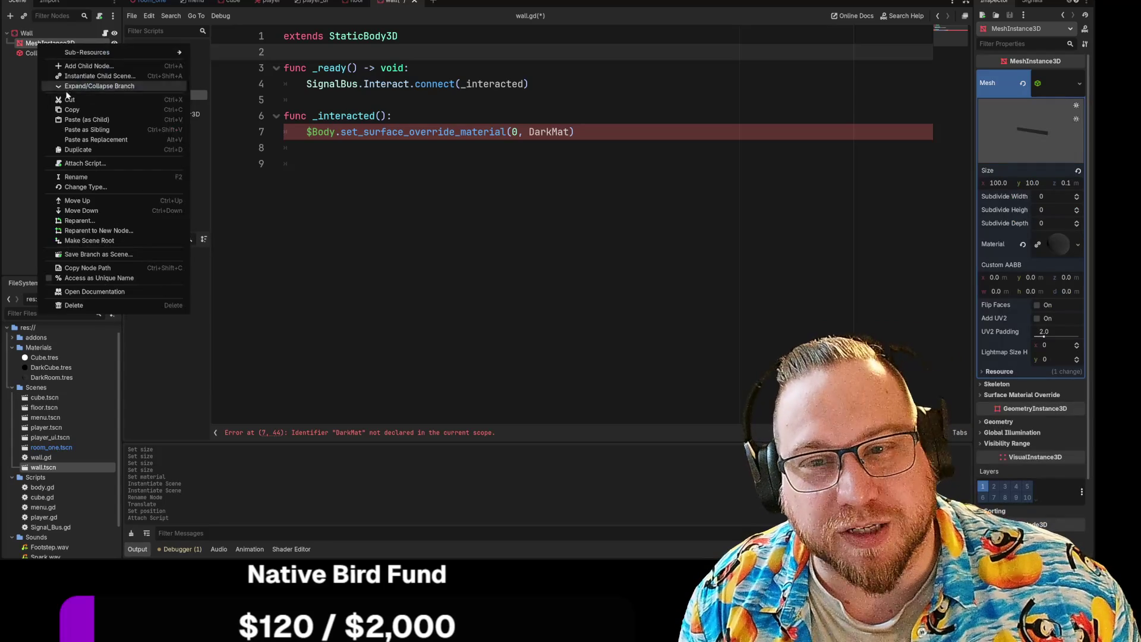
pyautogui.click(82, 177)
pyautogui.write('Body')
pyautogui.press('Return')
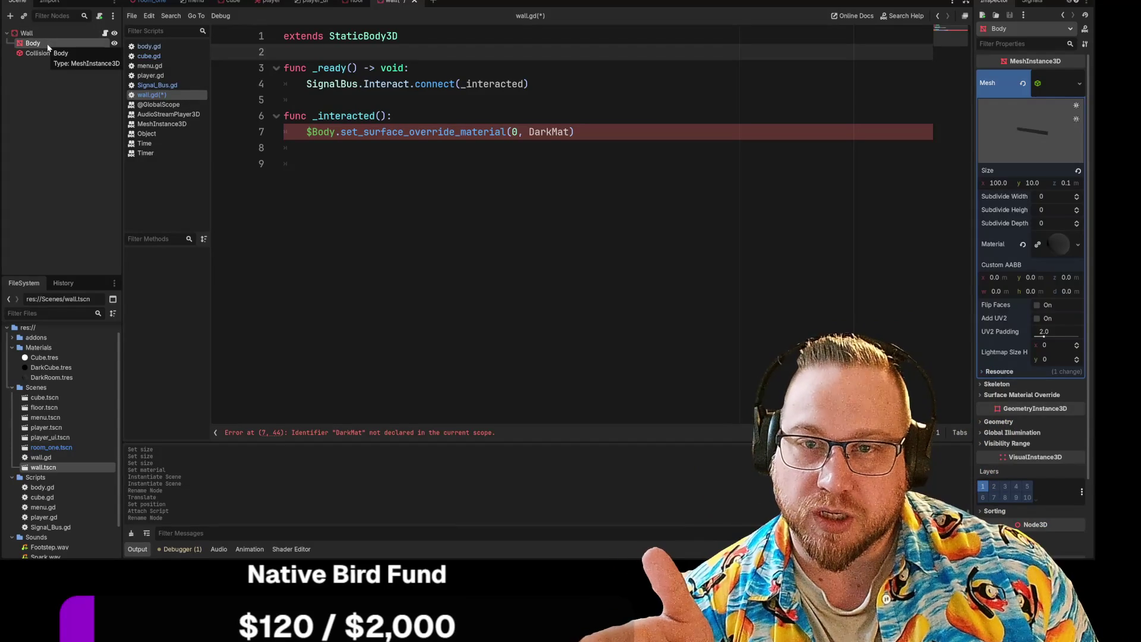
pyautogui.click(232, 2)
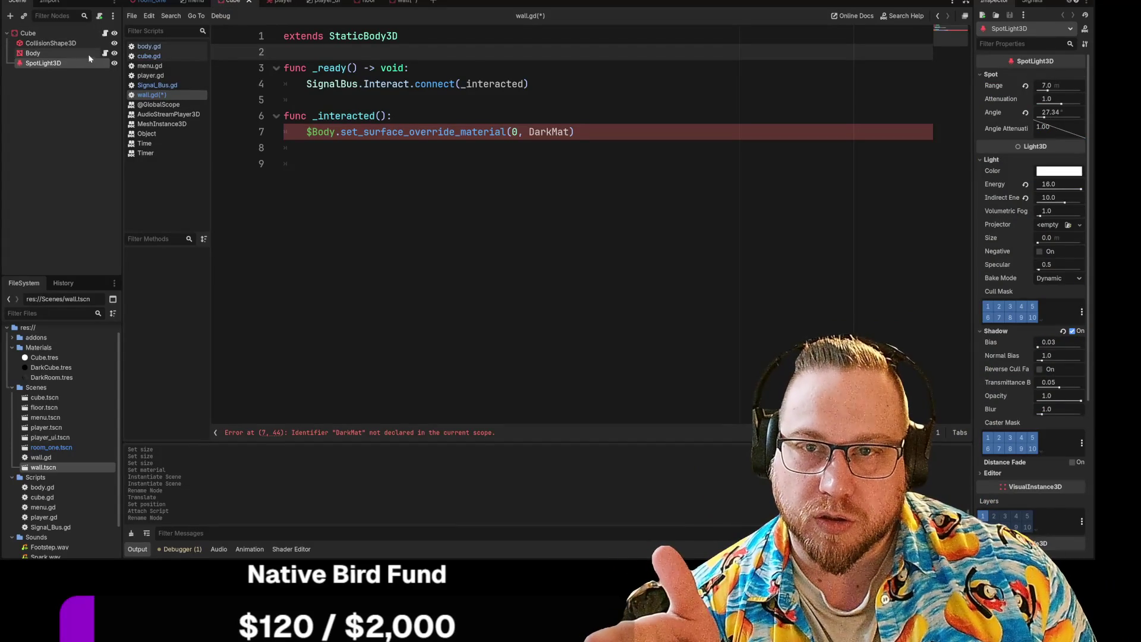
# Read the Body node's body.gd script in the cube scene, then go back to the wall scene
pyautogui.click(106, 54)
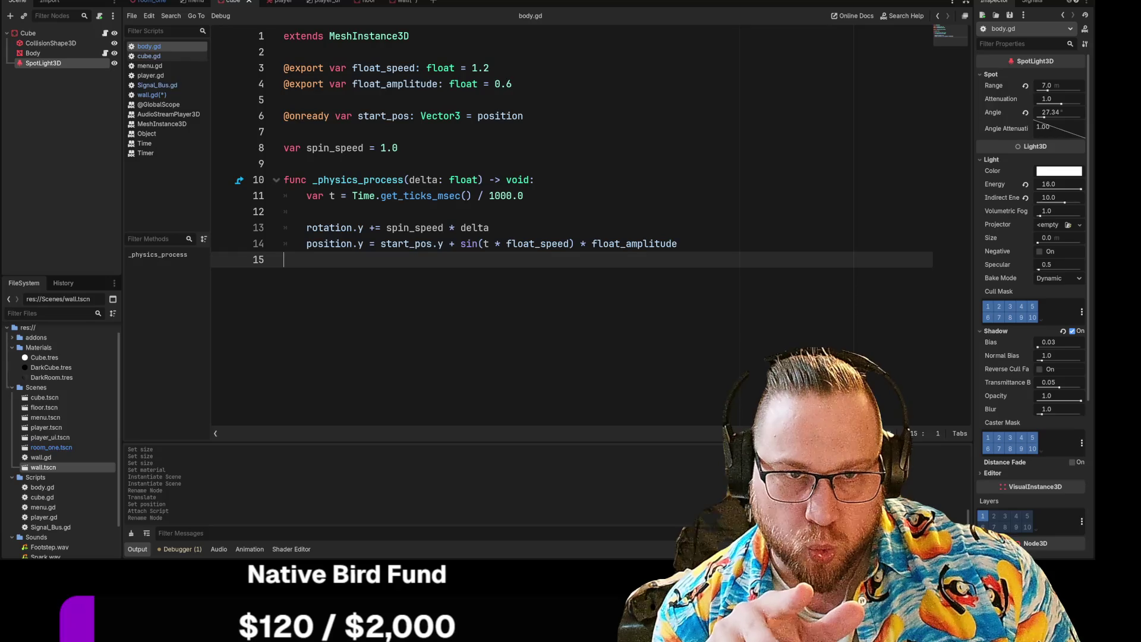
pyautogui.click(391, 9)
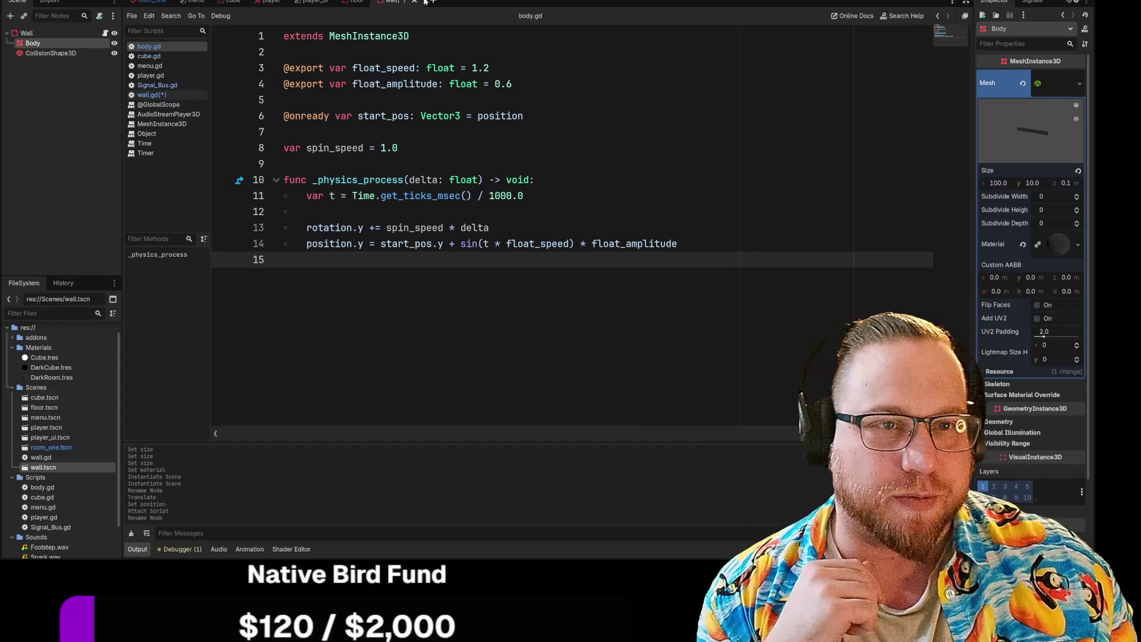
pyautogui.rightClick(152, 97)
# Save wall.gd, check the DarkMat error on line 7, and open space below line 2
pyautogui.click(164, 106)
pyautogui.click(297, 180)
pyautogui.click(454, 132)
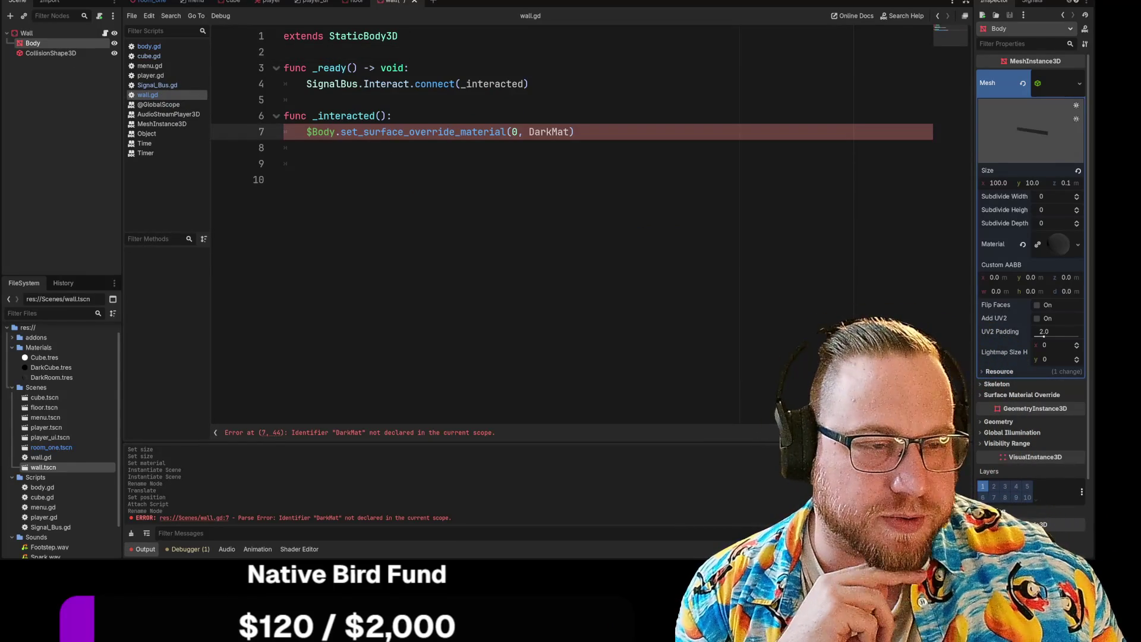
pyautogui.click(575, 132)
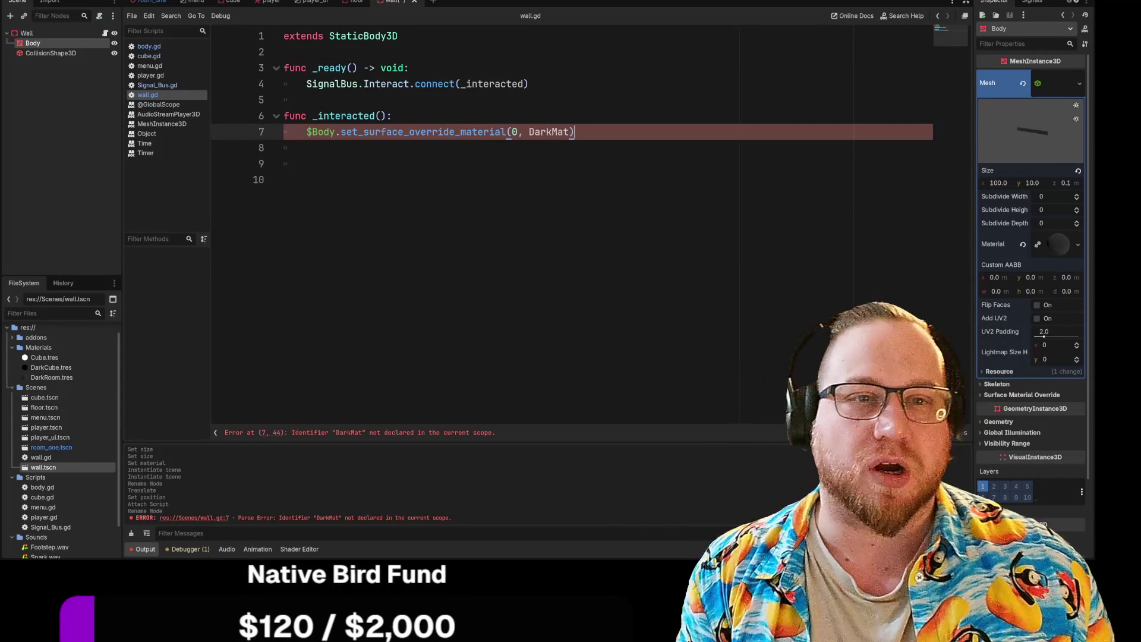
pyautogui.click(285, 52)
pyautogui.press('Return')
pyautogui.press('Return')
pyautogui.press('Up')
pyautogui.press('Up')
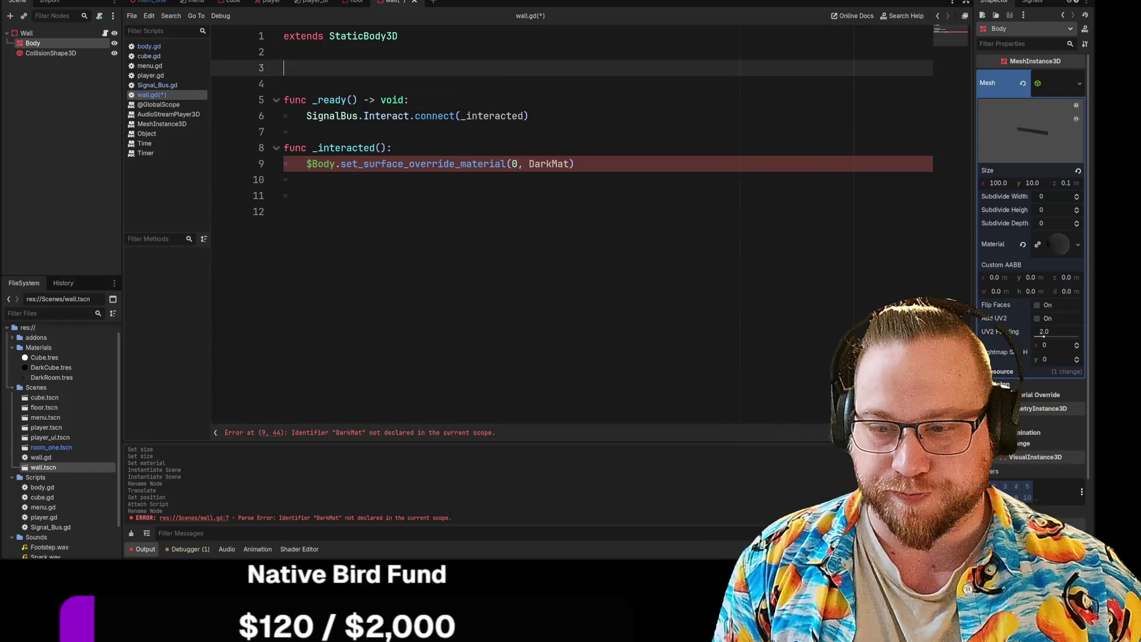
pyautogui.click(232, 2)
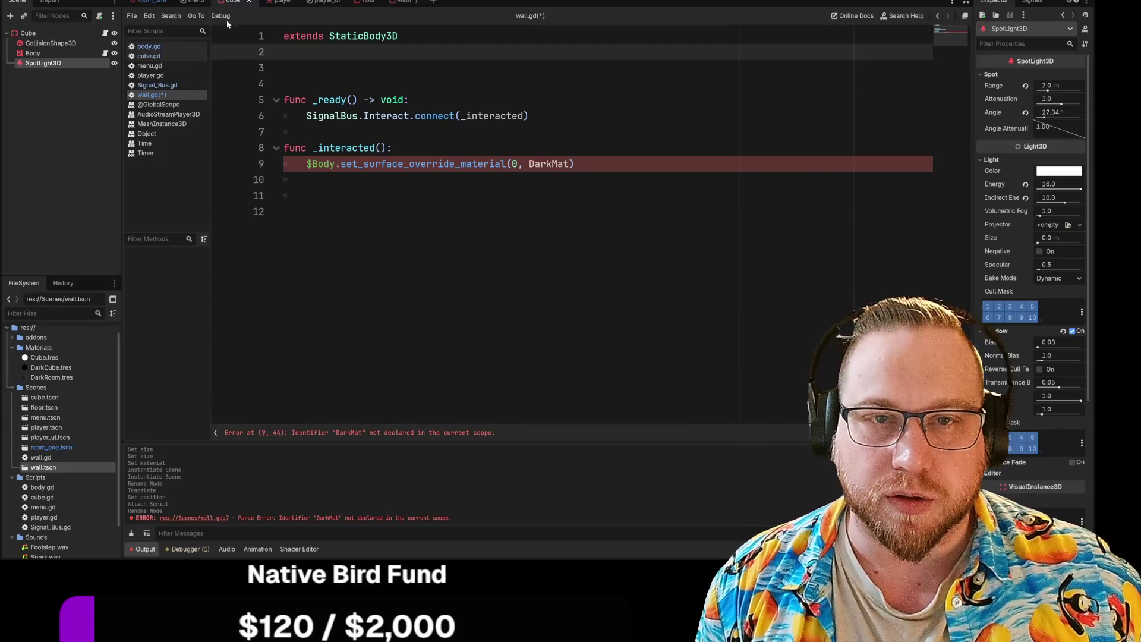
pyautogui.click(149, 57)
pyautogui.moveTo(644, 131)
pyautogui.mouseDown()
pyautogui.moveTo(295, 131)
pyautogui.moveTo(284, 115)
pyautogui.mouseUp()
pyautogui.hotkey('ctrl', 'c')
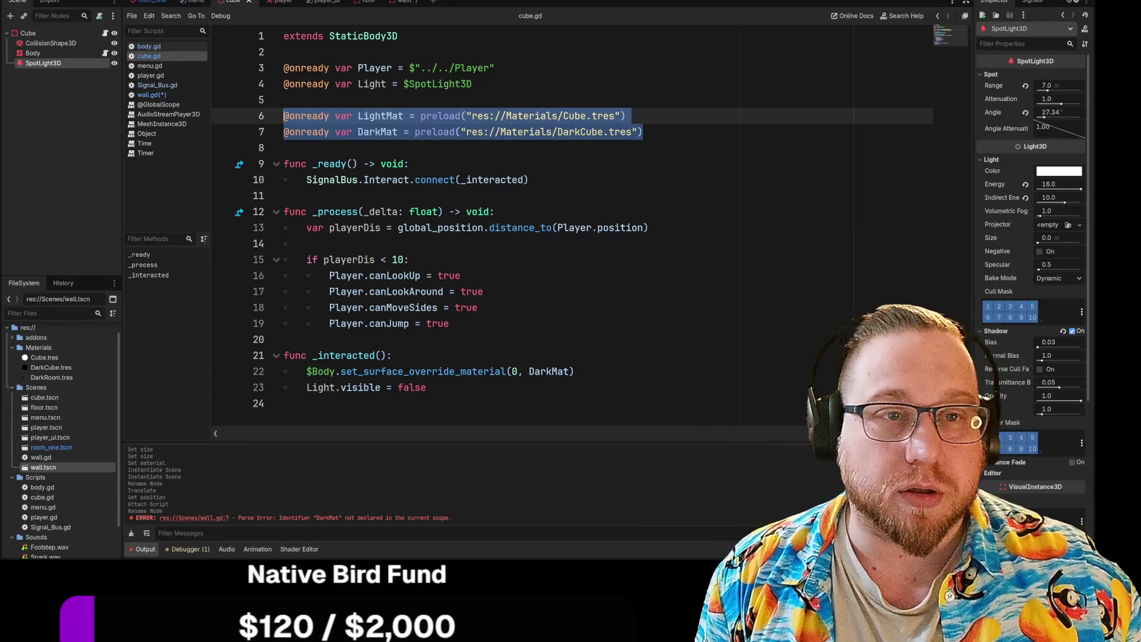
pyautogui.click(393, 2)
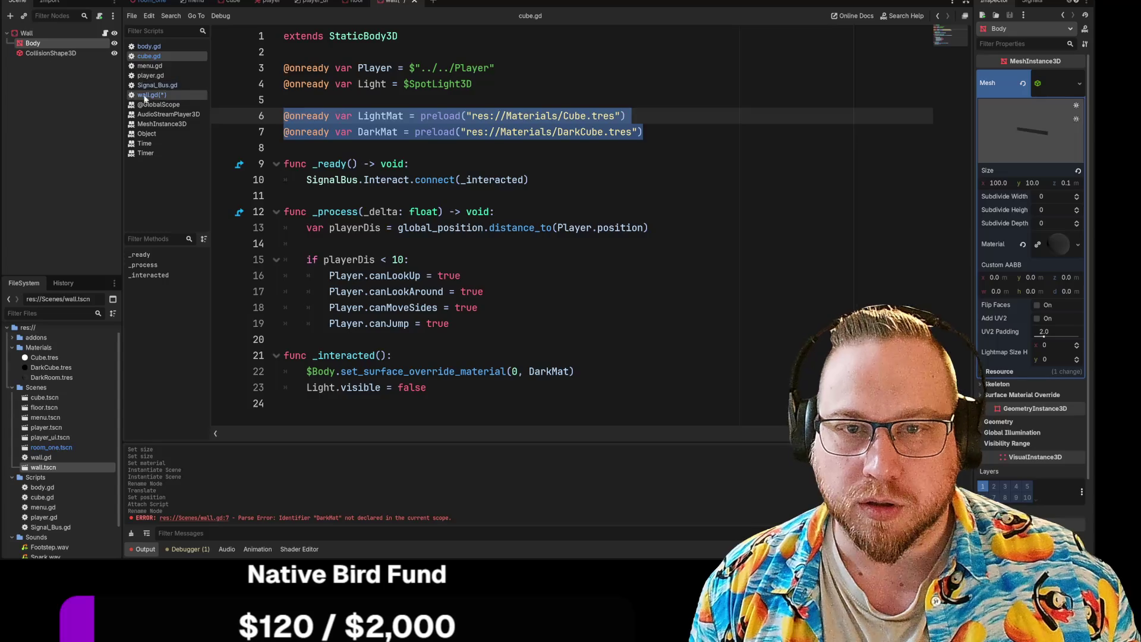
pyautogui.click(145, 96)
pyautogui.press('Down')
pyautogui.press('Down')
pyautogui.press('Up')
pyautogui.hotkey('ctrl', 'v')
pyautogui.hotkey('ctrl', 'l')
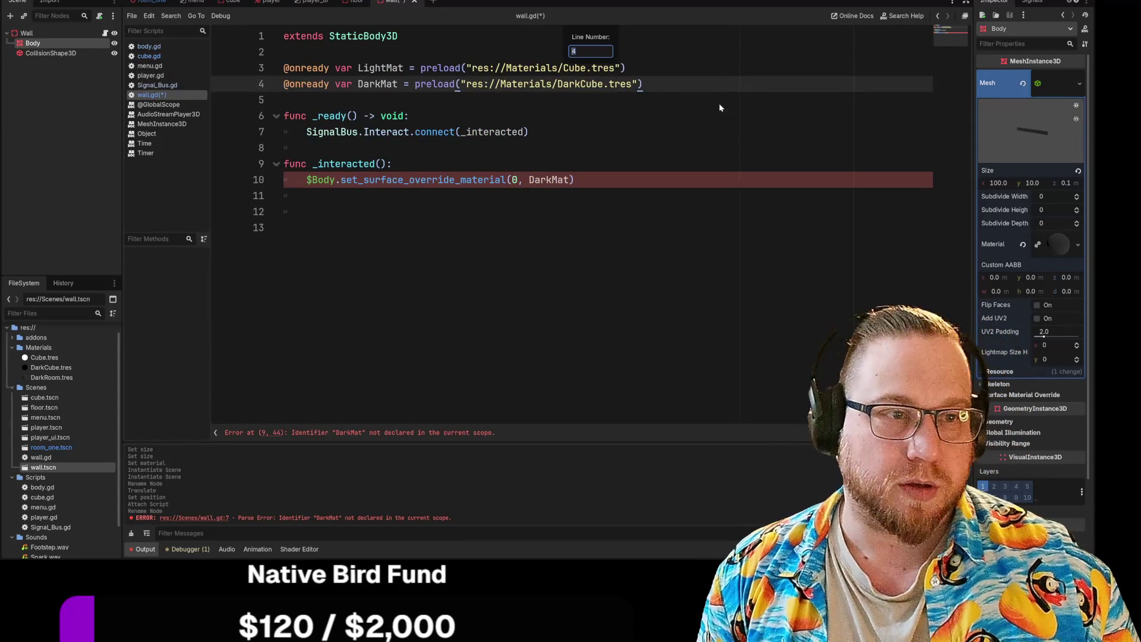
pyautogui.press('Escape')
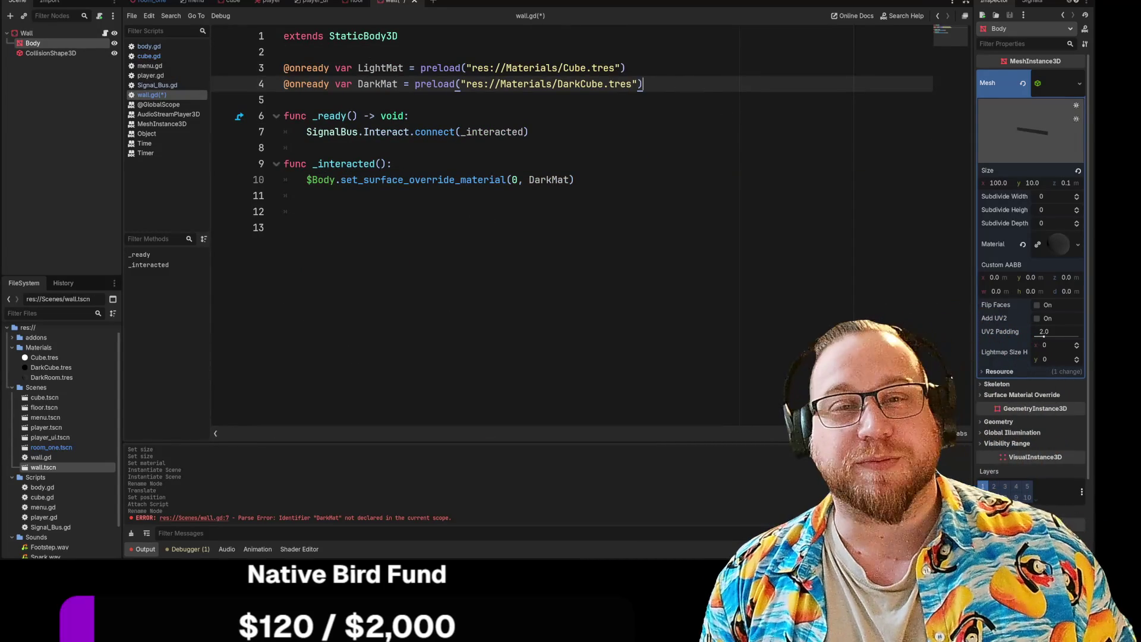
# Save wall.gd and remove the extra blank lines 12 and 13
pyautogui.rightClick(399, 5)
pyautogui.click(417, 24)
pyautogui.click(306, 212)
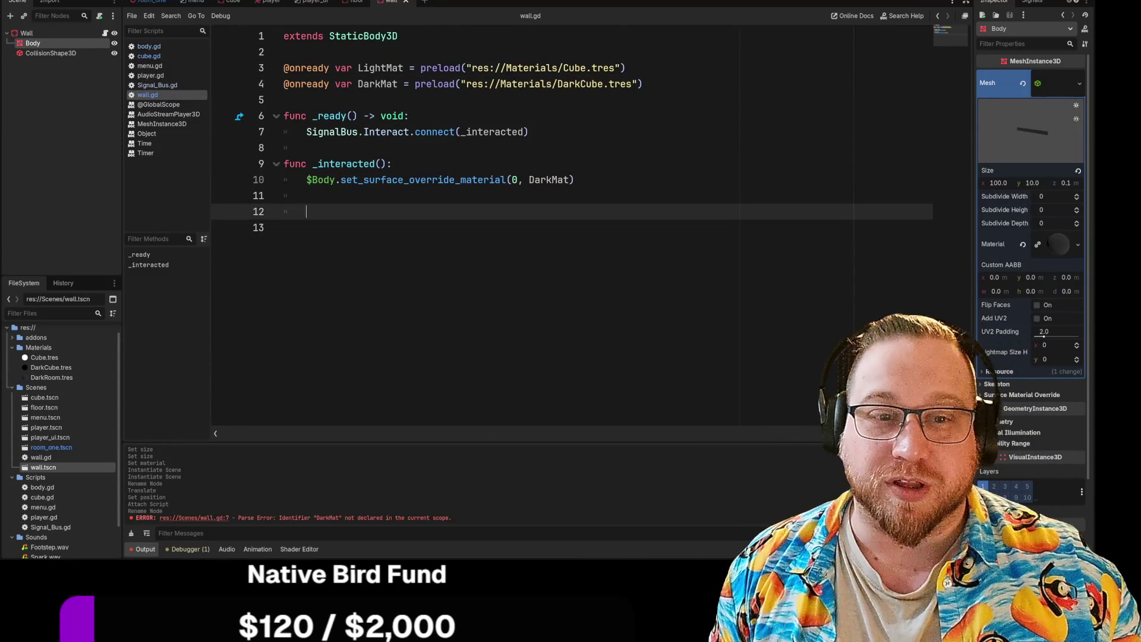
pyautogui.click(284, 228)
pyautogui.press('BackSpace')
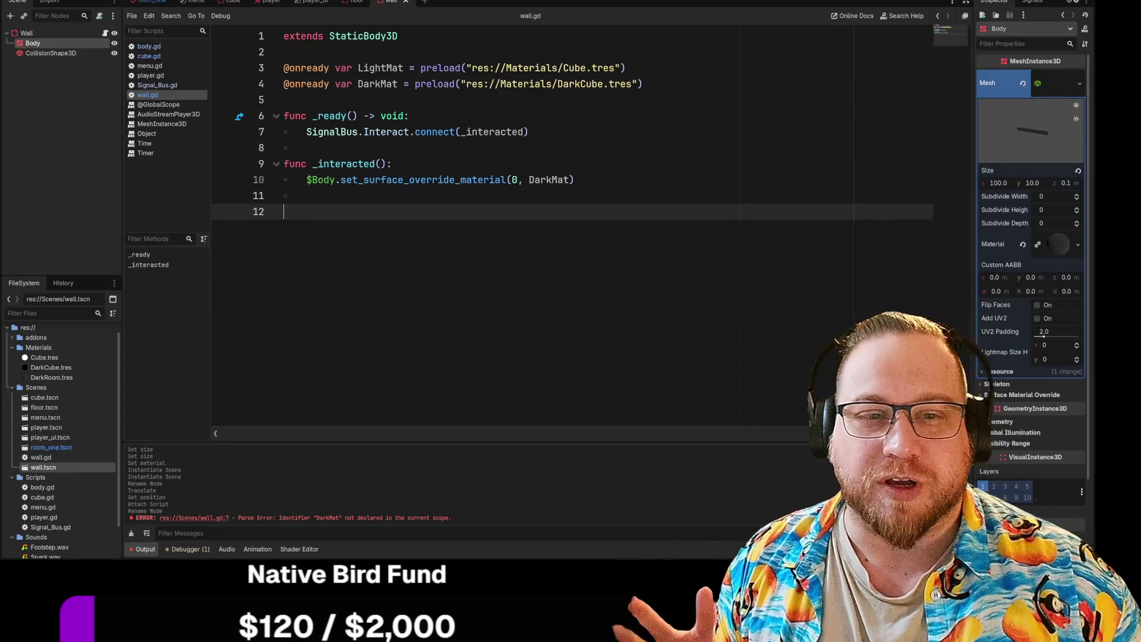
pyautogui.press('BackSpace')
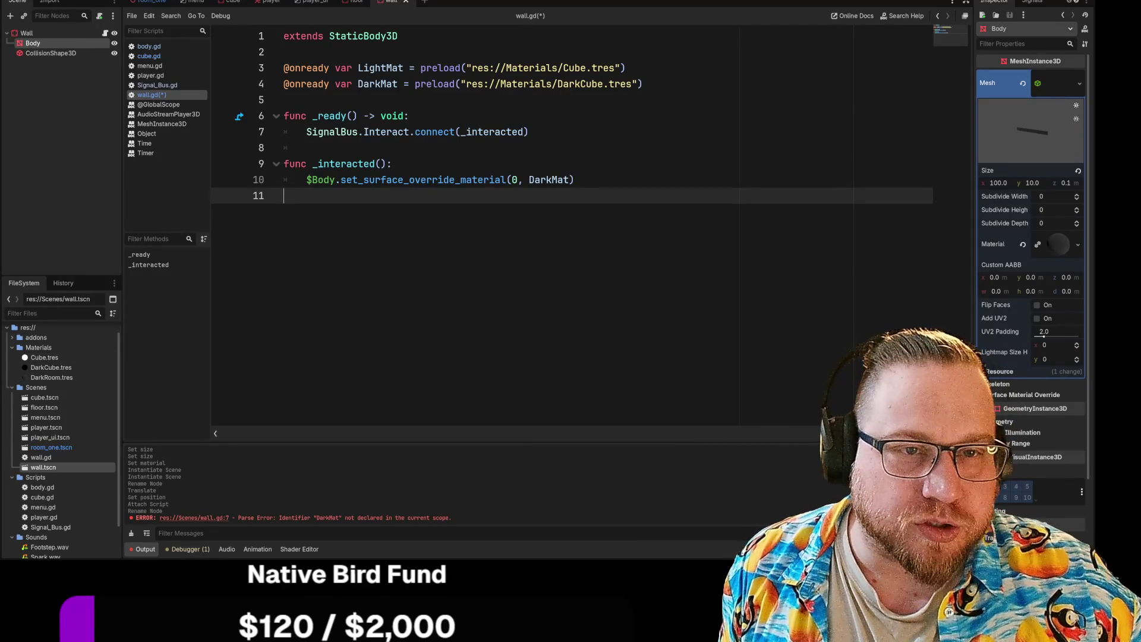
pyautogui.doubleClick(381, 67)
pyautogui.hotkey('ctrl', 'c')
# Replace DarkMat with LightMat in the line 10 surface-override call of wall.gd's _interacted
pyautogui.rightClick(372, 68)
pyautogui.press('Escape')
pyautogui.moveTo(529, 179); pyautogui.dragTo(569, 180)
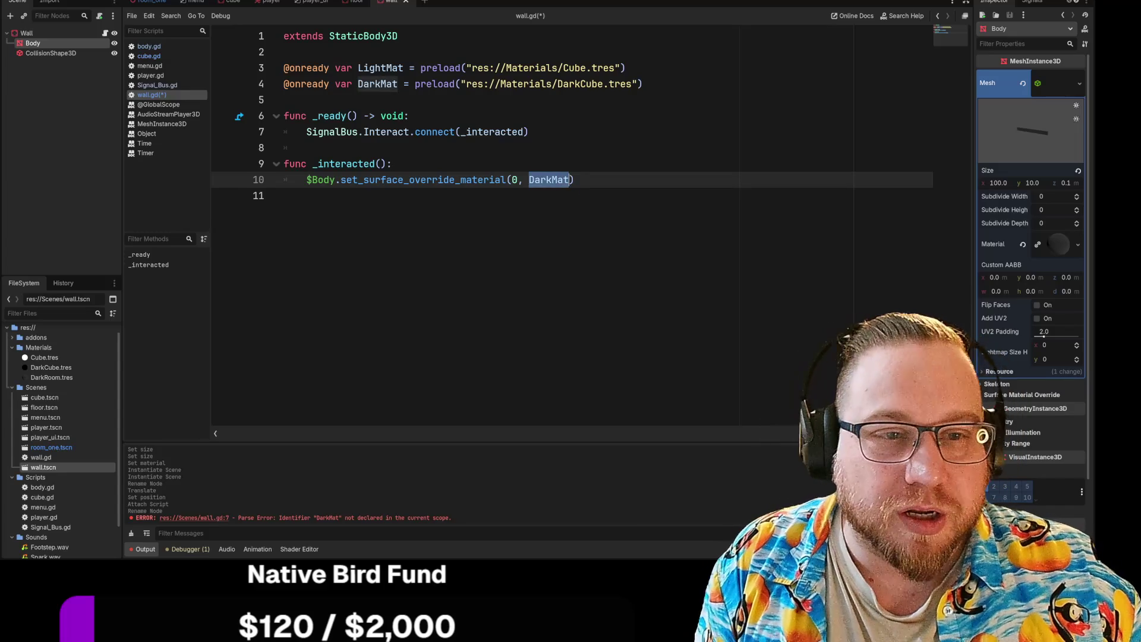
pyautogui.hotkey('ctrl', 'v')
pyautogui.press('Down')
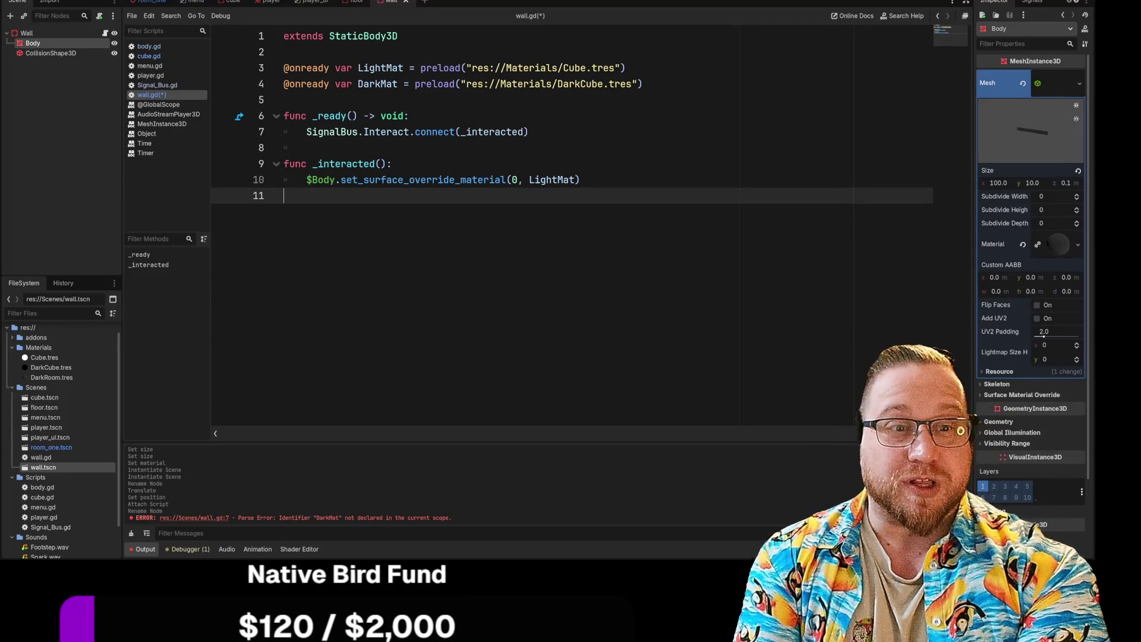
pyautogui.hotkey('shift', 'Up')
pyautogui.hotkey('shift', 'Up')
pyautogui.hotkey('shift', 'Up')
pyautogui.hotkey('ctrl', 'c')
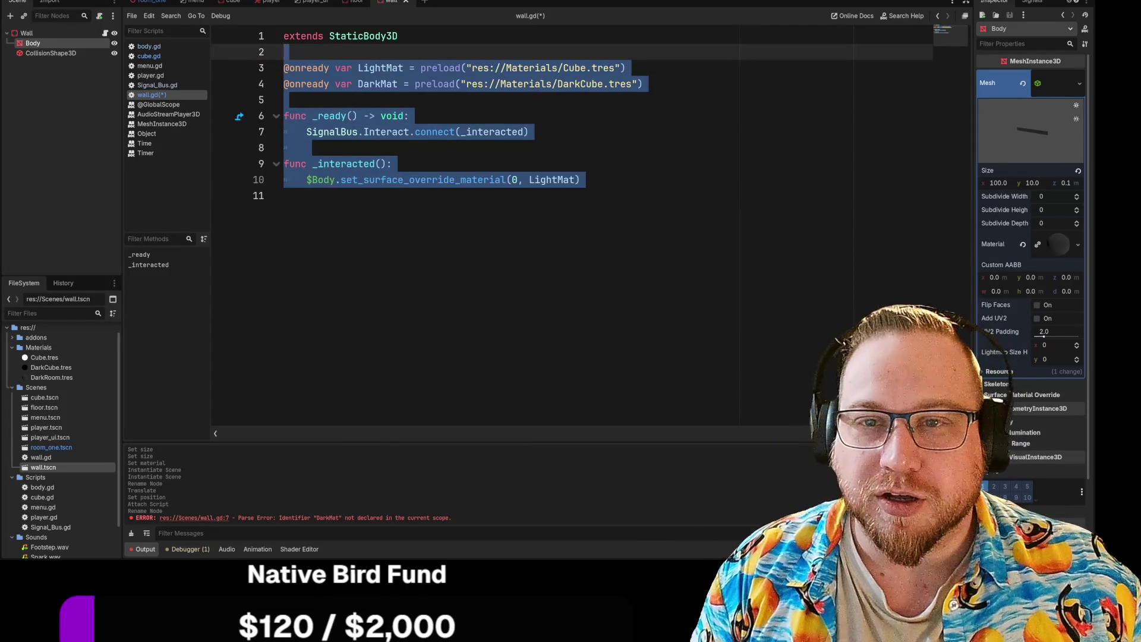
pyautogui.click(355, 1)
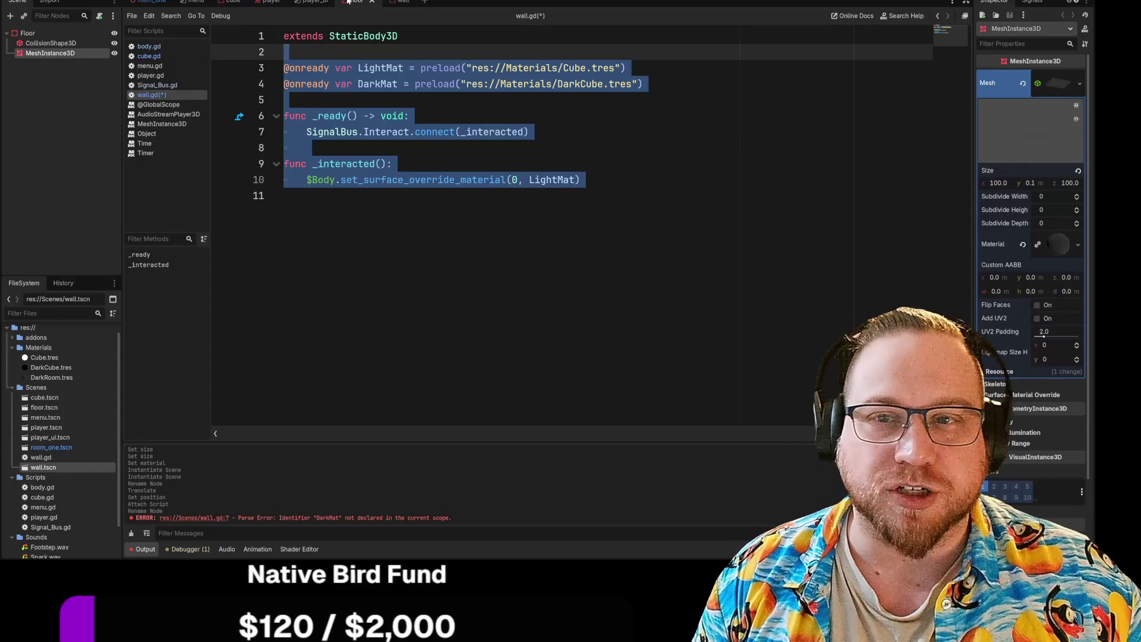
# Attach a new floor.gd script to the Floor node and paste in the wall's code
pyautogui.rightClick(89, 34)
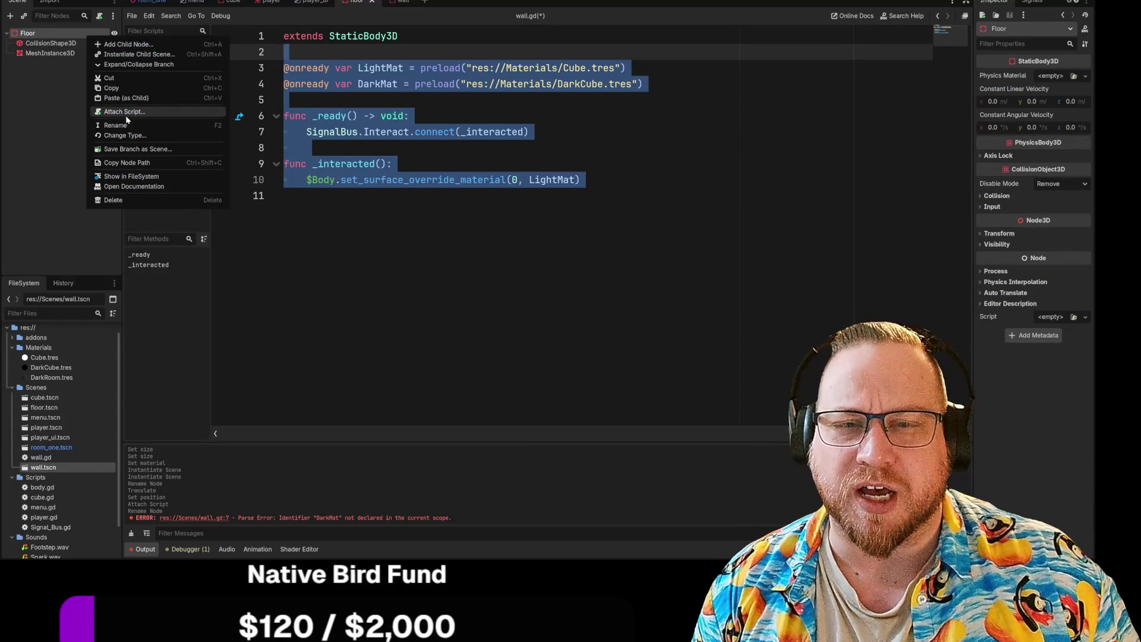
pyautogui.click(121, 111)
pyautogui.click(506, 341)
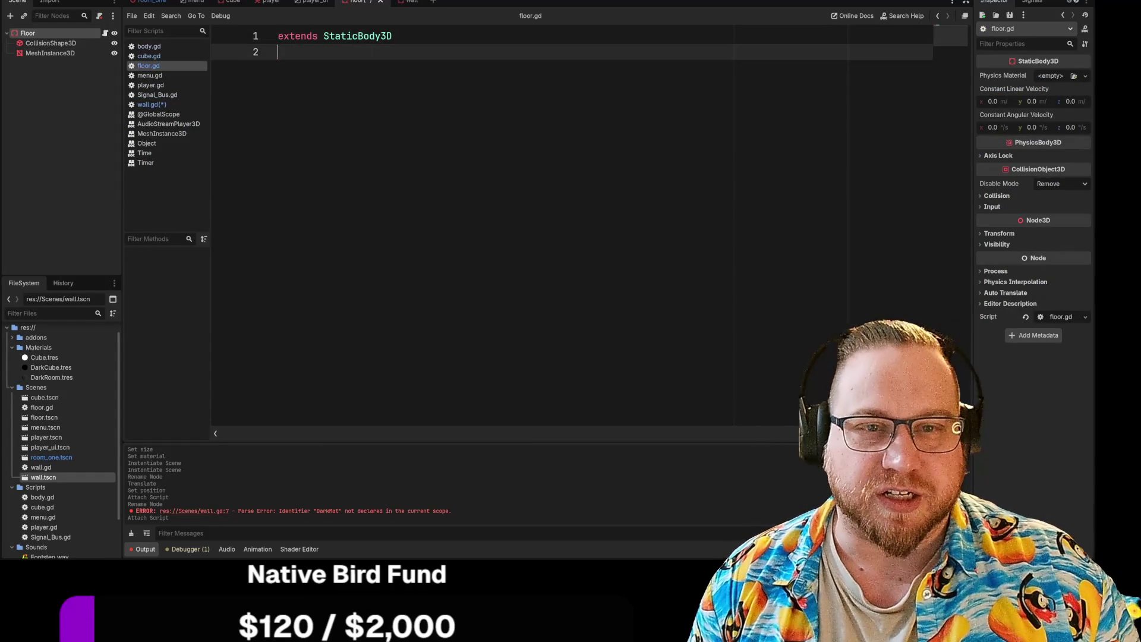
pyautogui.hotkey('ctrl', 'v')
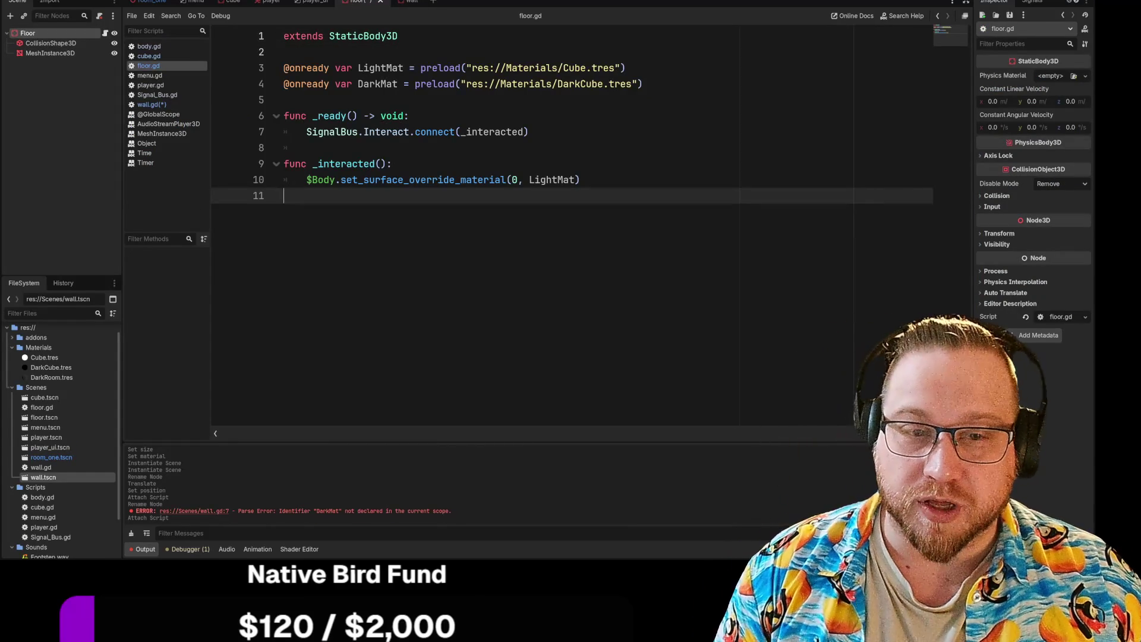
pyautogui.press('BackSpace')
pyautogui.click(49, 44)
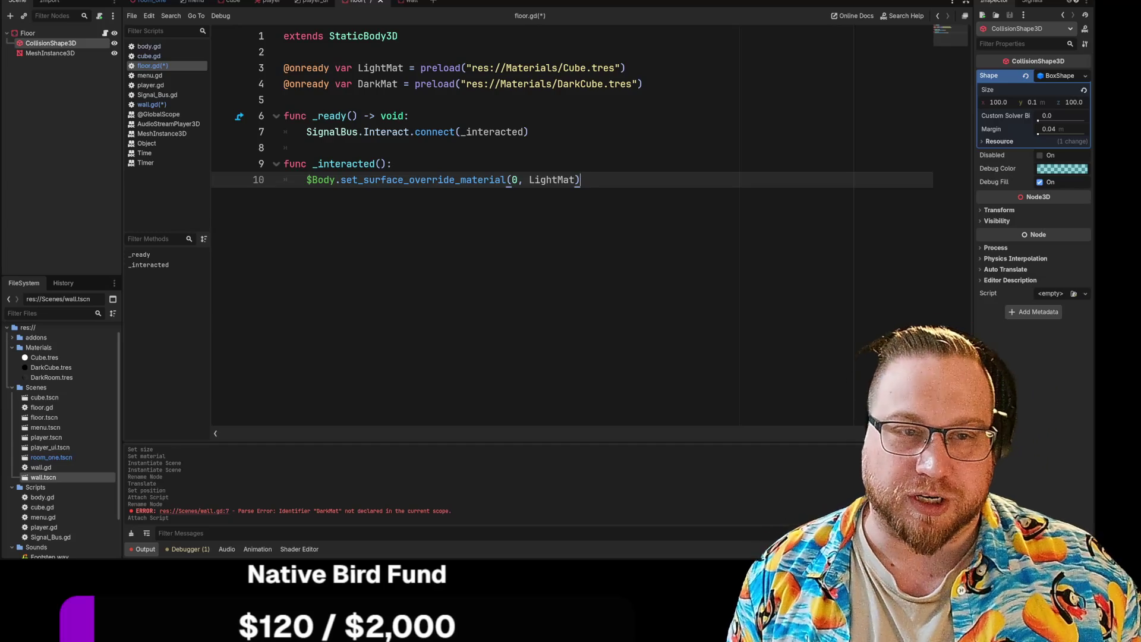
pyautogui.moveTo(283, 84); pyautogui.dragTo(351, 84)
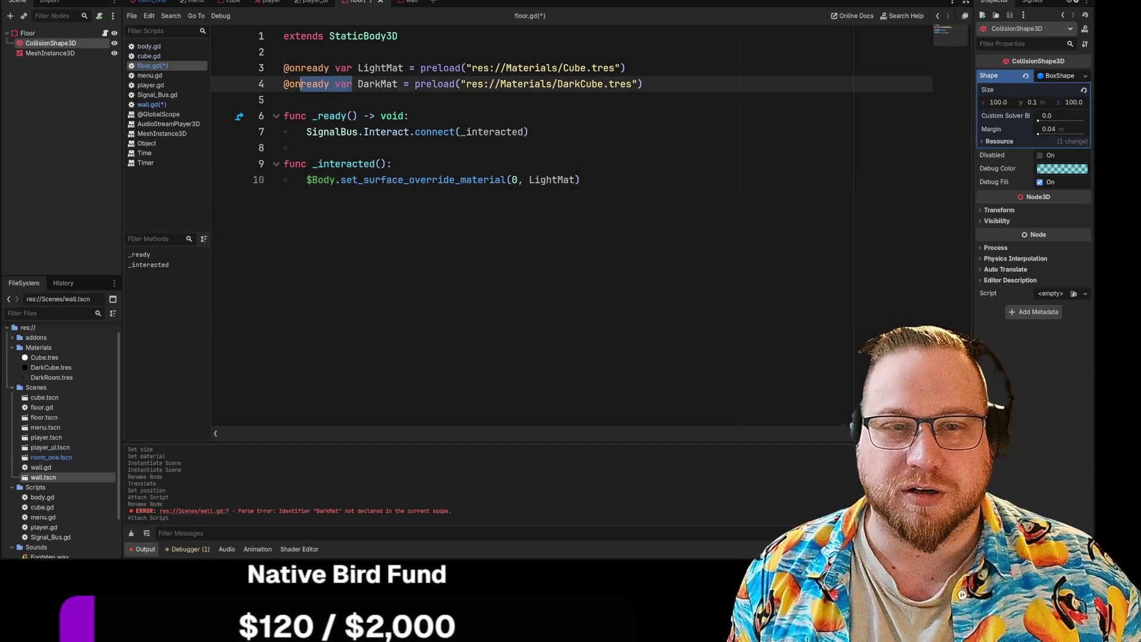
pyautogui.press('BackSpace')
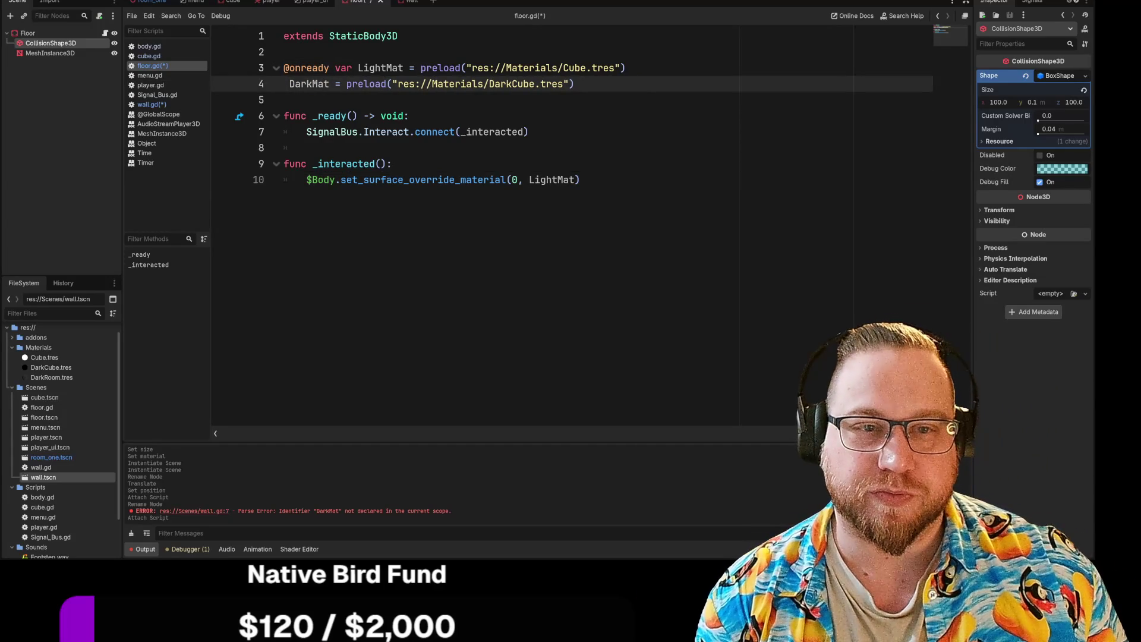
pyautogui.moveTo(284, 67); pyautogui.dragTo(352, 68)
pyautogui.press('BackSpace')
pyautogui.click(289, 84)
pyautogui.press('BackSpace')
pyautogui.click(580, 180)
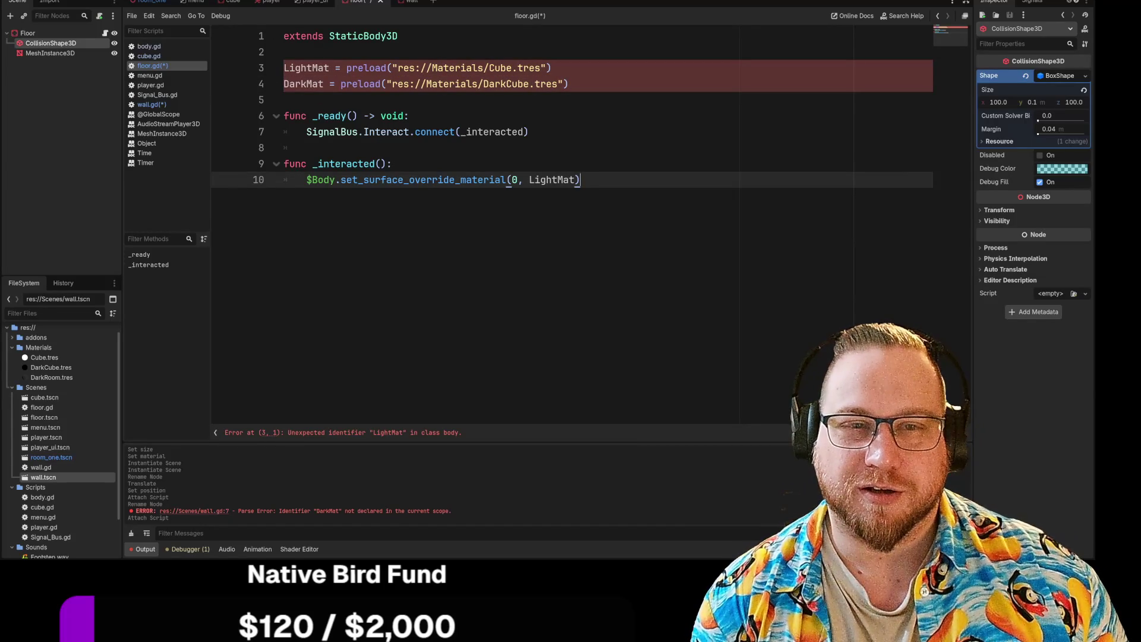
pyautogui.click(283, 68)
pyautogui.write('var')
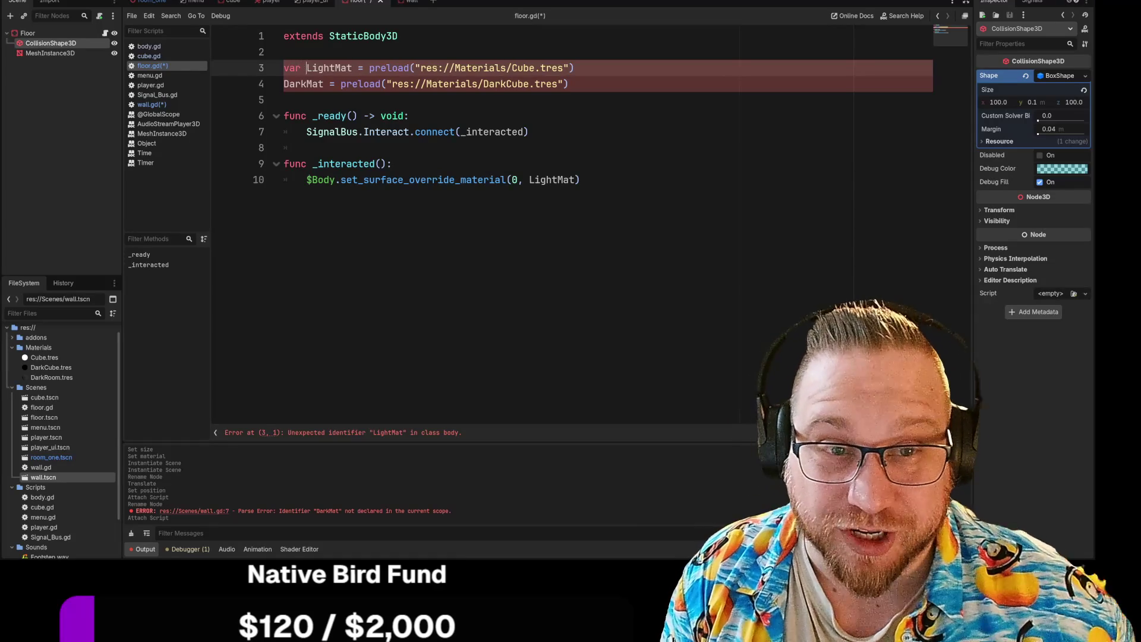
pyautogui.click(283, 84)
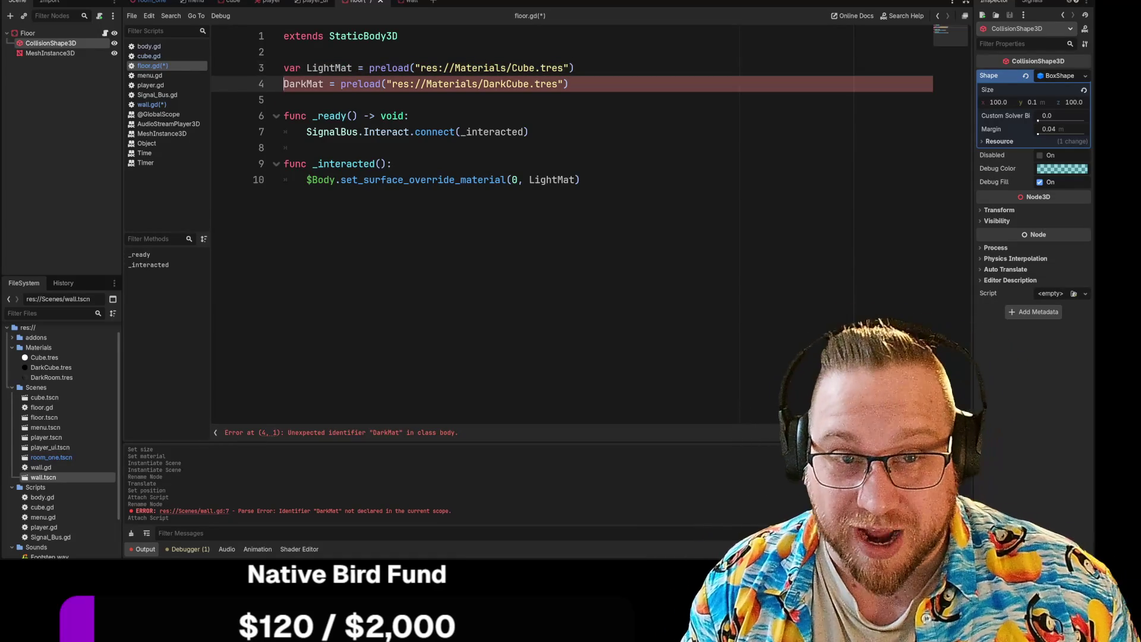
pyautogui.write('var')
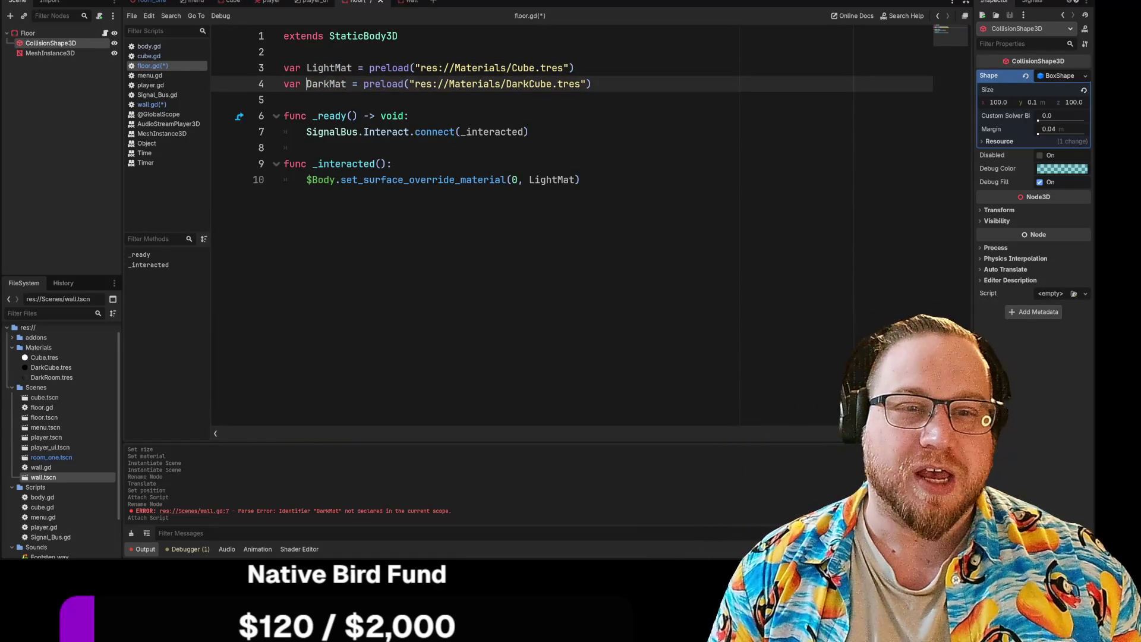
pyautogui.click(580, 179)
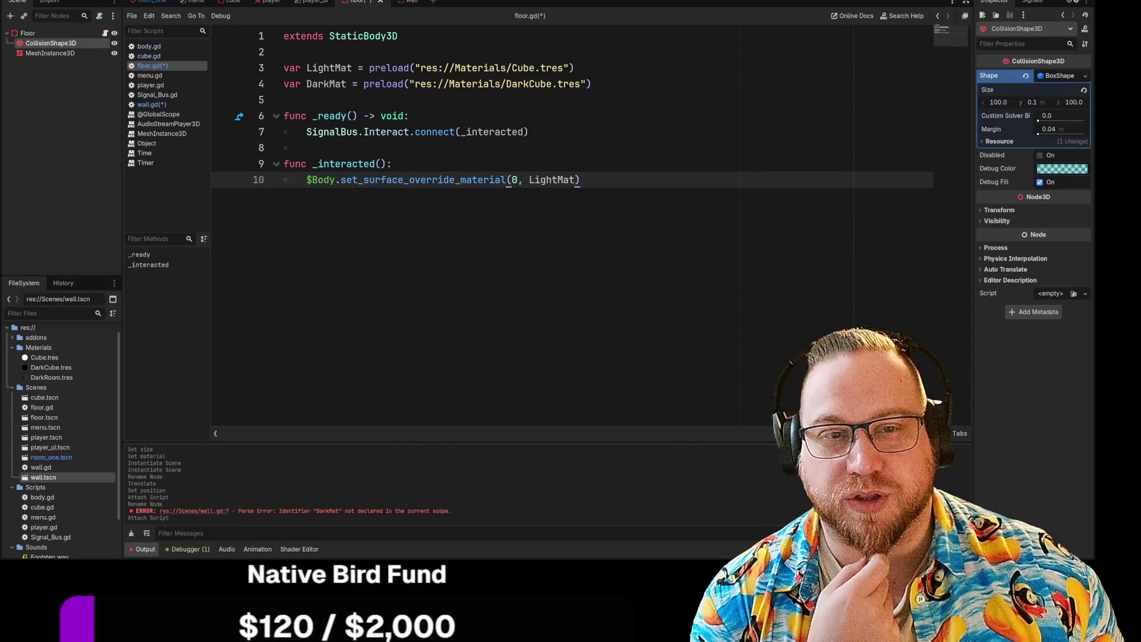
pyautogui.moveTo(284, 67); pyautogui.dragTo(592, 84)
pyautogui.click(592, 84)
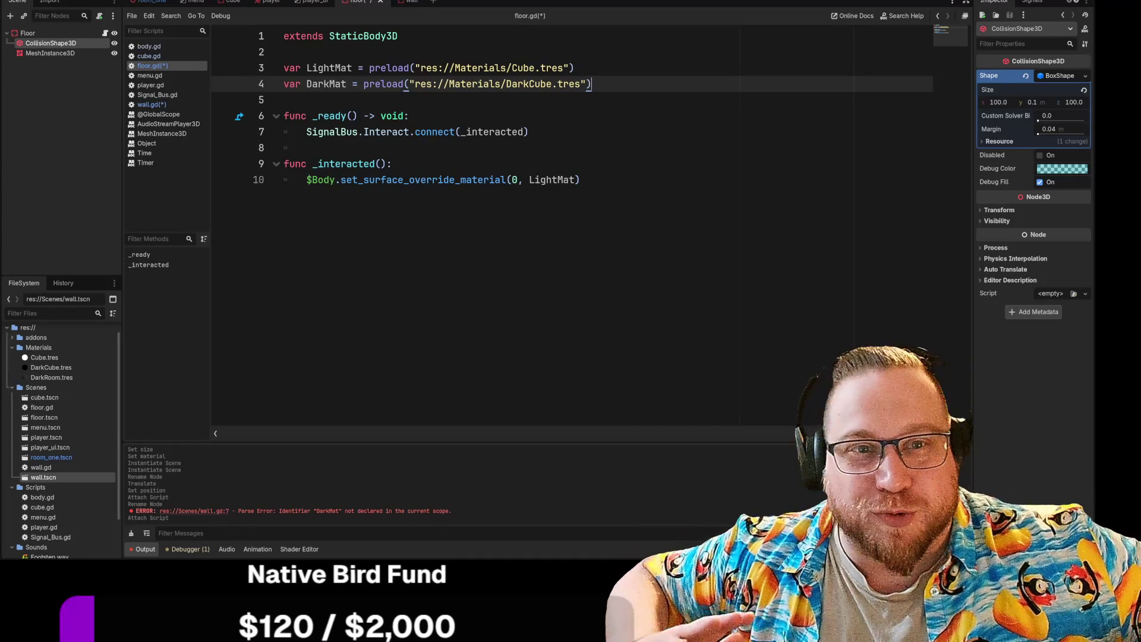
# Save the floor.gd script
pyautogui.rightClick(366, 10)
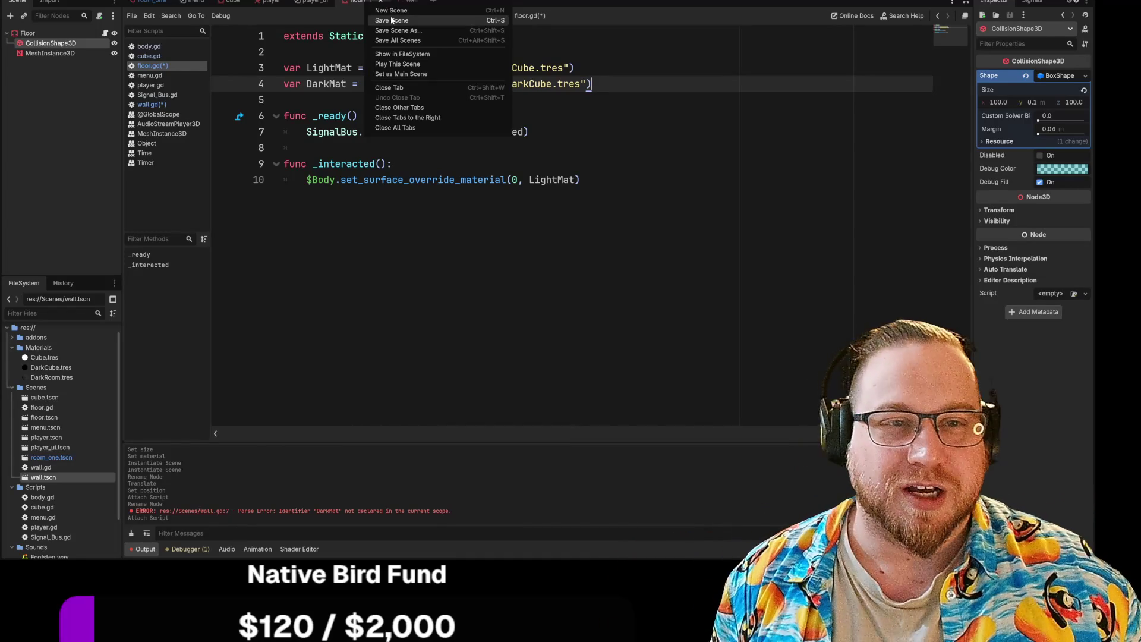
pyautogui.click(390, 21)
pyautogui.click(284, 195)
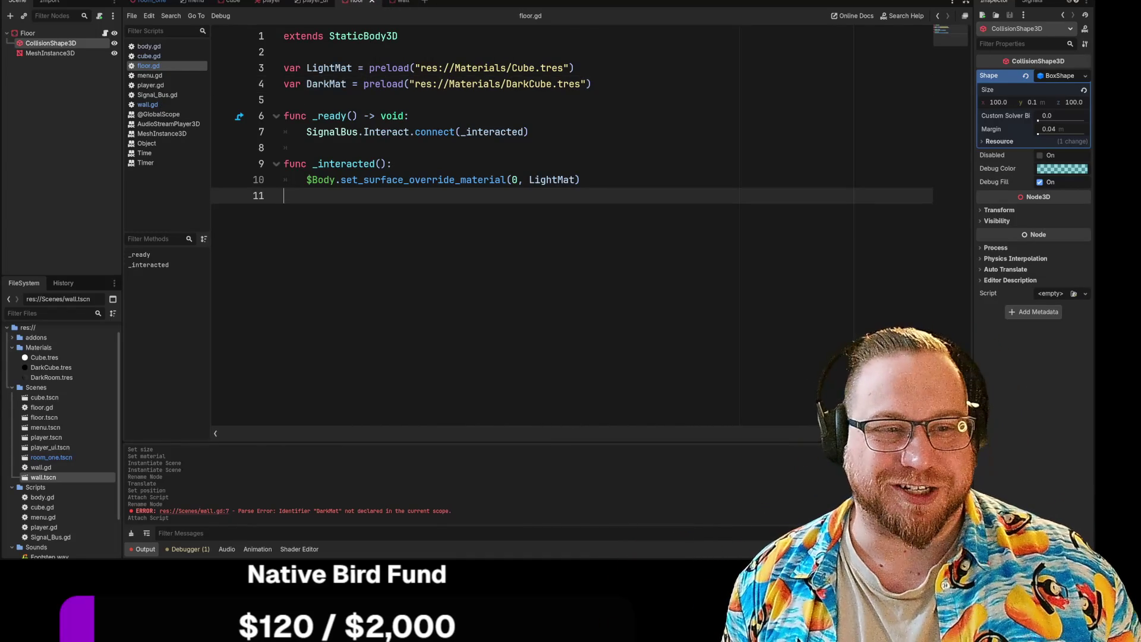
pyautogui.click(392, 3)
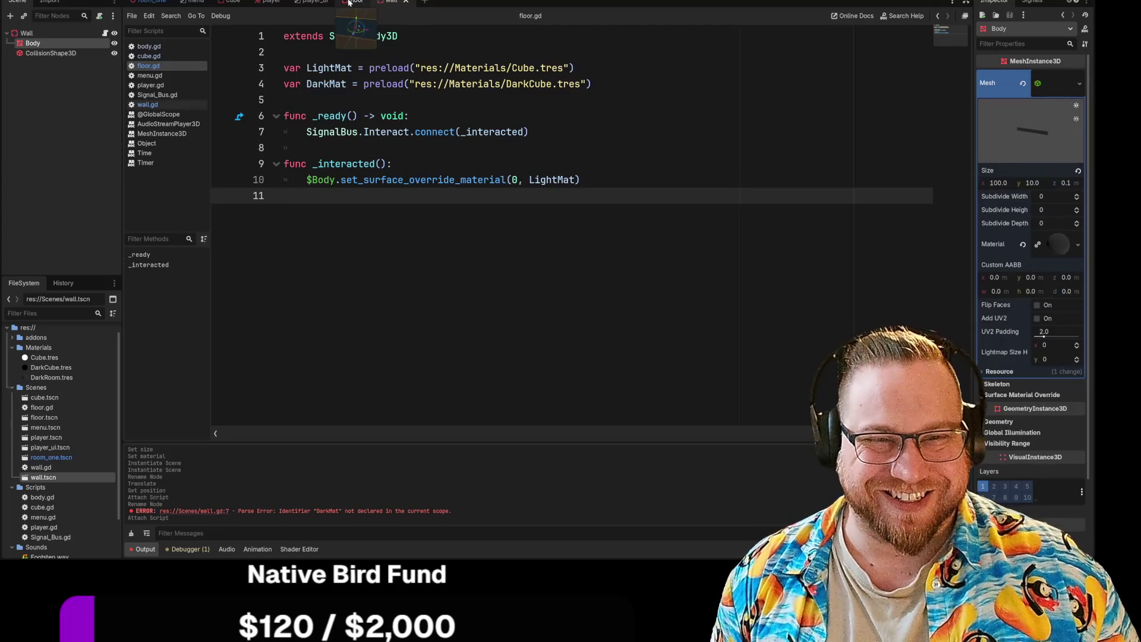
pyautogui.click(349, 3)
pyautogui.click(154, 104)
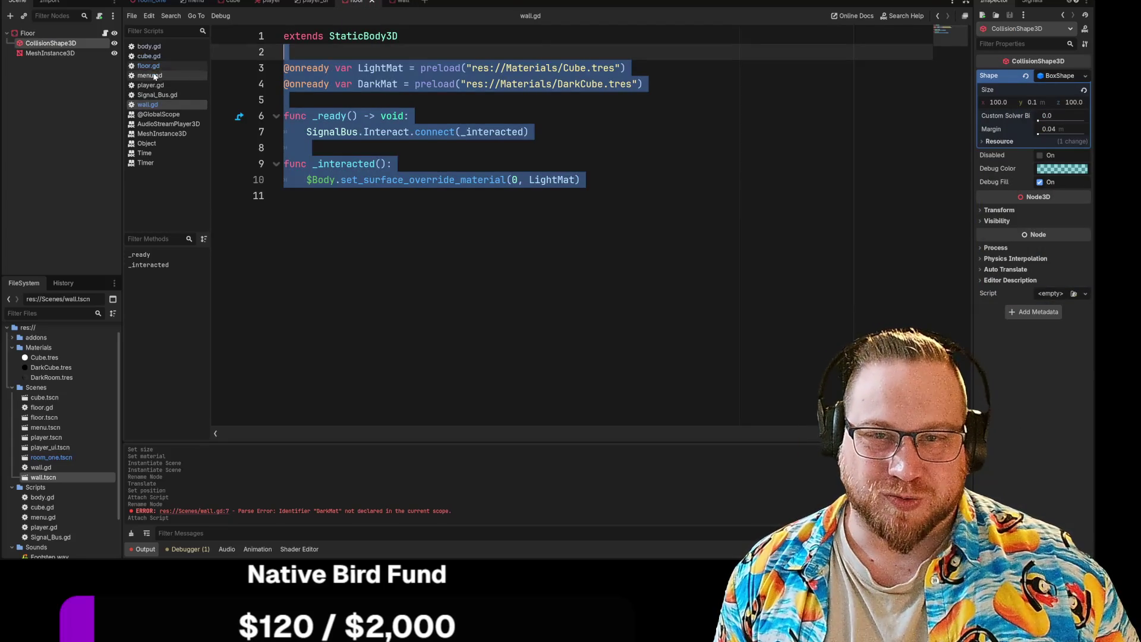
pyautogui.click(158, 65)
pyautogui.click(154, 104)
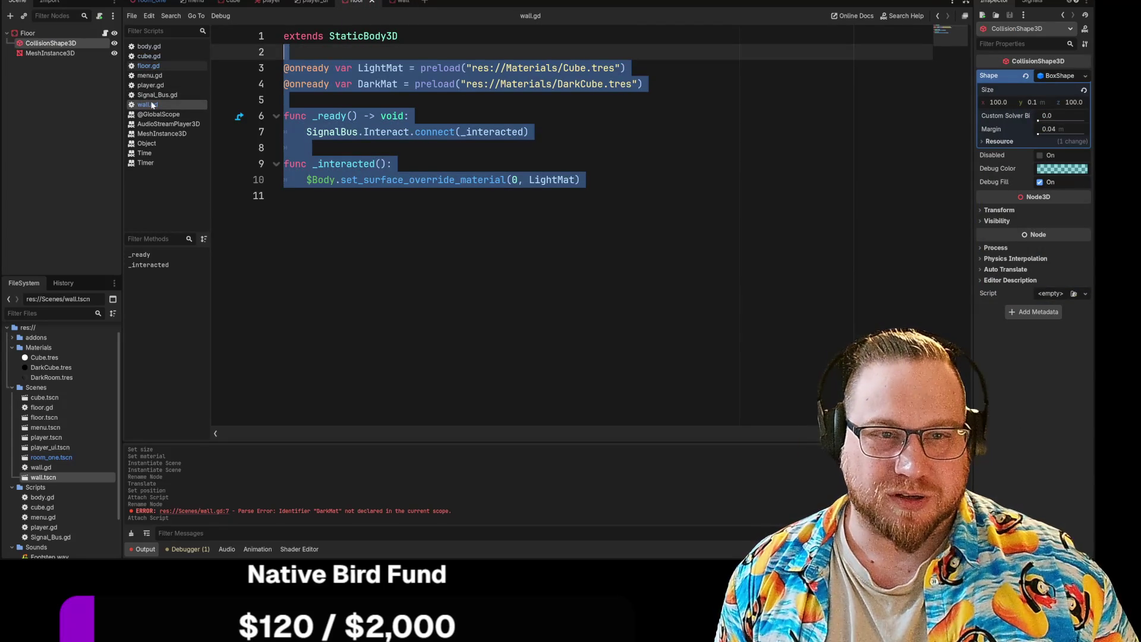
pyautogui.click(300, 84)
pyautogui.moveTo(300, 84)
pyautogui.mouseDown()
pyautogui.moveTo(284, 84)
pyautogui.moveTo(284, 68)
pyautogui.mouseUp()
pyautogui.press('BackSpace')
pyautogui.press('BackSpace')
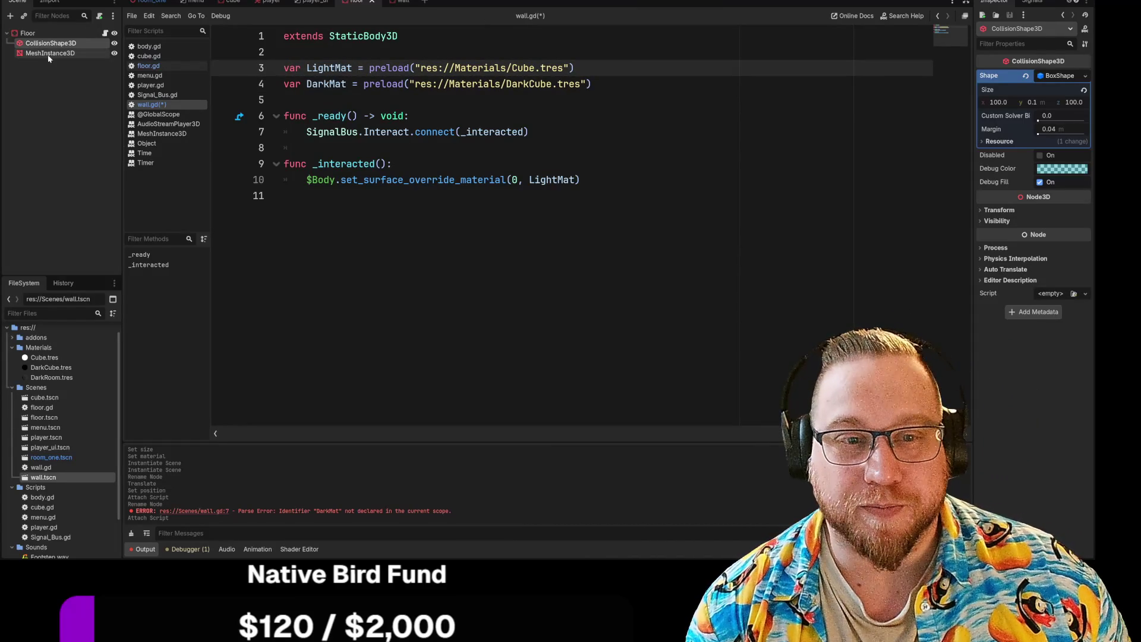
pyautogui.hotkey('ctrl', 'End')
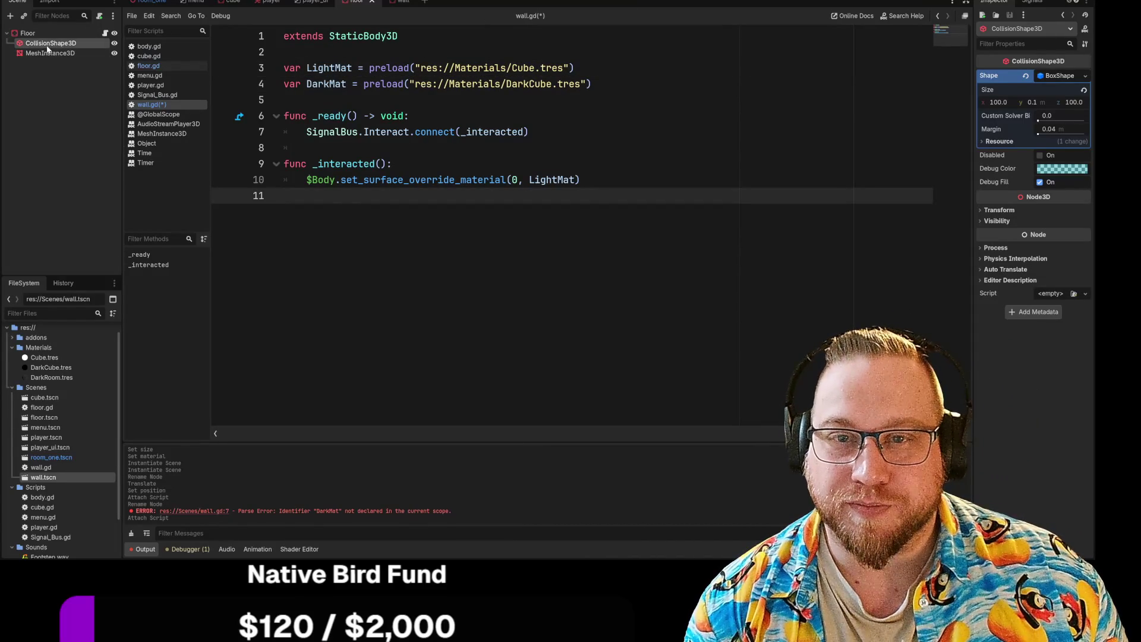
# Rename the floor's MeshInstance3D node to Body and save the floor scene
pyautogui.rightClick(51, 55)
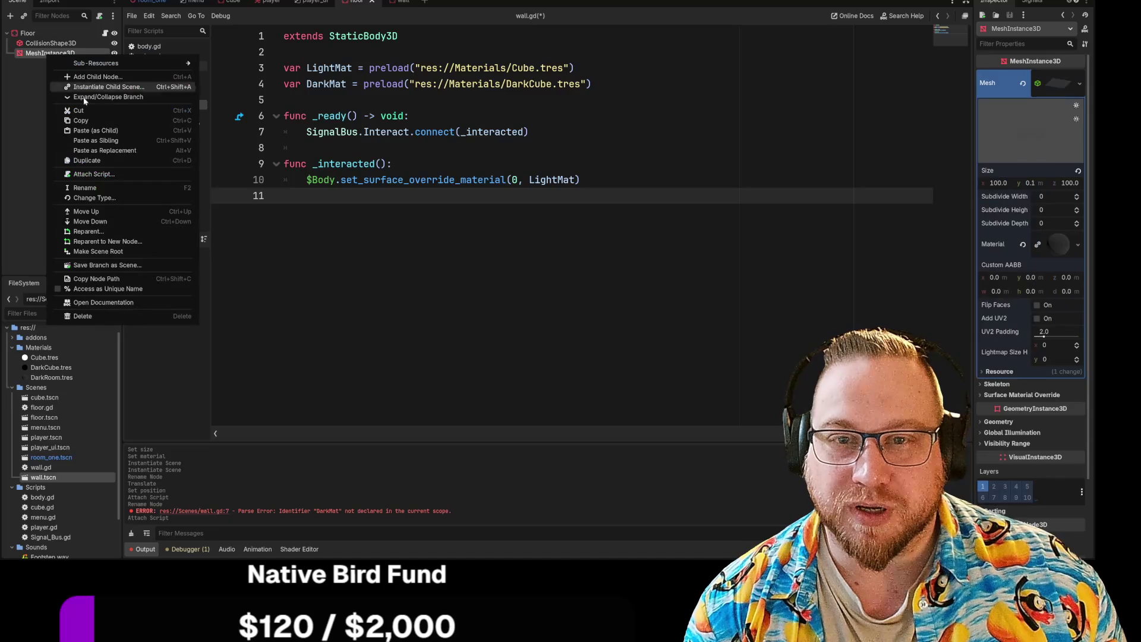
pyautogui.click(85, 188)
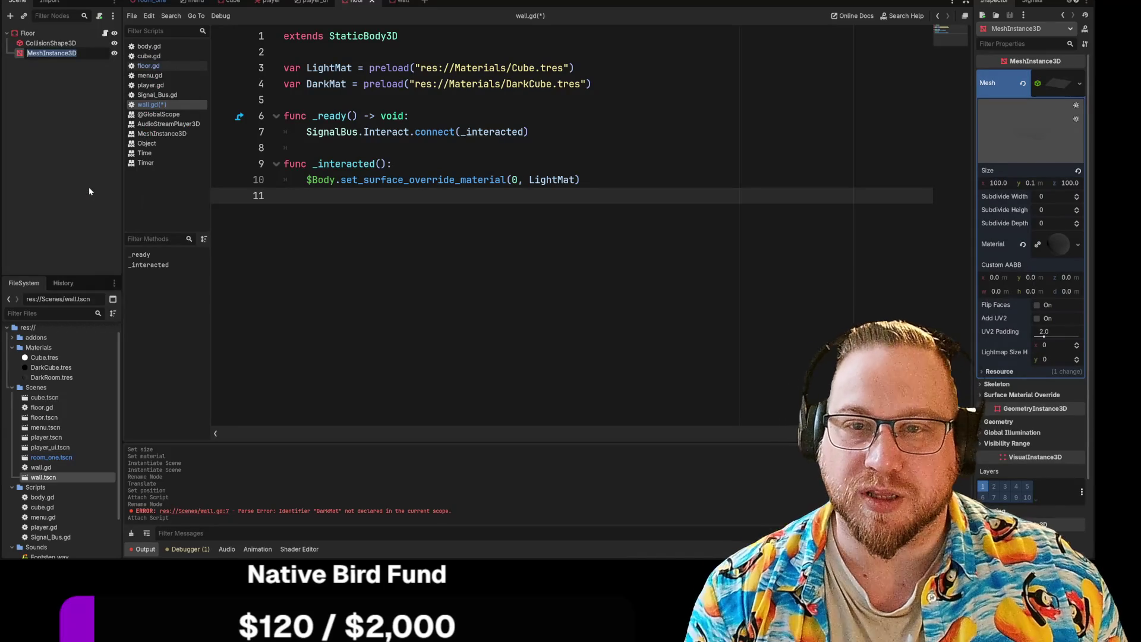
pyautogui.write('Body')
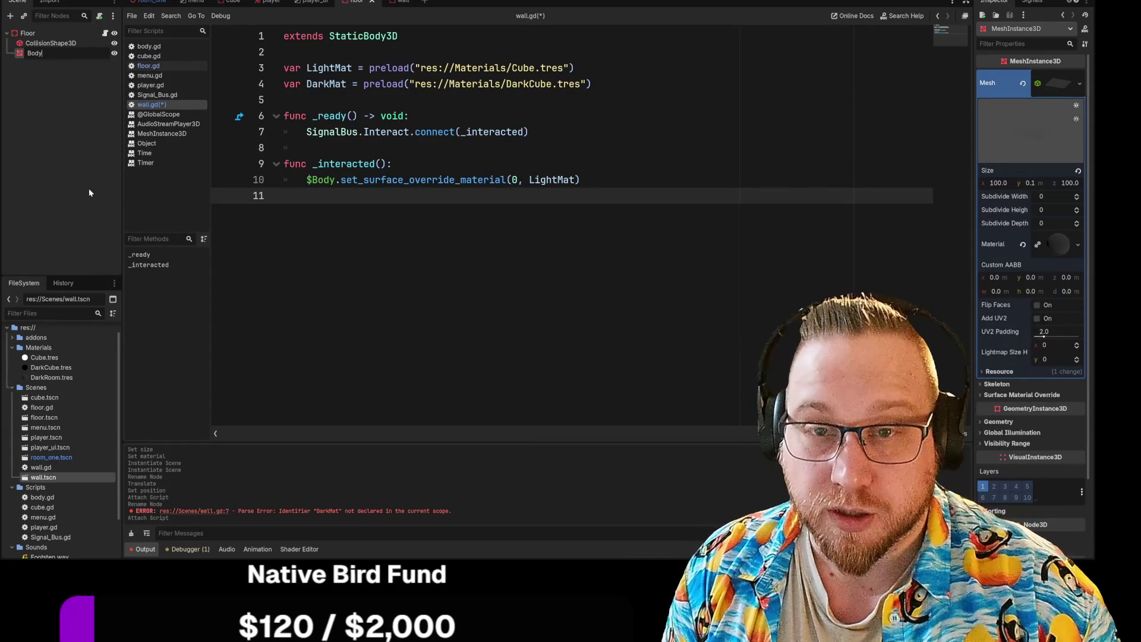
pyautogui.press('Return')
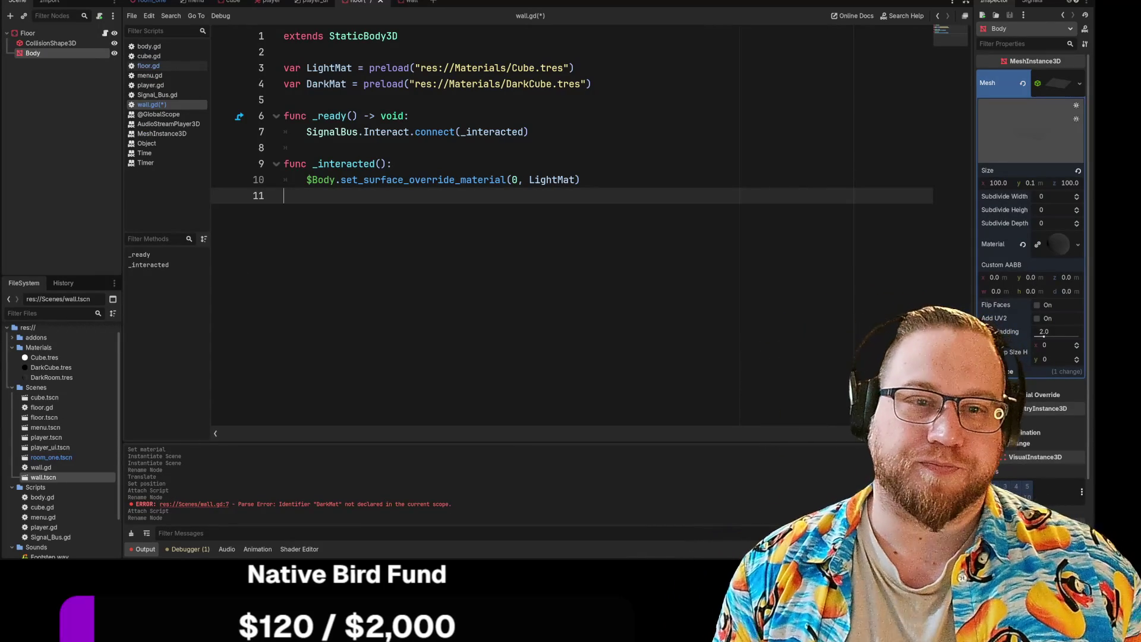
pyautogui.rightClick(358, 3)
pyautogui.click(381, 22)
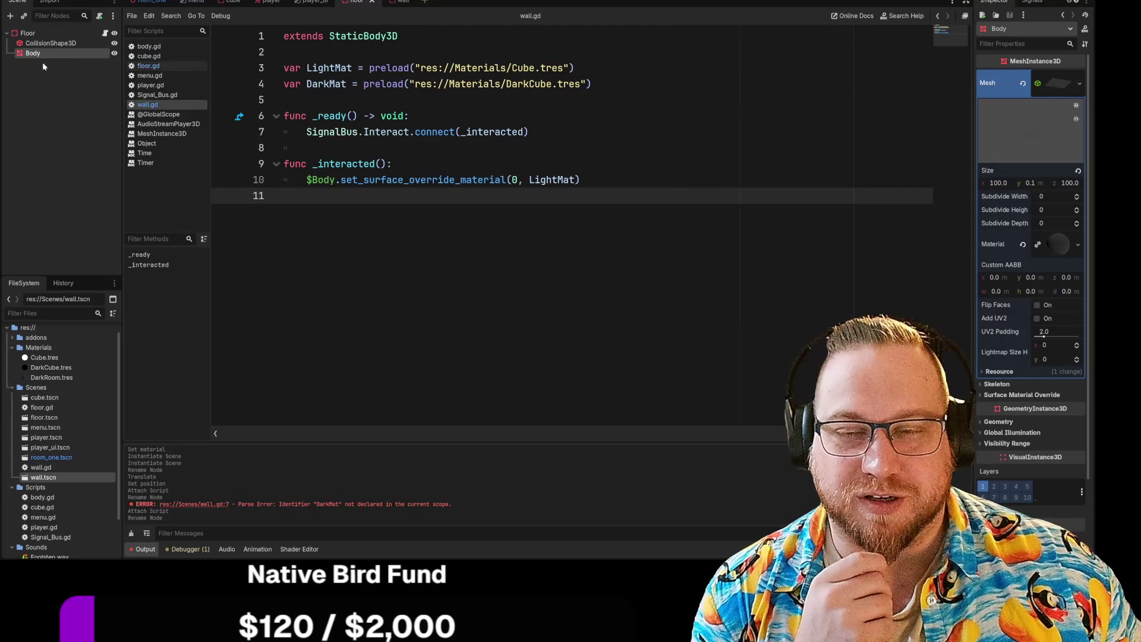
# Move the wall scene's Body node below CollisionShape3D
pyautogui.click(387, 5)
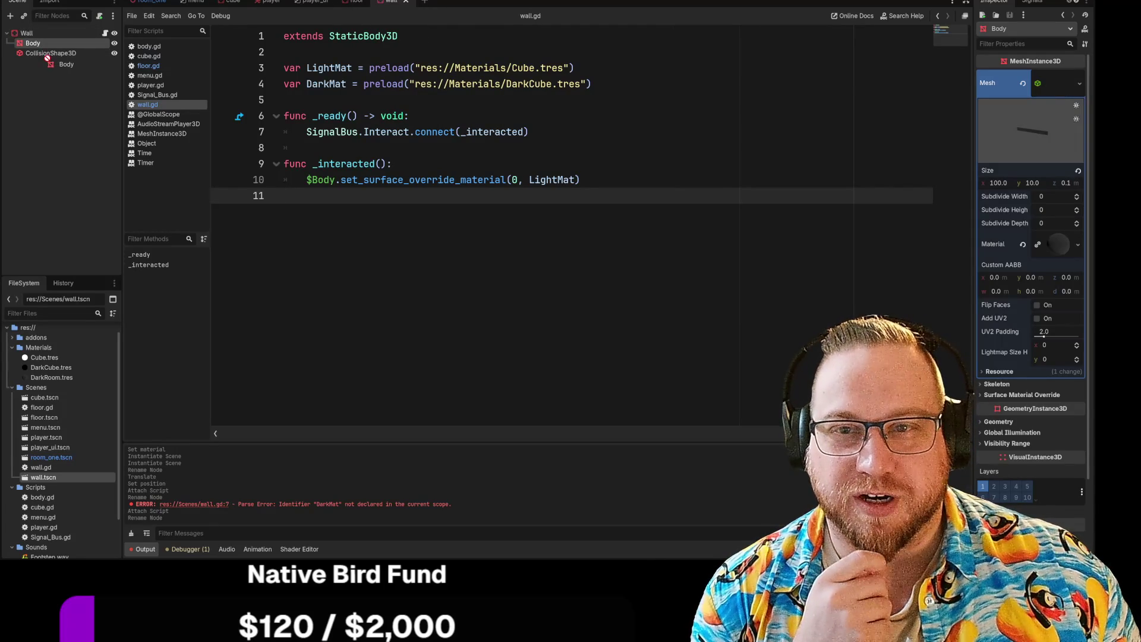
pyautogui.click(76, 39)
pyautogui.moveTo(74, 39)
pyautogui.mouseDown()
pyautogui.moveTo(34, 44)
pyautogui.moveTo(54, 54)
pyautogui.moveTo(26, 33)
pyautogui.mouseUp()
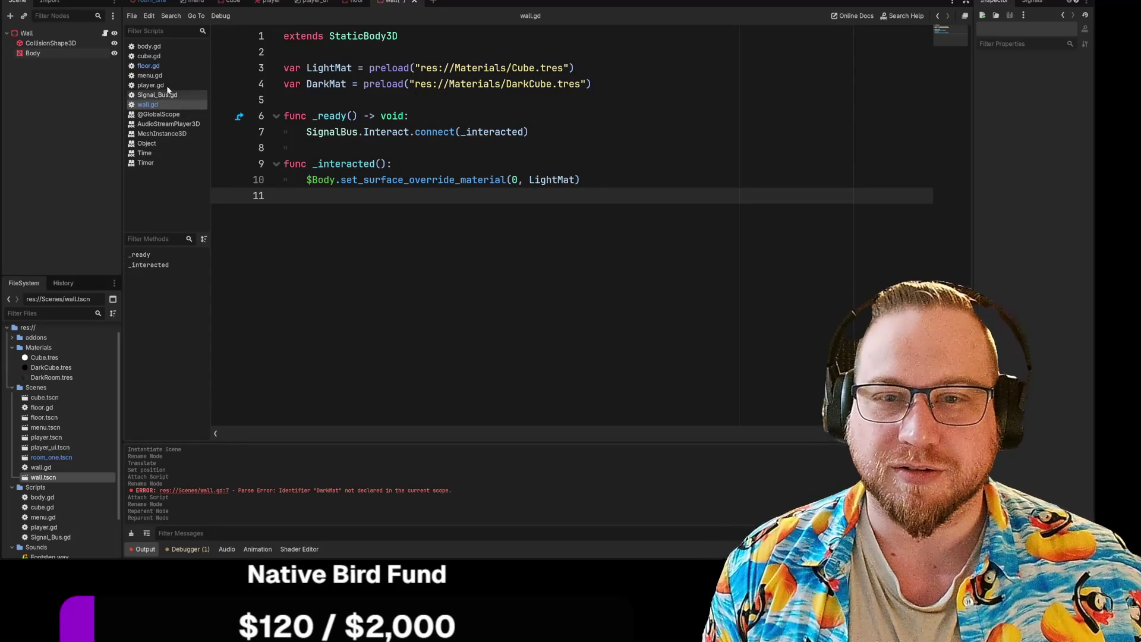
# Save the wall scene
pyautogui.rightClick(397, 2)
pyautogui.click(428, 20)
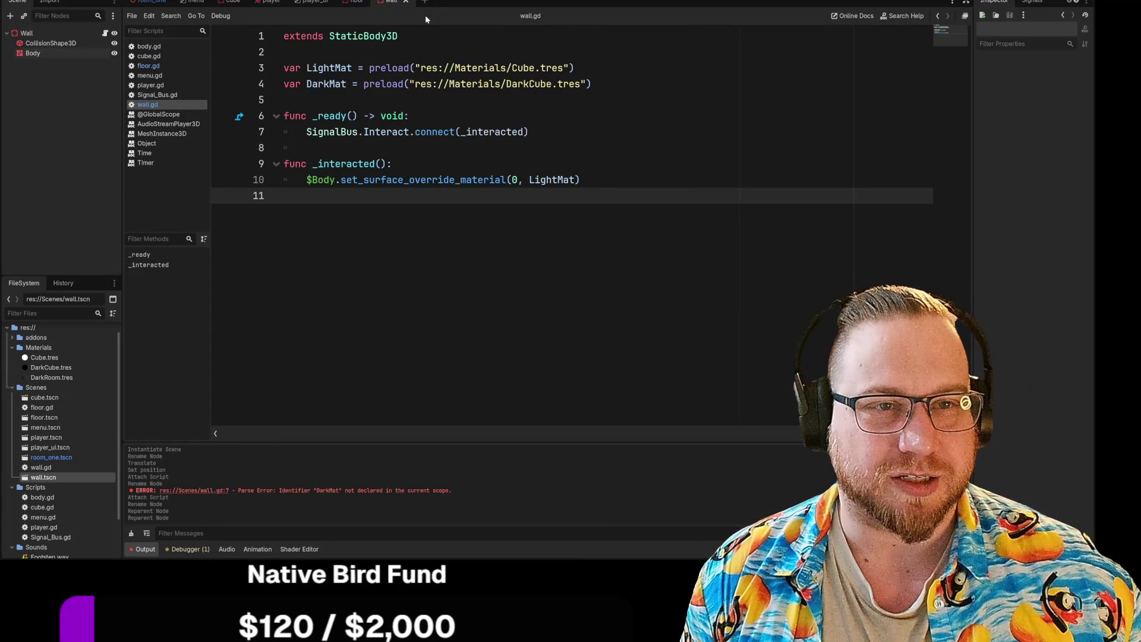
pyautogui.moveTo(324, 132)
pyautogui.mouseDown()
pyautogui.moveTo(412, 116)
pyautogui.moveTo(427, 132)
pyautogui.moveTo(513, 132)
pyautogui.mouseUp()
pyautogui.click(530, 179)
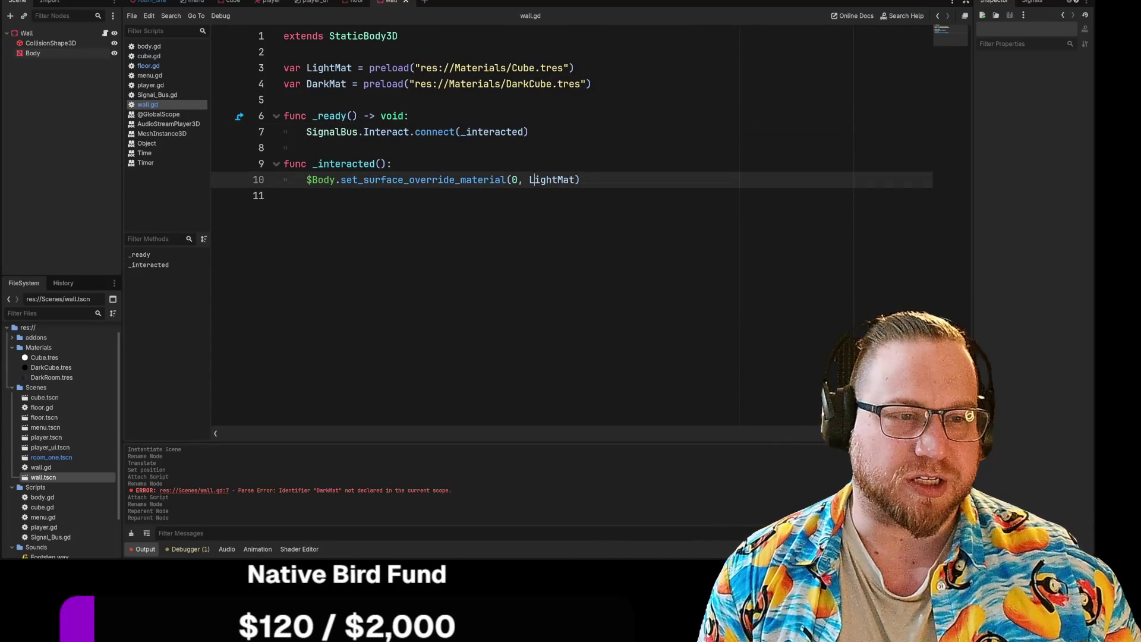
# Run the game with F5 twice, pausing and stopping it each time
pyautogui.press('F5')
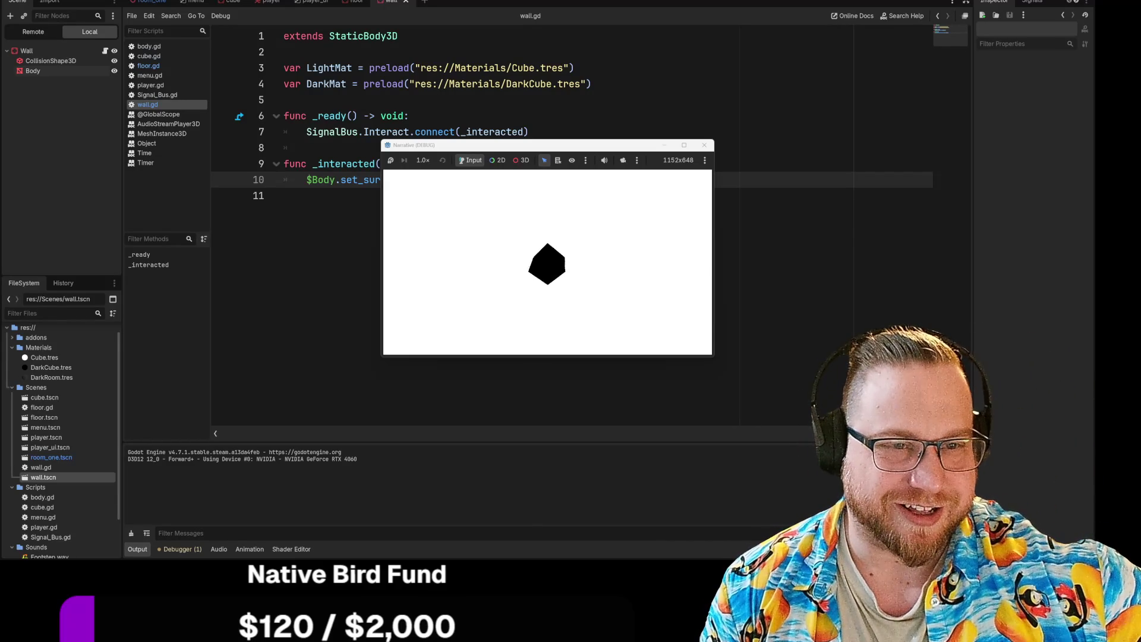
pyautogui.press('Escape')
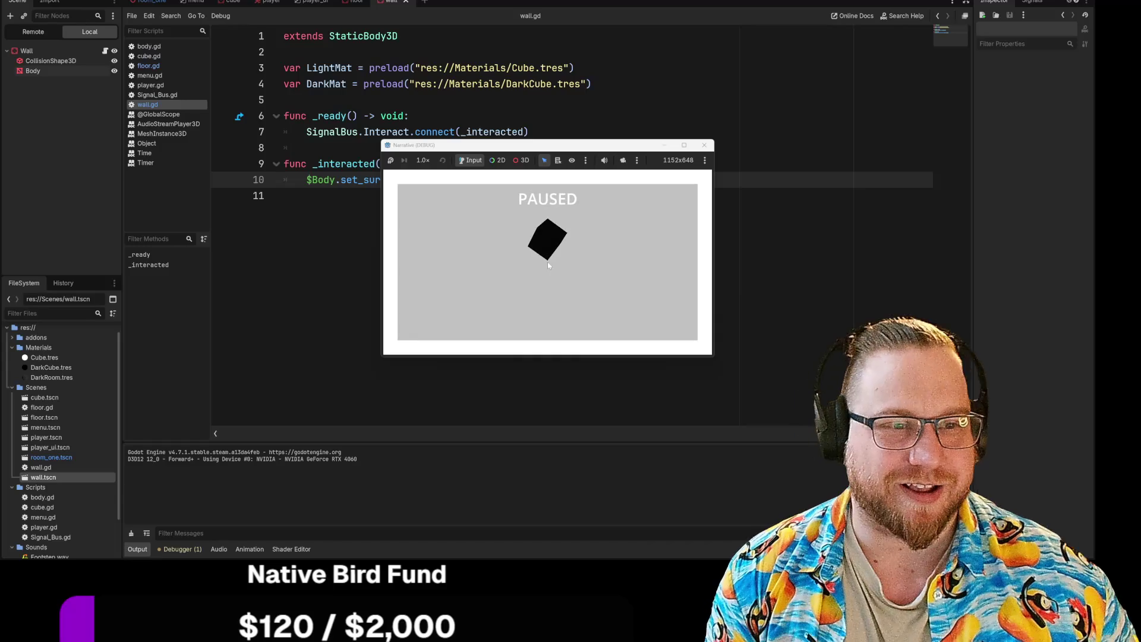
pyautogui.click(704, 145)
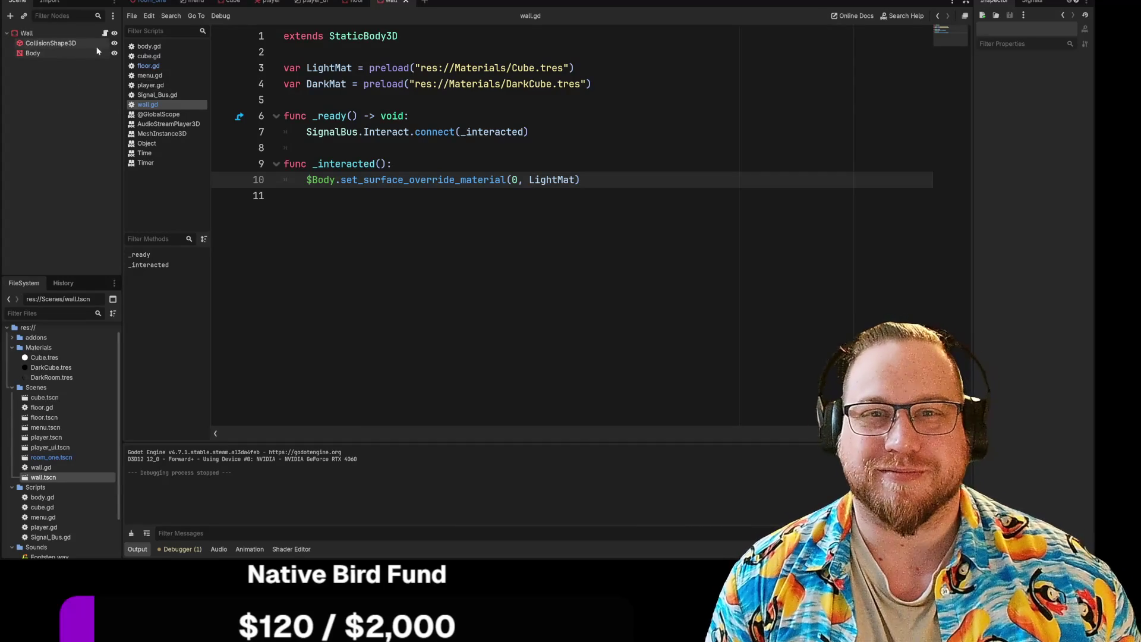
pyautogui.press('F5')
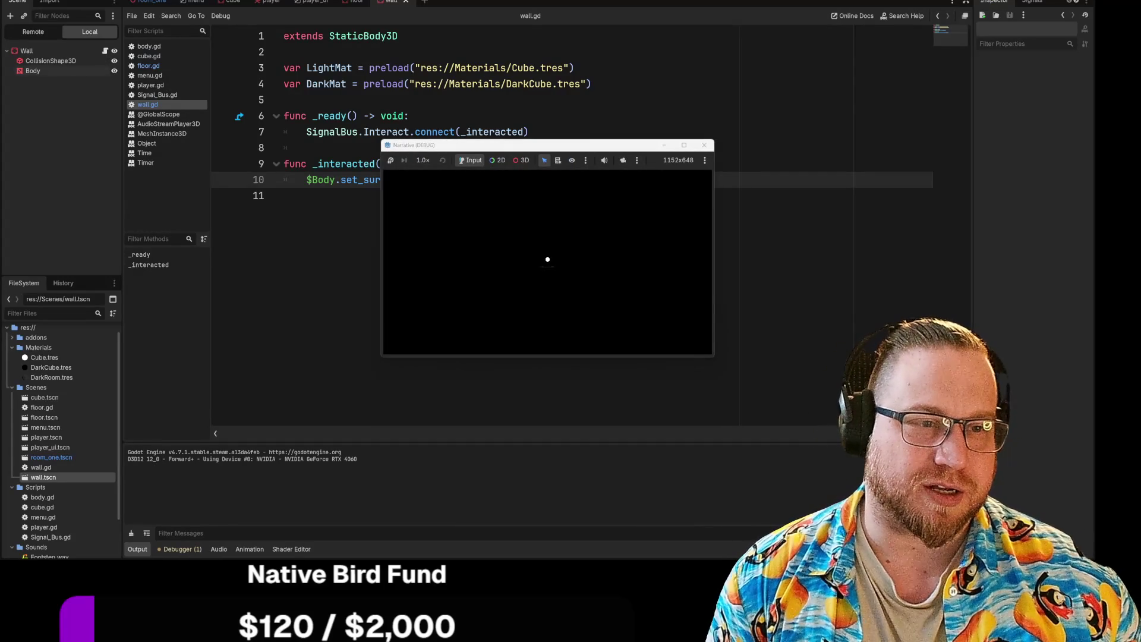
pyautogui.press('Escape')
pyautogui.click(704, 145)
pyautogui.click(50, 2)
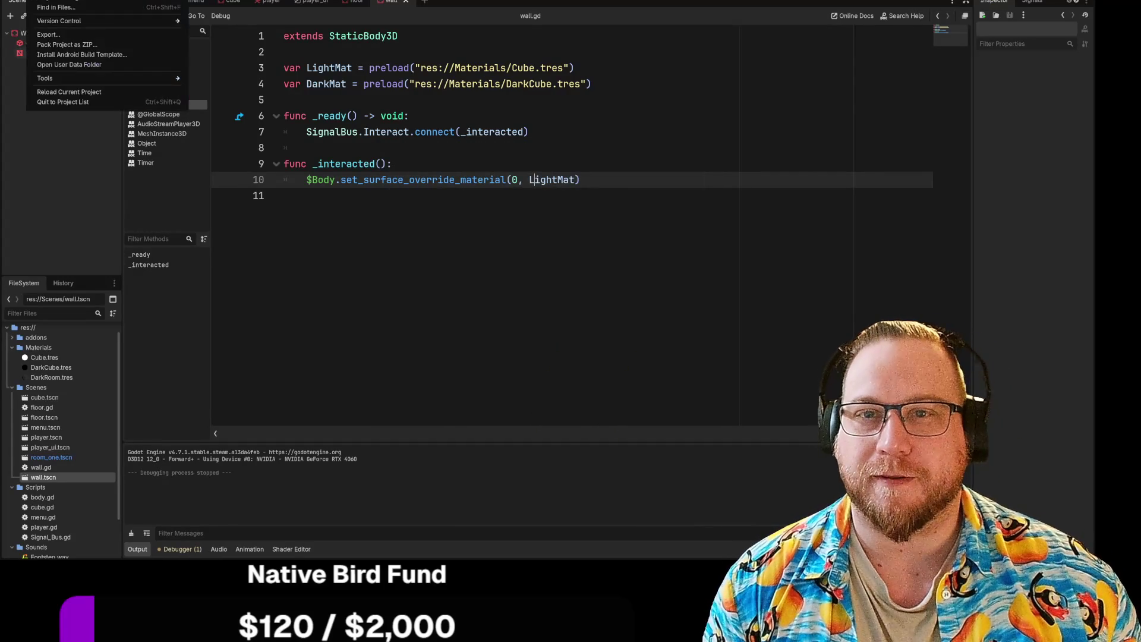
# Open Project Settings' Display > Window section, leaving Mode as Windowed at 1152×648
pyautogui.click(54, 2)
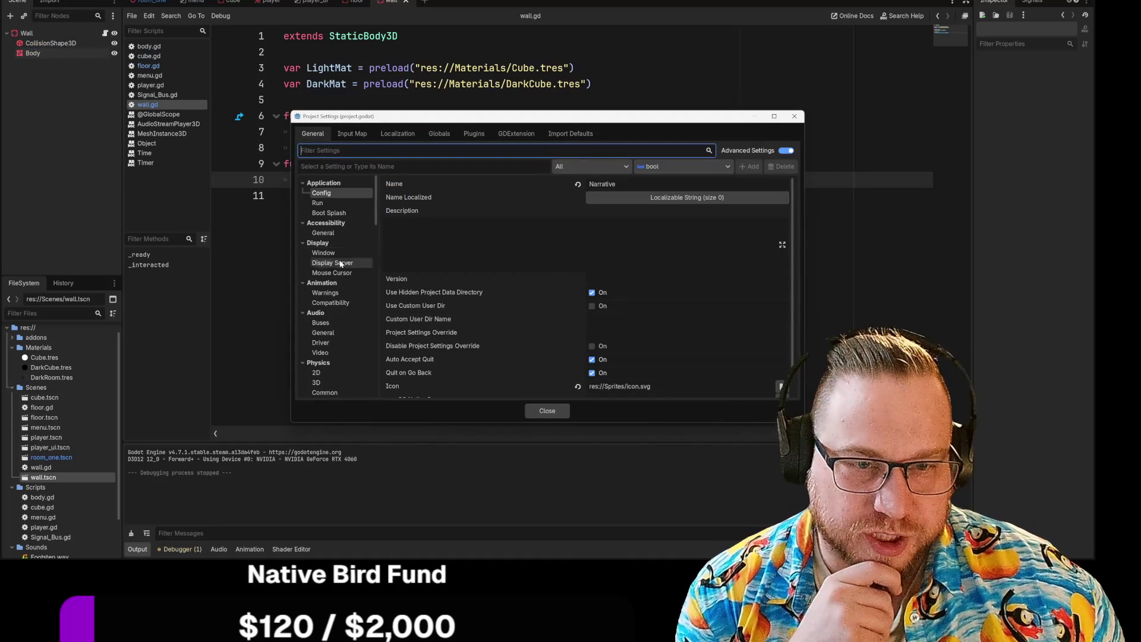
pyautogui.click(323, 253)
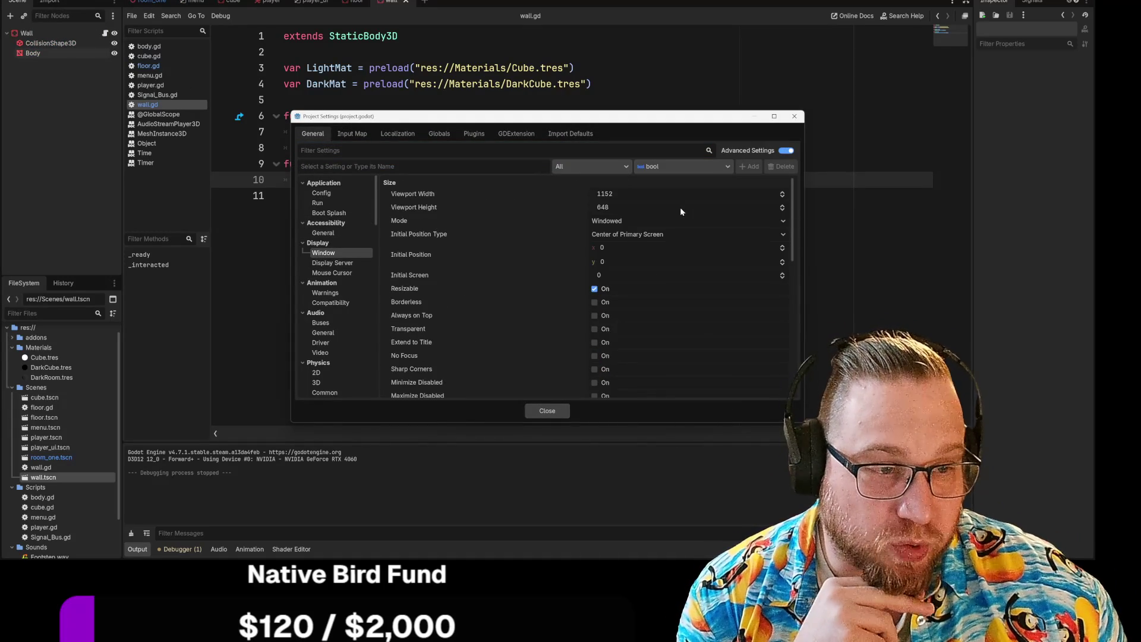
pyautogui.click(648, 221)
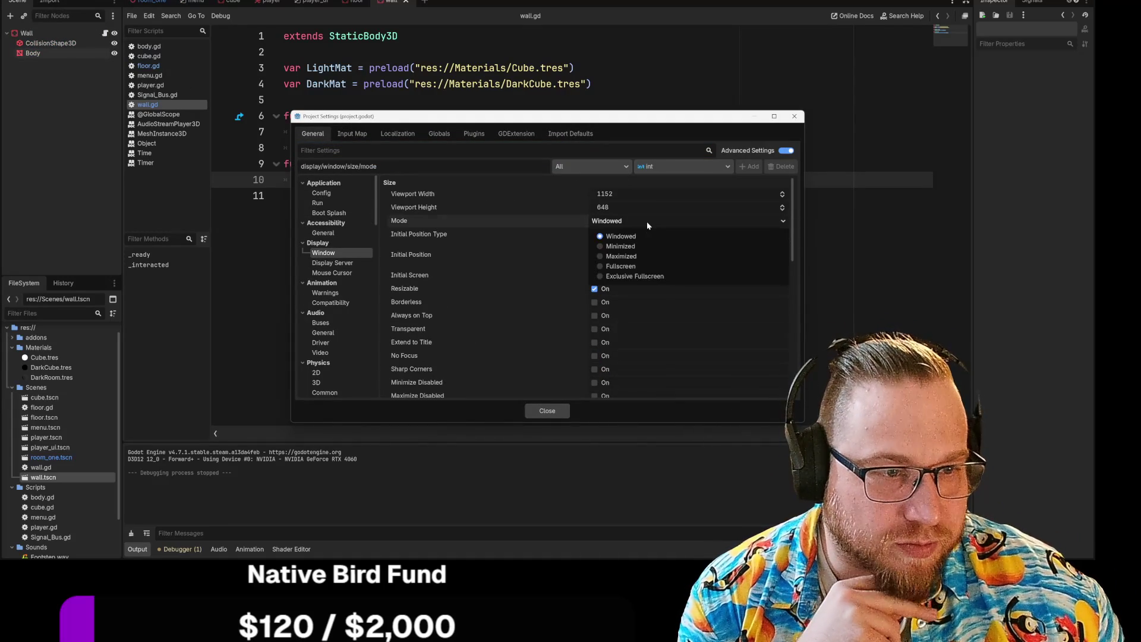
pyautogui.click(647, 222)
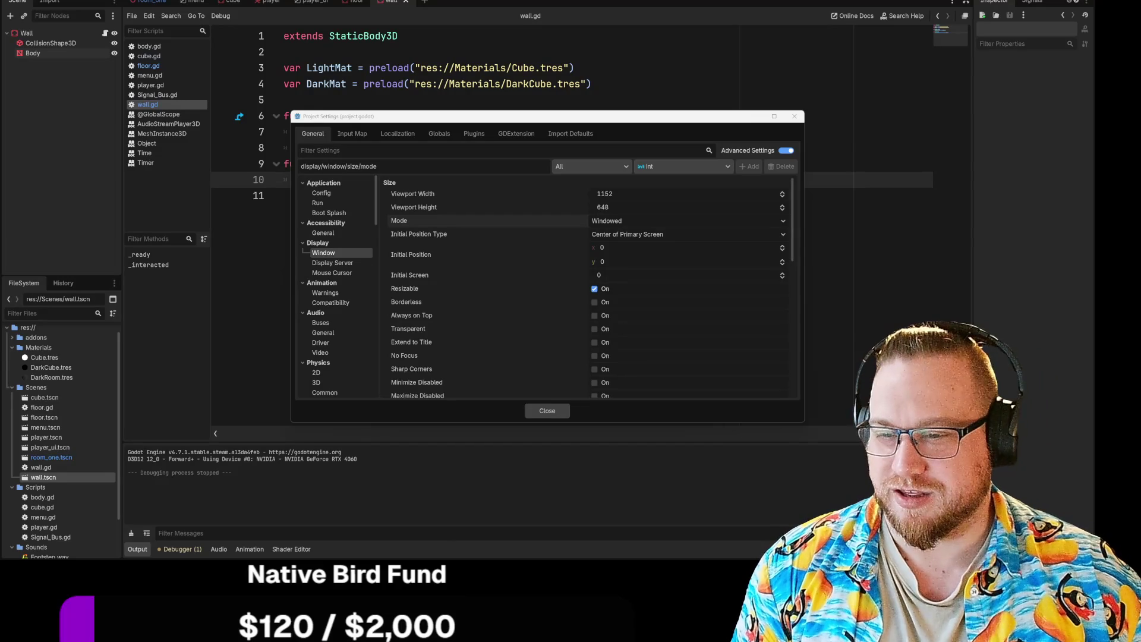
pyautogui.moveTo(0, 68)
pyautogui.mouseDown()
pyautogui.moveTo(357, 68)
pyautogui.moveTo(693, 25)
pyautogui.moveTo(553, 23)
pyautogui.mouseUp()
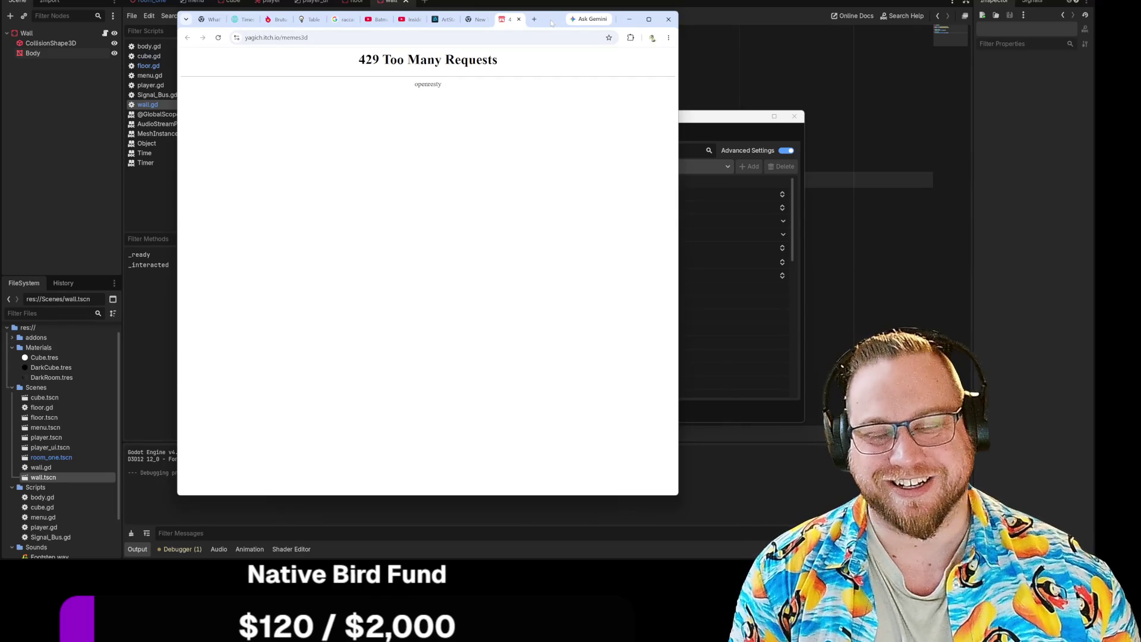
pyautogui.moveTo(551, 22); pyautogui.dragTo(0, 23)
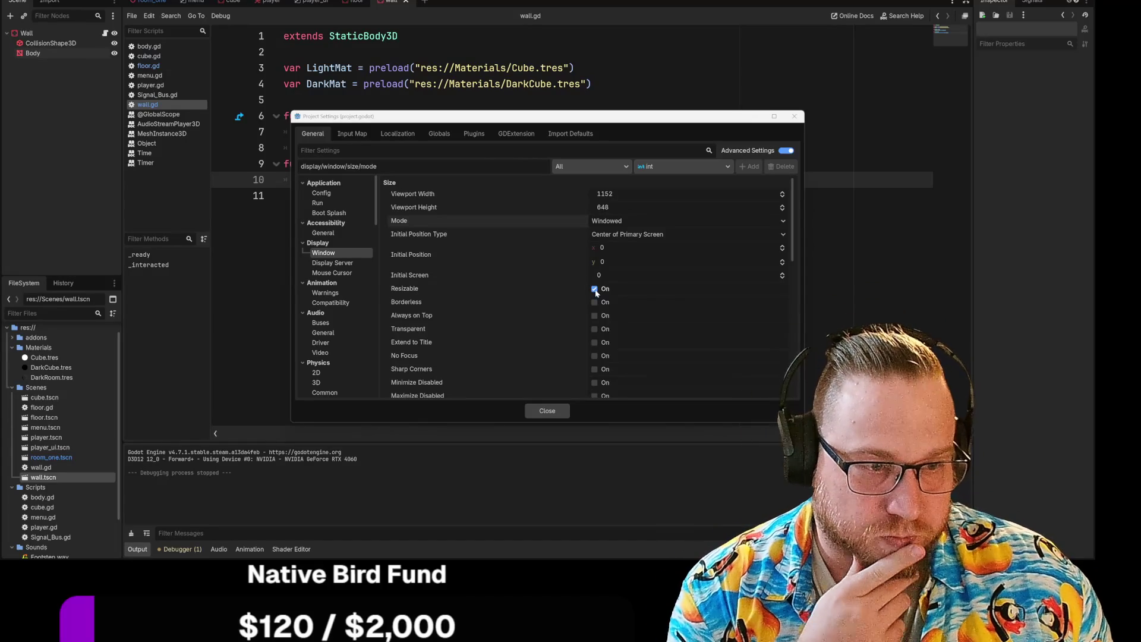
# Toggle Resizable off and back on, then browse the Display Server and Window settings
pyautogui.click(595, 289)
pyautogui.scroll(-3, 481, 291)
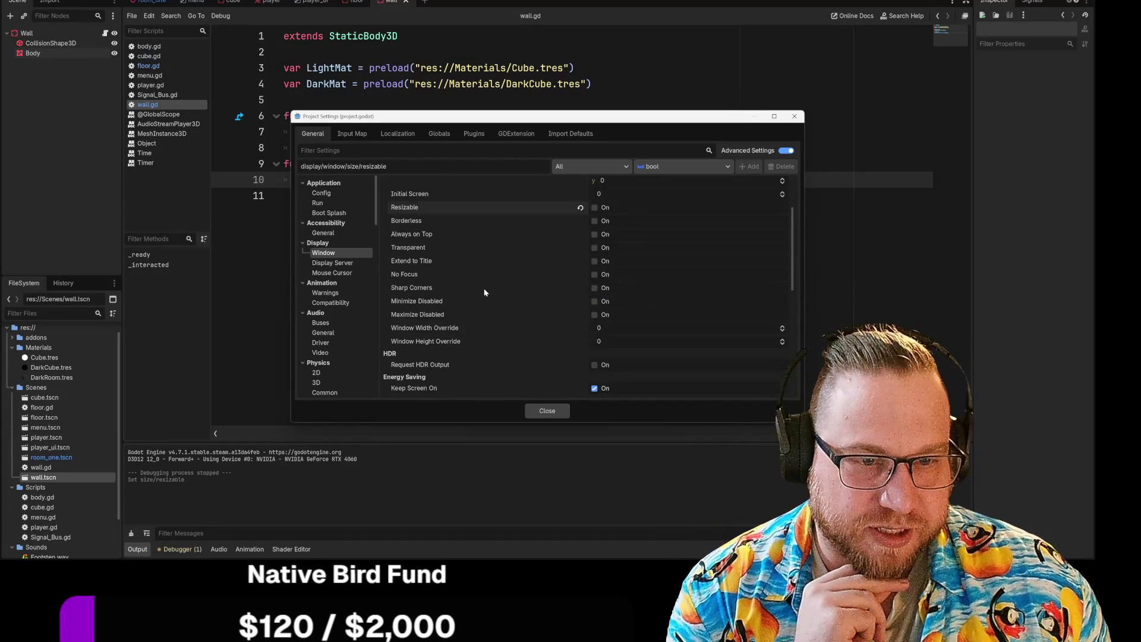
pyautogui.scroll(2, 482, 290)
pyautogui.click(596, 263)
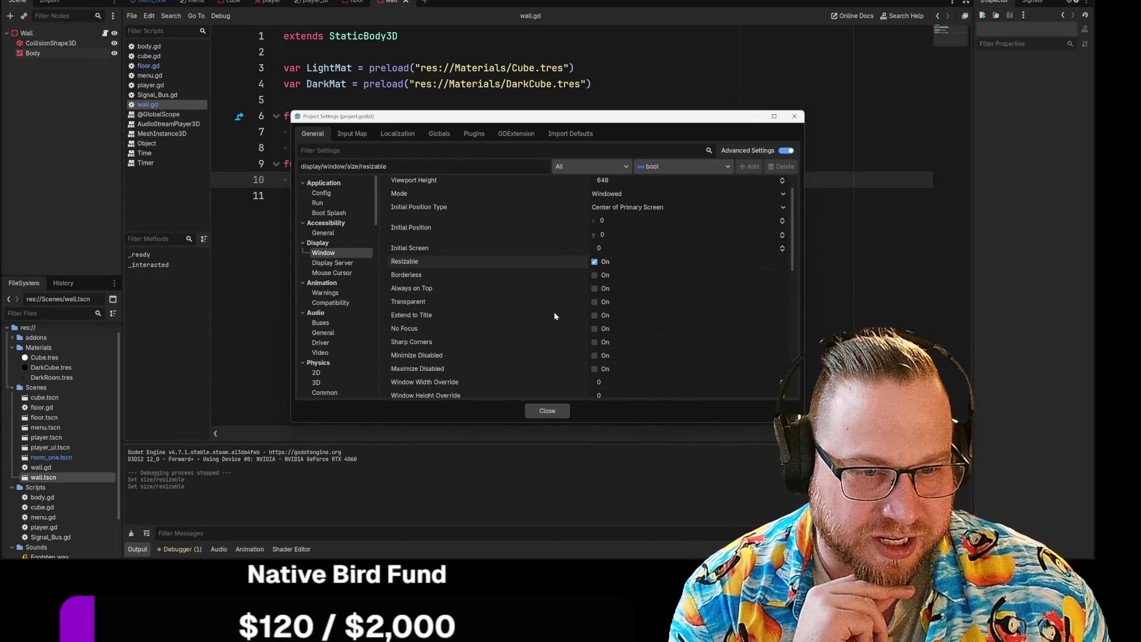
pyautogui.scroll(-6, 554, 311)
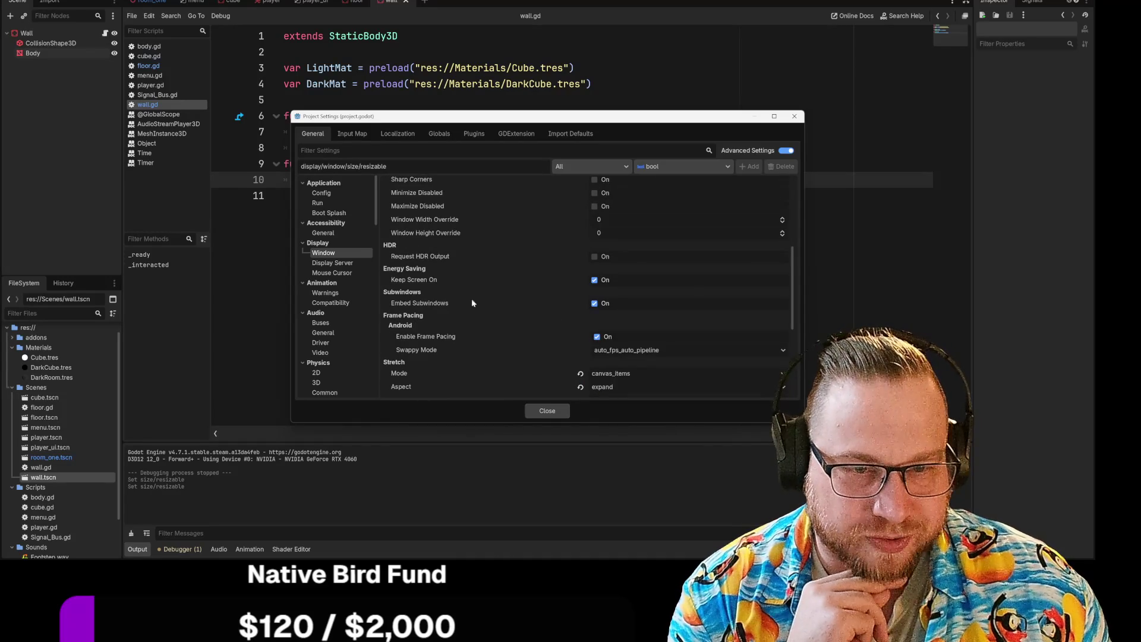
pyautogui.click(353, 263)
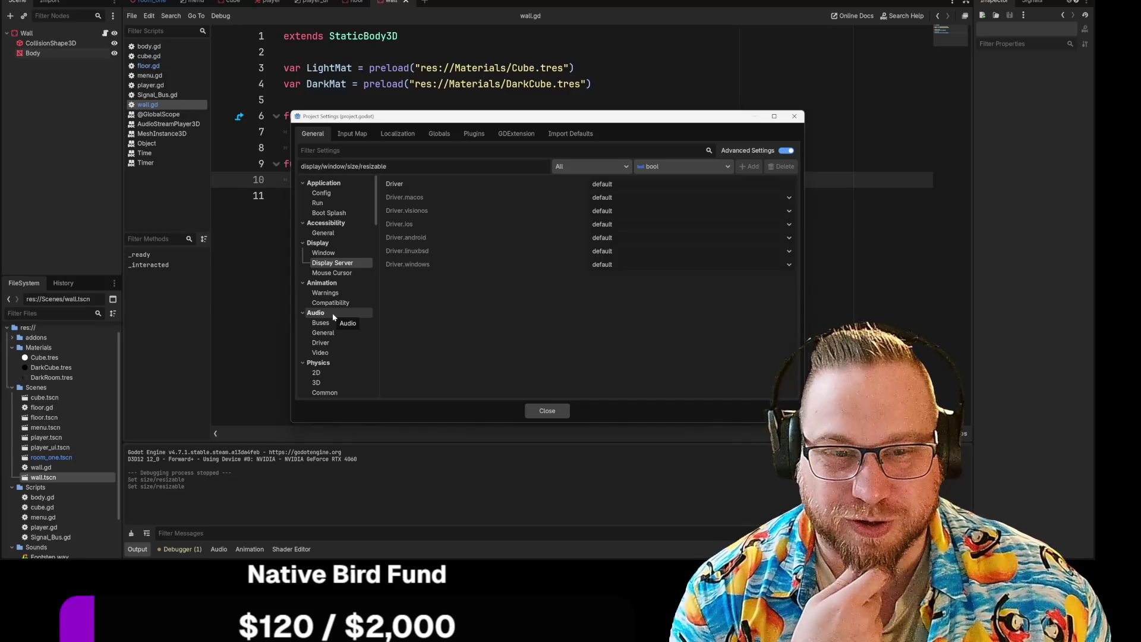
pyautogui.click(323, 253)
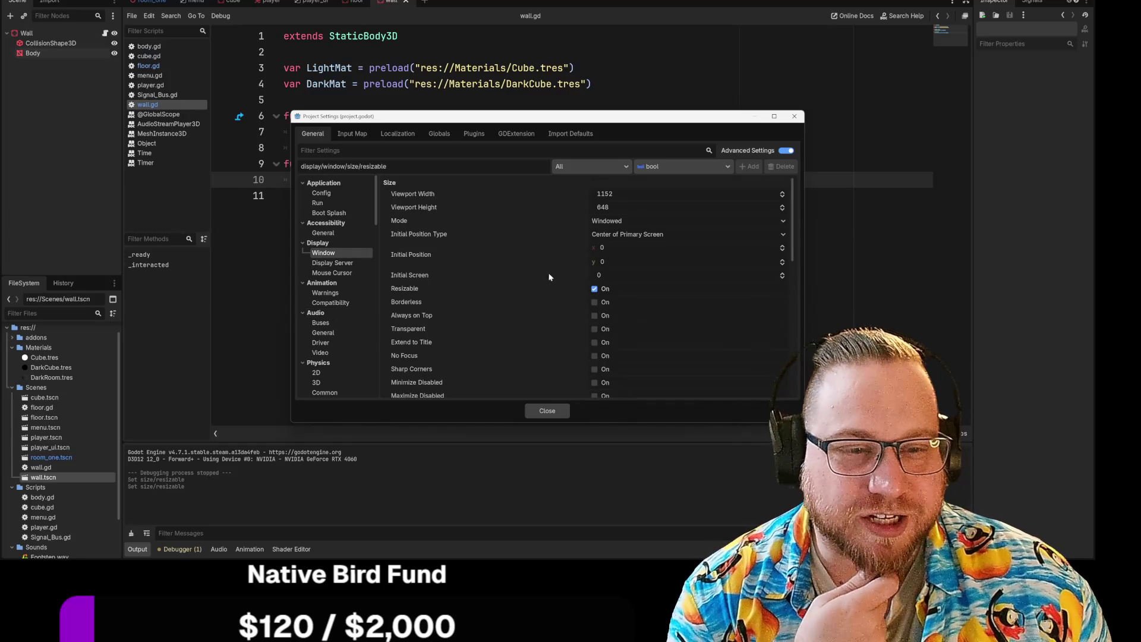
pyautogui.scroll(-5, 515, 281)
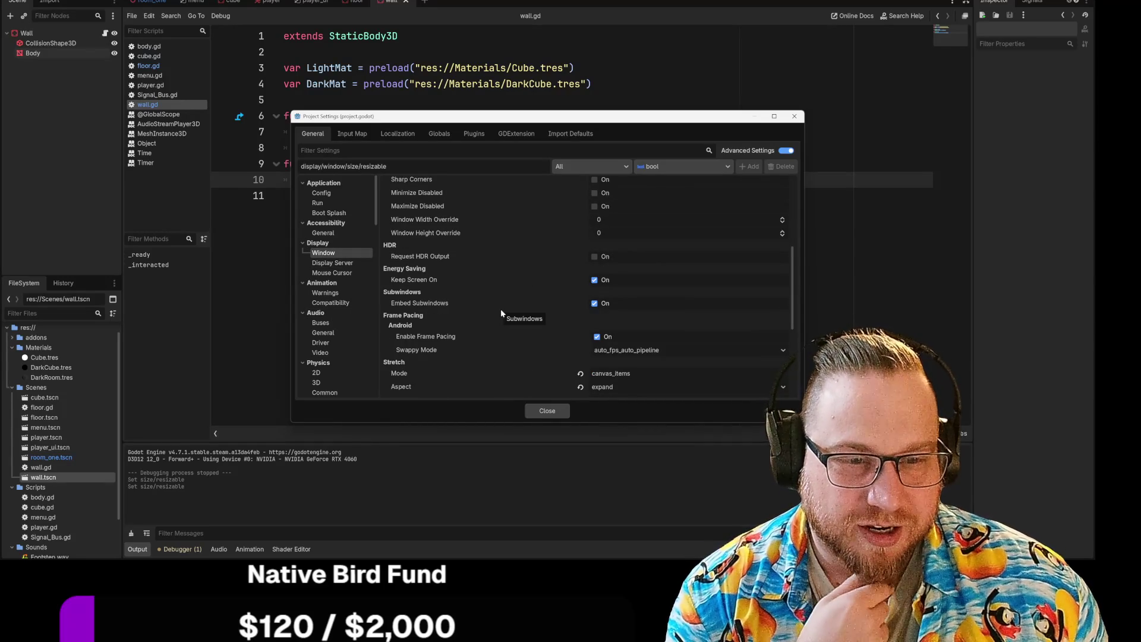
pyautogui.moveTo(502, 311)
pyautogui.scroll(-3, 443, 373)
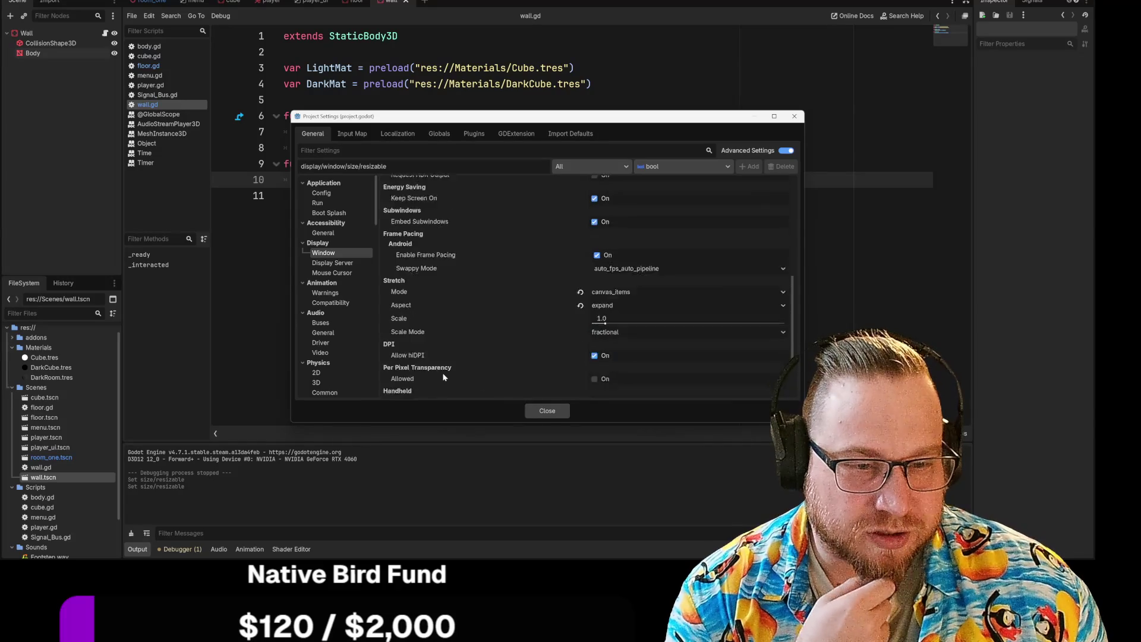
# Set Stretch Aspect to keep and Stretch Mode to viewport, then close settings and run
pyautogui.click(618, 265)
pyautogui.click(620, 275)
pyautogui.click(620, 280)
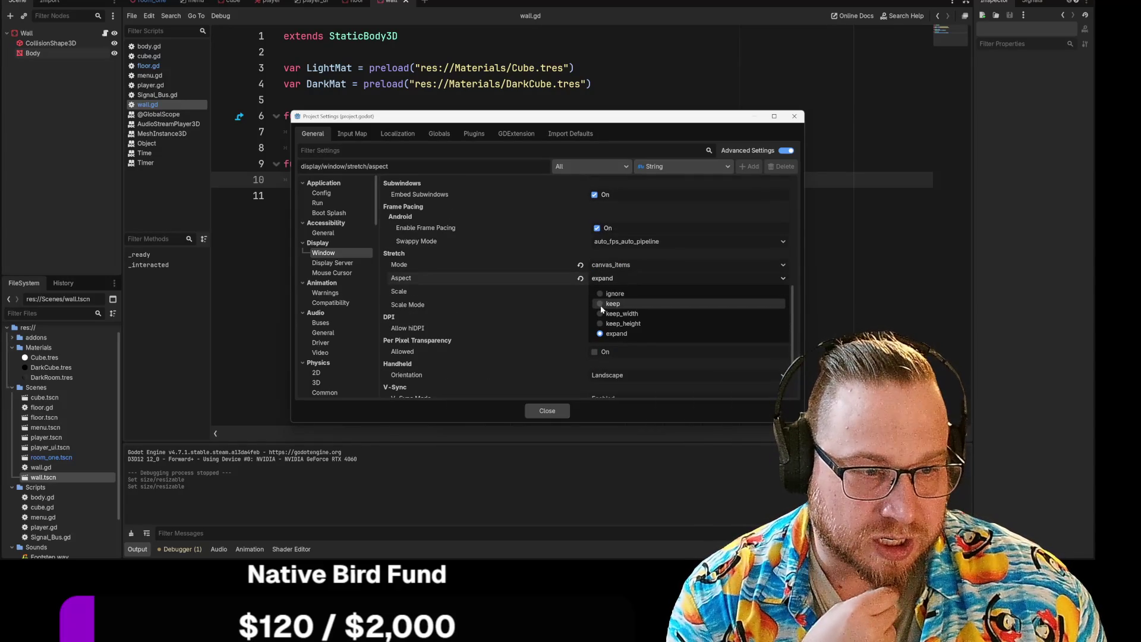
pyautogui.click(612, 304)
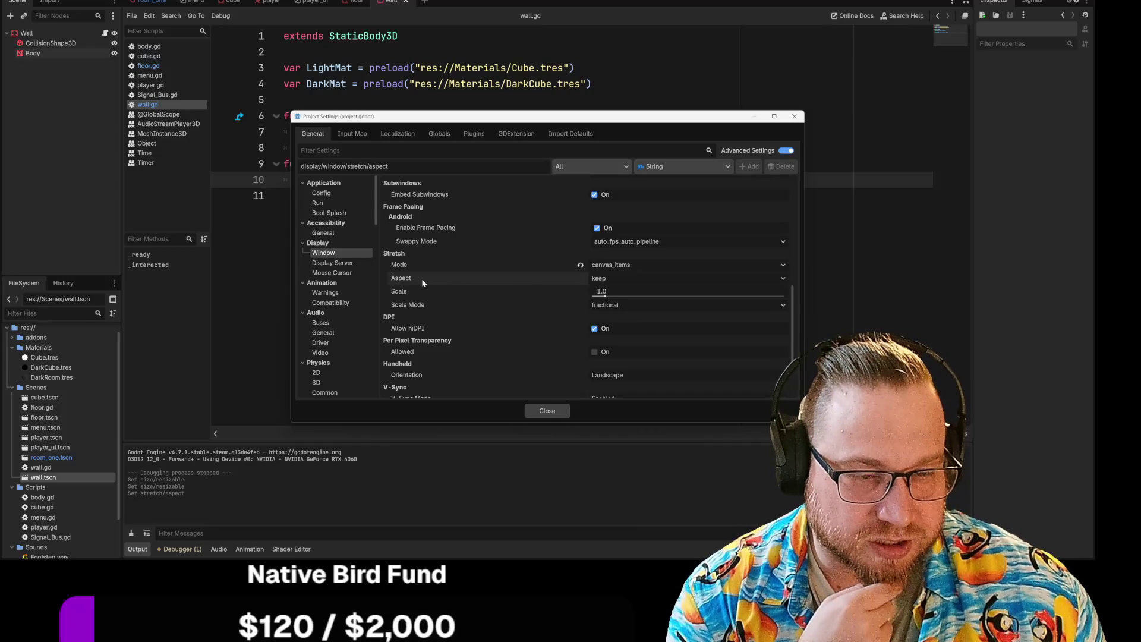
pyautogui.click(580, 264)
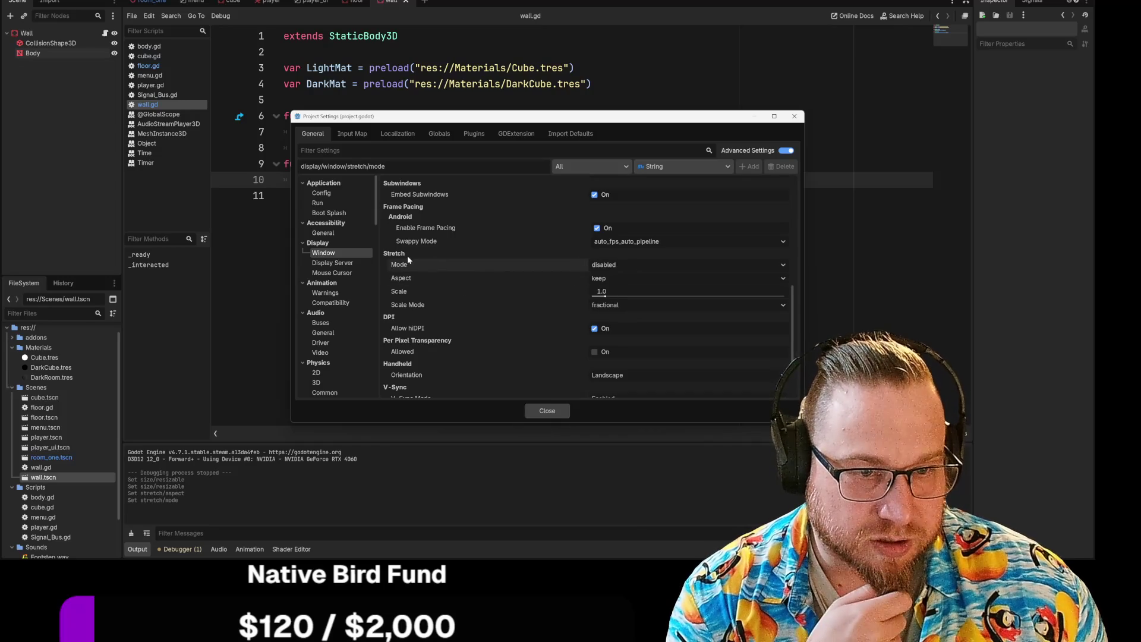
pyautogui.click(625, 266)
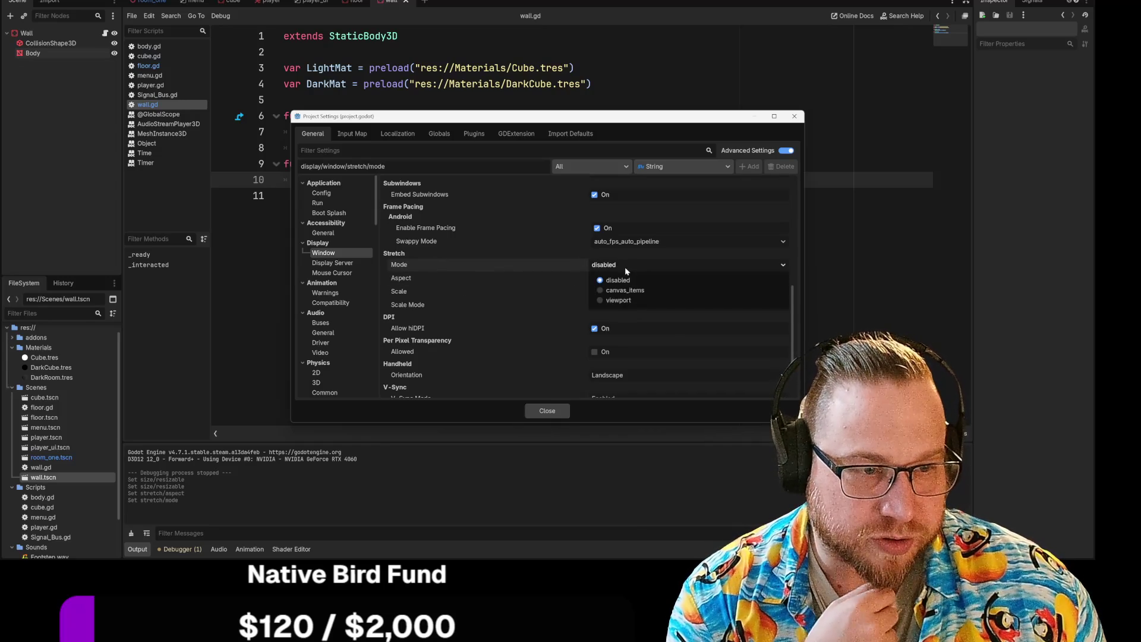
pyautogui.click(604, 301)
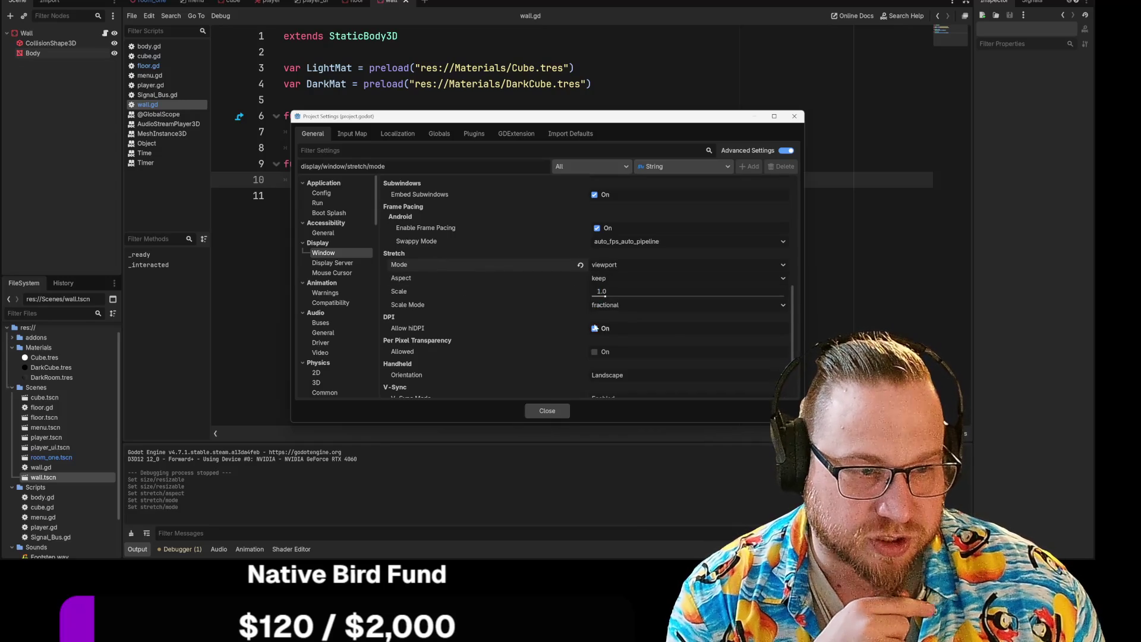
pyautogui.click(547, 411)
pyautogui.press('F5')
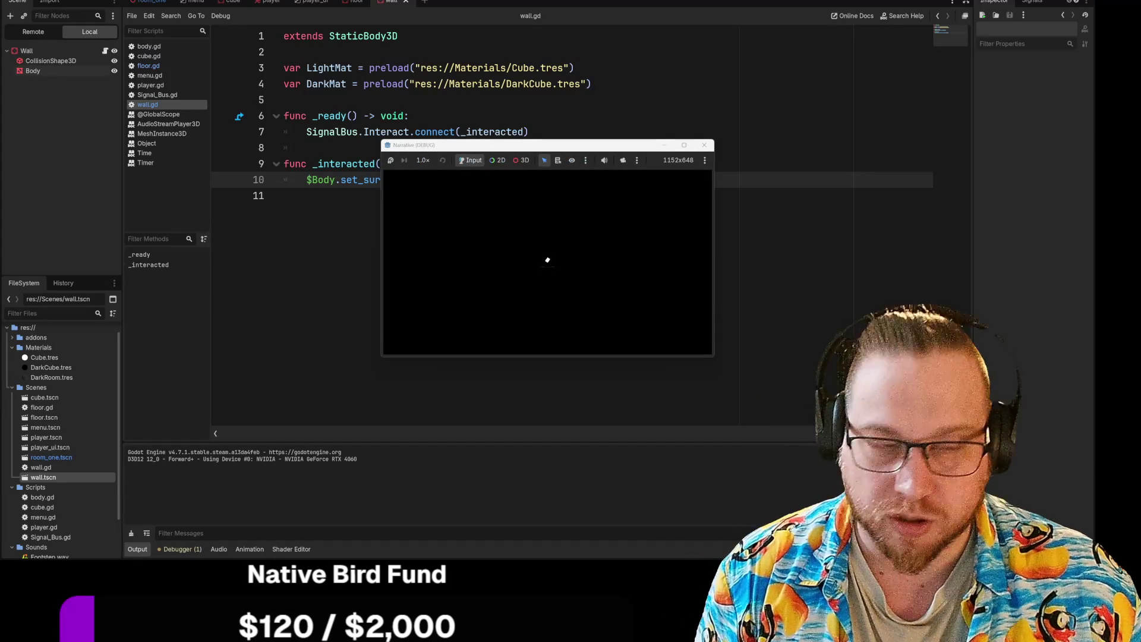
# Move the game window to the top-left, enlarge it, then pause and close the game
pyautogui.moveTo(525, 146); pyautogui.dragTo(221, 18)
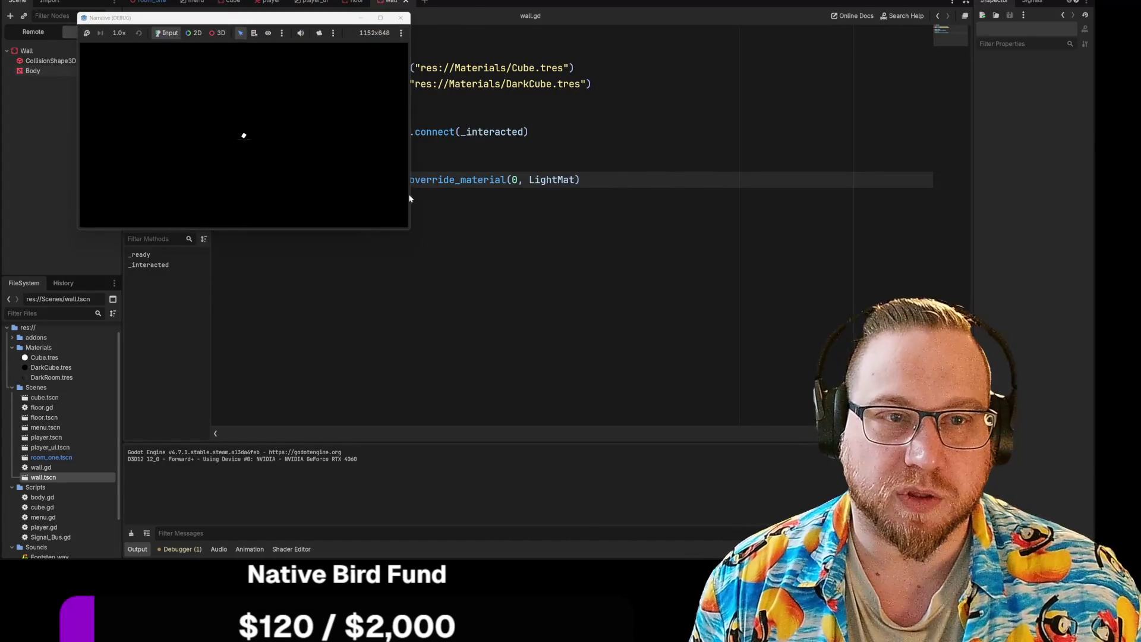
pyautogui.moveTo(410, 230)
pyautogui.mouseDown()
pyautogui.moveTo(665, 359)
pyautogui.moveTo(747, 434)
pyautogui.moveTo(754, 474)
pyautogui.mouseUp()
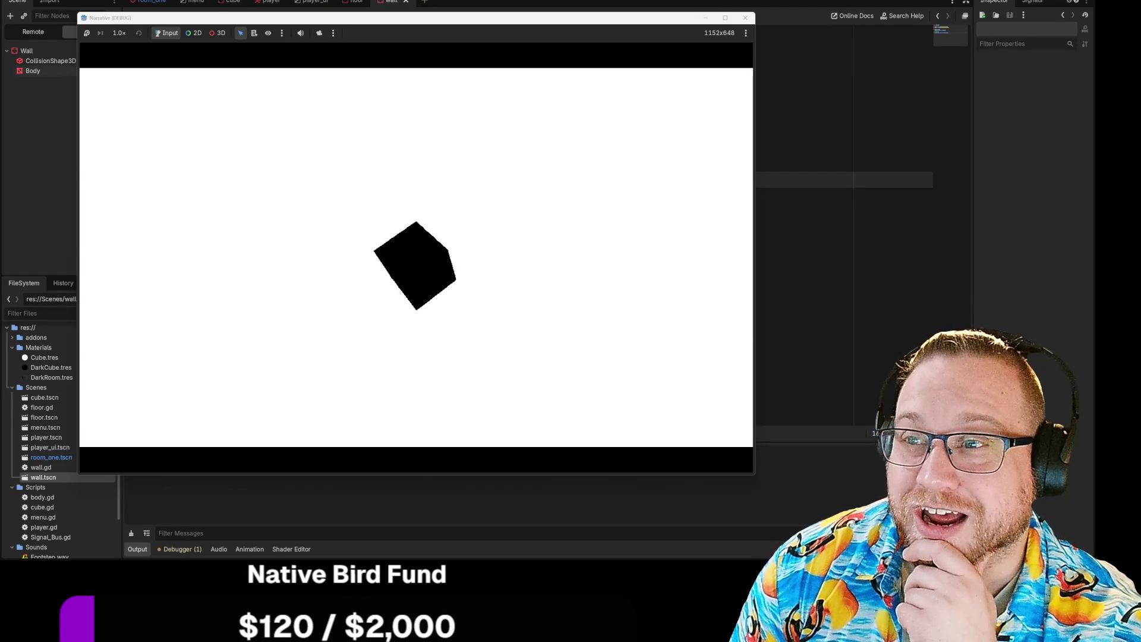
pyautogui.press('Escape')
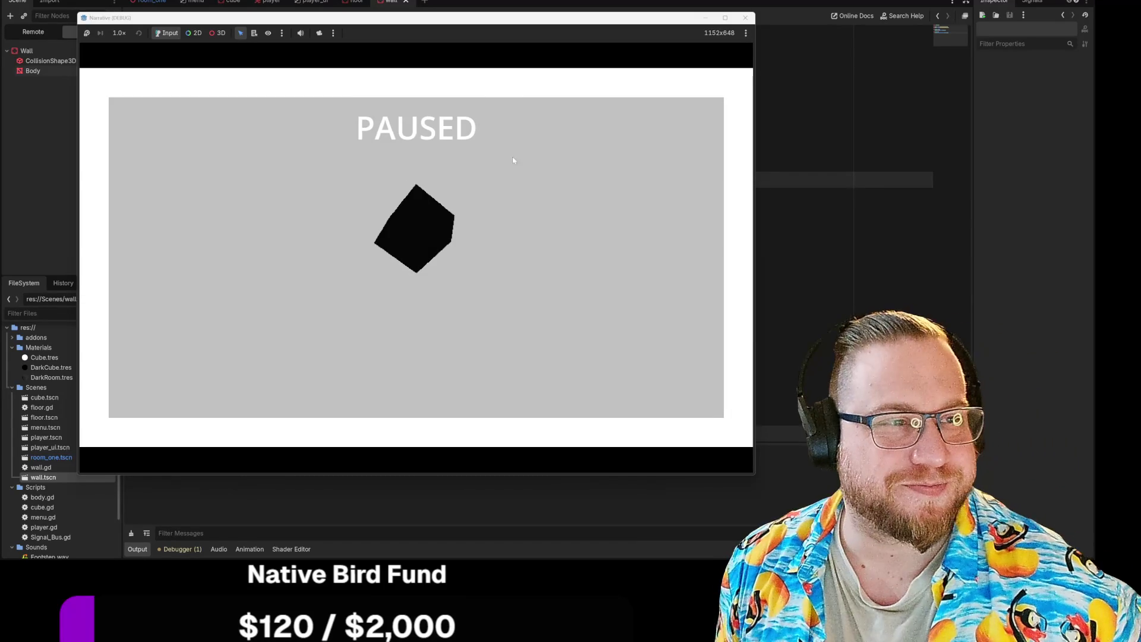
pyautogui.click(745, 18)
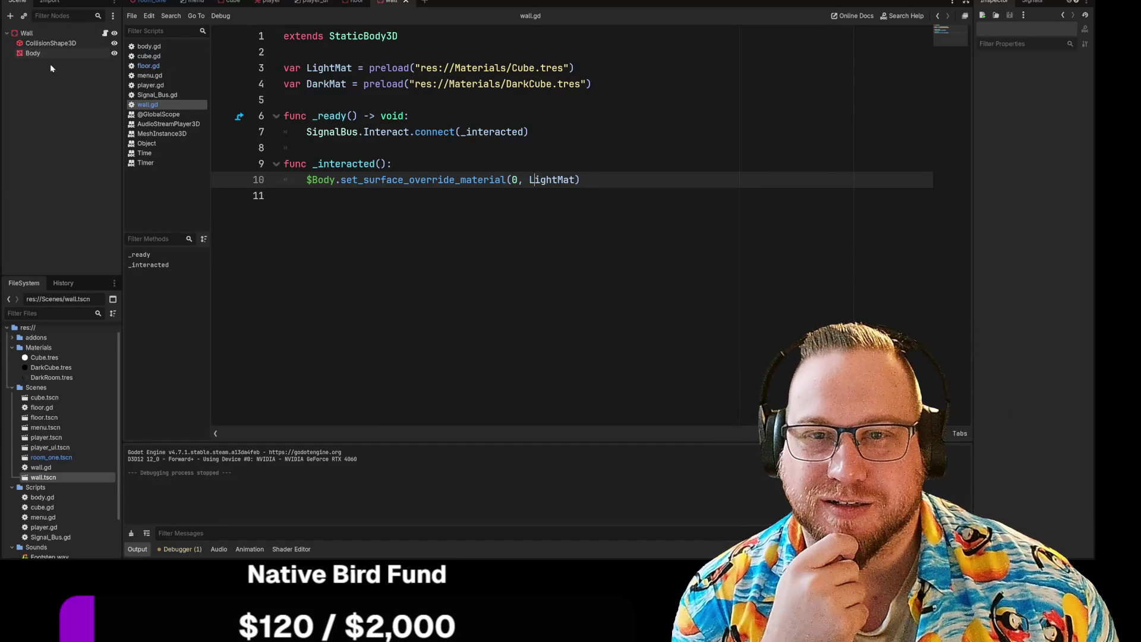
# Close wall.gd in the script list and detach the script from the Wall node
pyautogui.rightClick(145, 107)
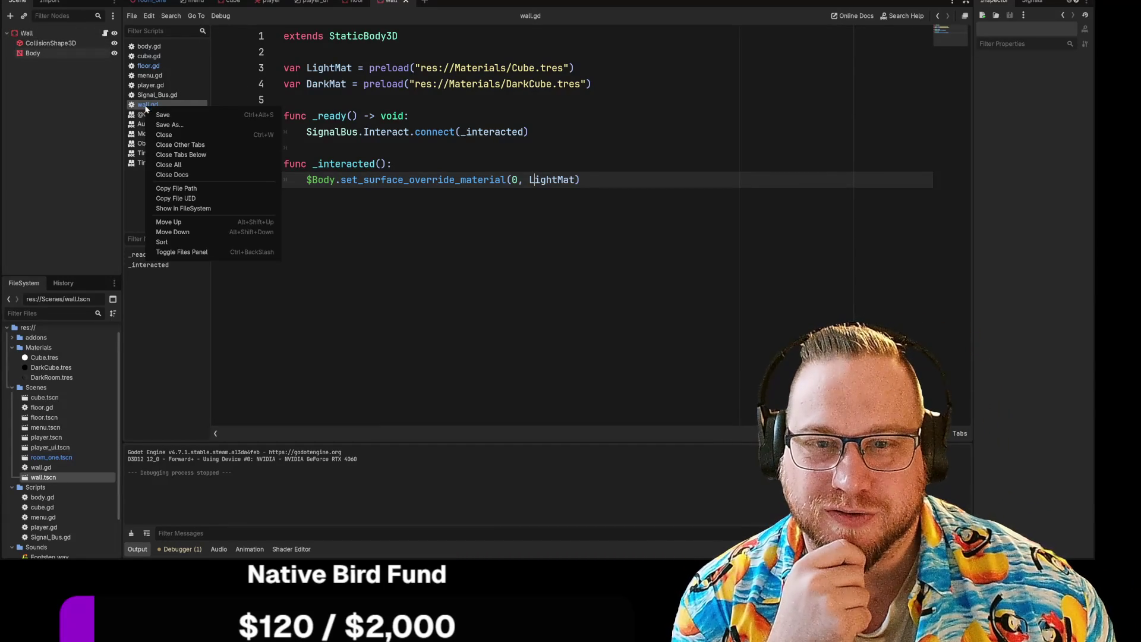
pyautogui.click(173, 132)
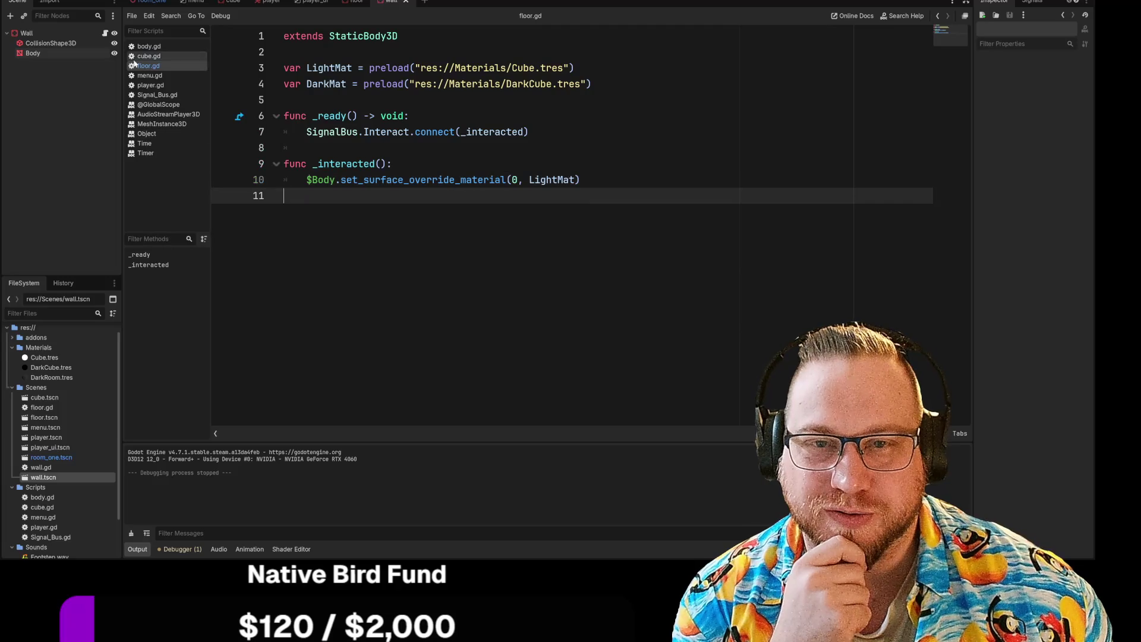
pyautogui.click(48, 34)
pyautogui.rightClick(48, 34)
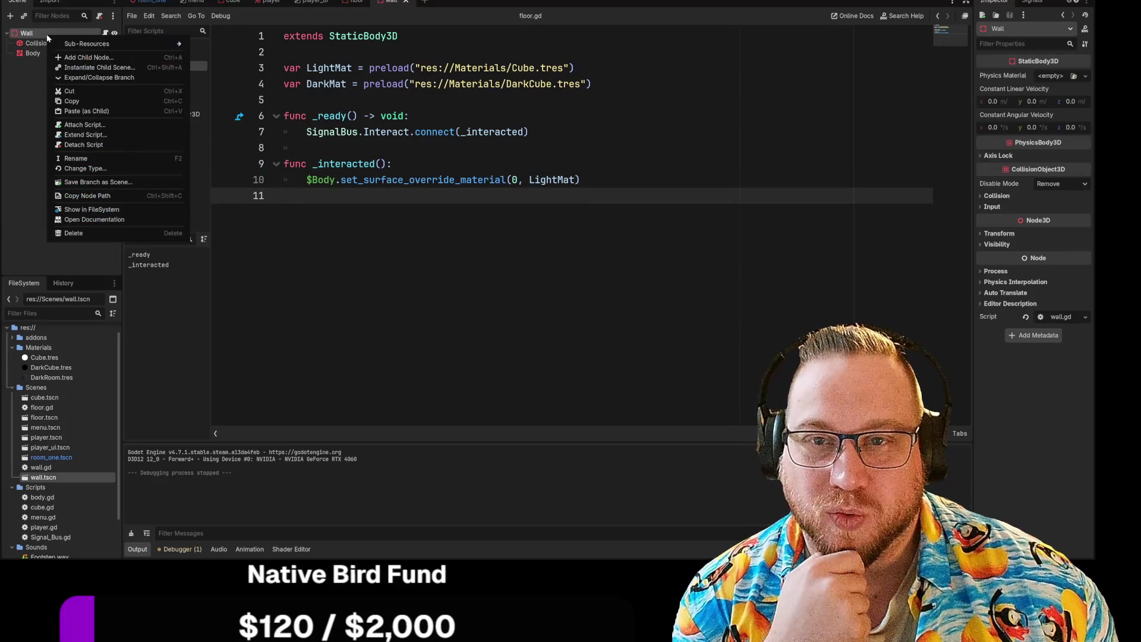
pyautogui.click(78, 145)
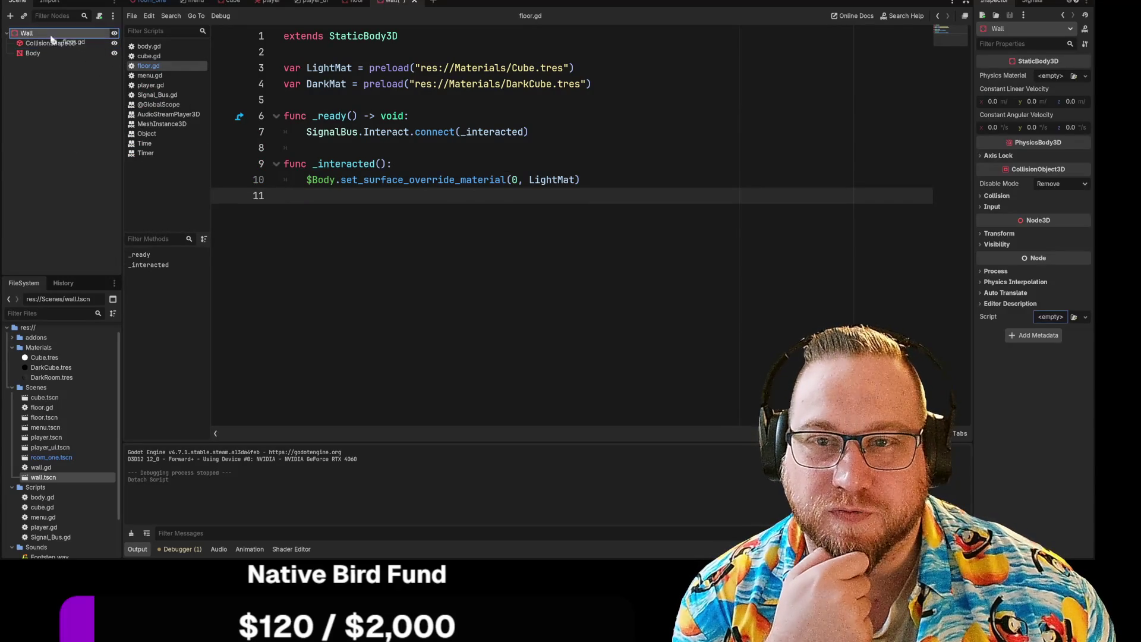
# Move wall.gd and floor.gd into the Scripts folder
pyautogui.rightClick(147, 69)
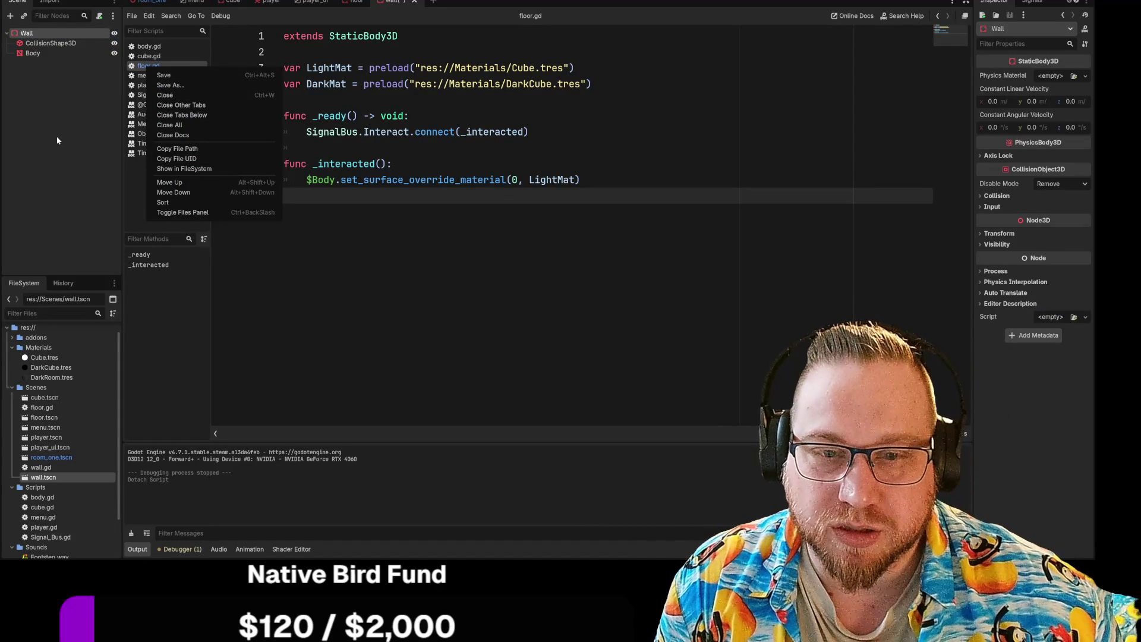
pyautogui.click(63, 138)
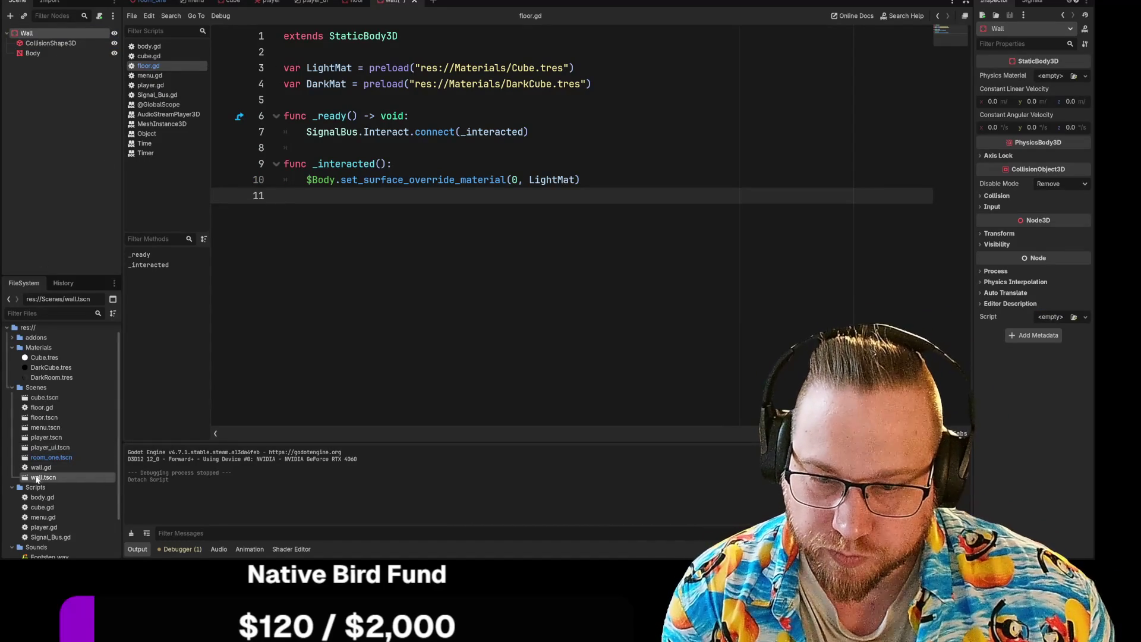
pyautogui.moveTo(37, 468); pyautogui.dragTo(37, 500)
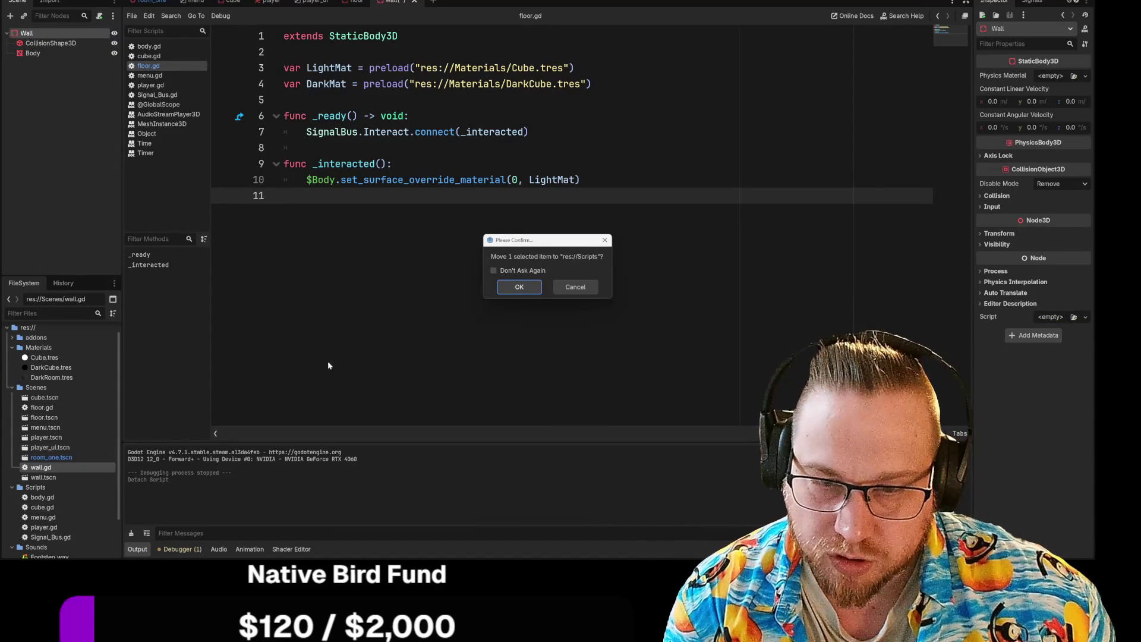
pyautogui.click(531, 290)
pyautogui.moveTo(41, 407); pyautogui.dragTo(36, 478)
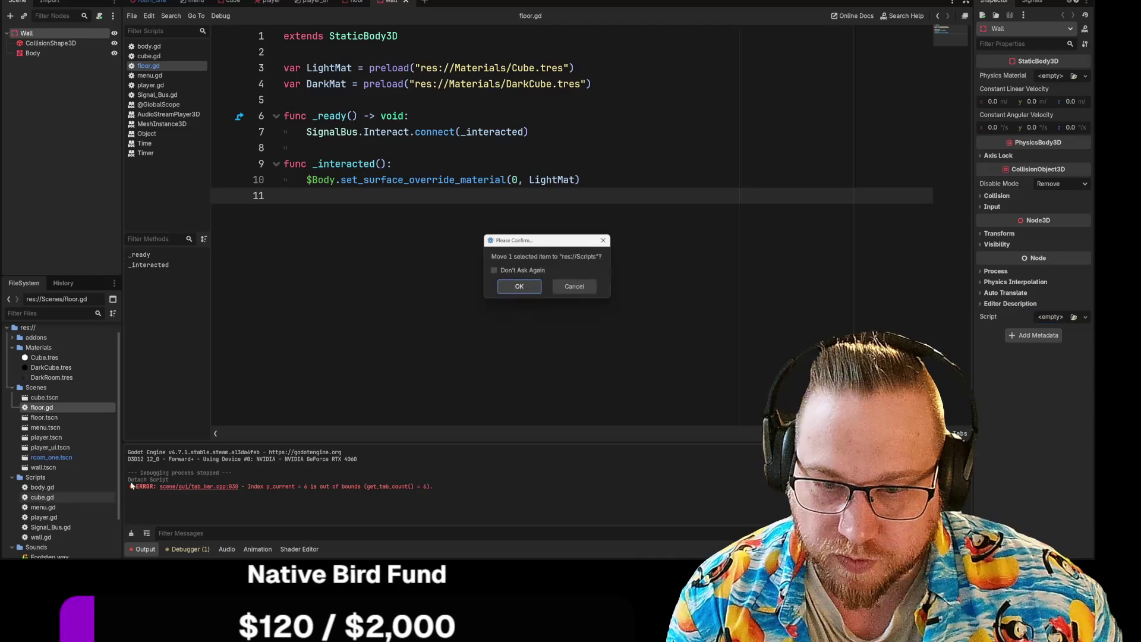
pyautogui.click(520, 289)
pyautogui.scroll(-2, 53, 428)
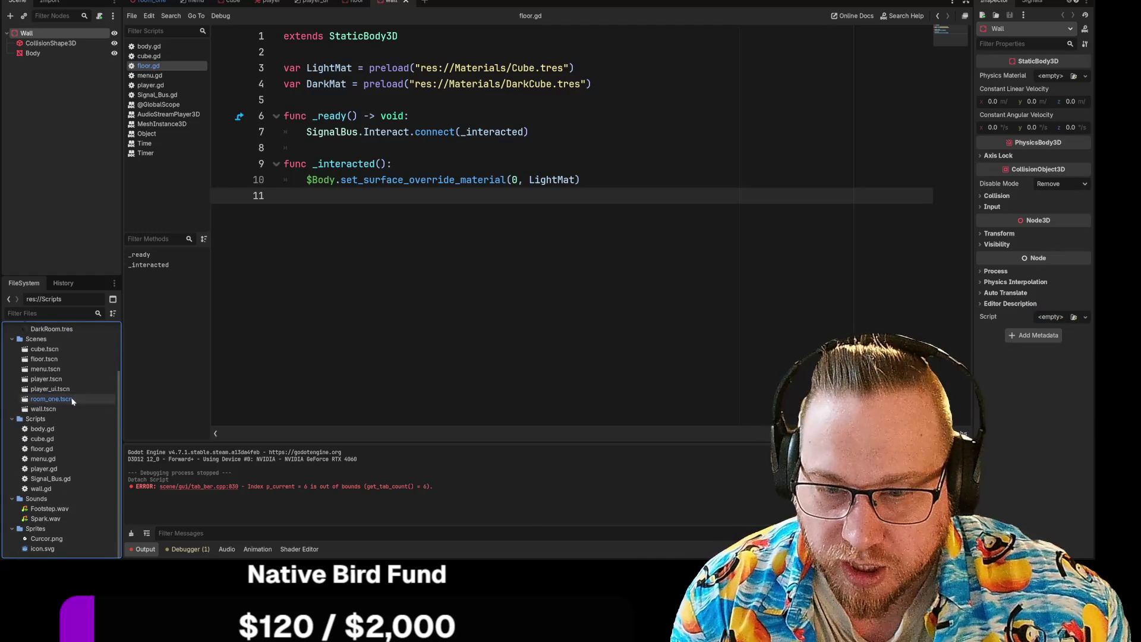
pyautogui.doubleClick(41, 429)
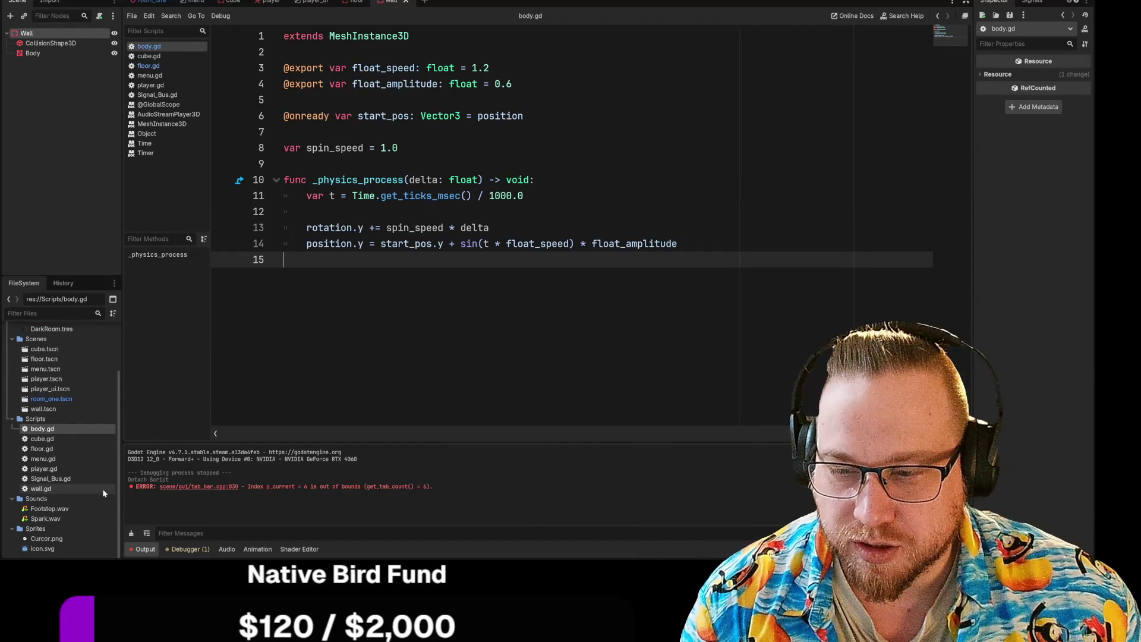
# Permanently delete floor.gd from the Scripts folder
pyautogui.click(41, 450)
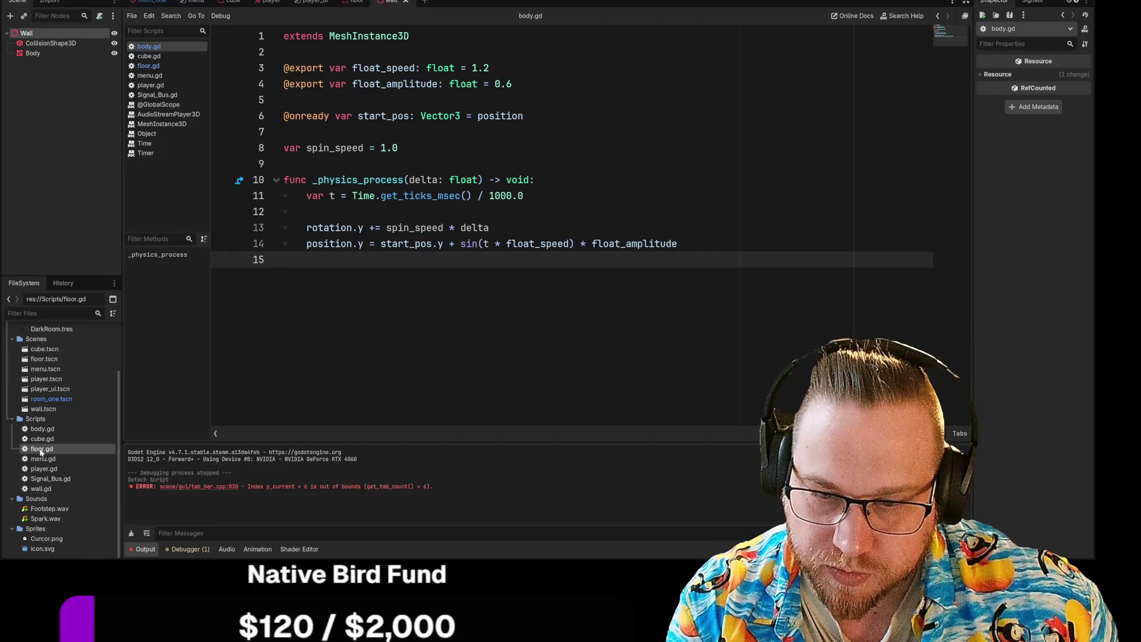
pyautogui.press('Delete')
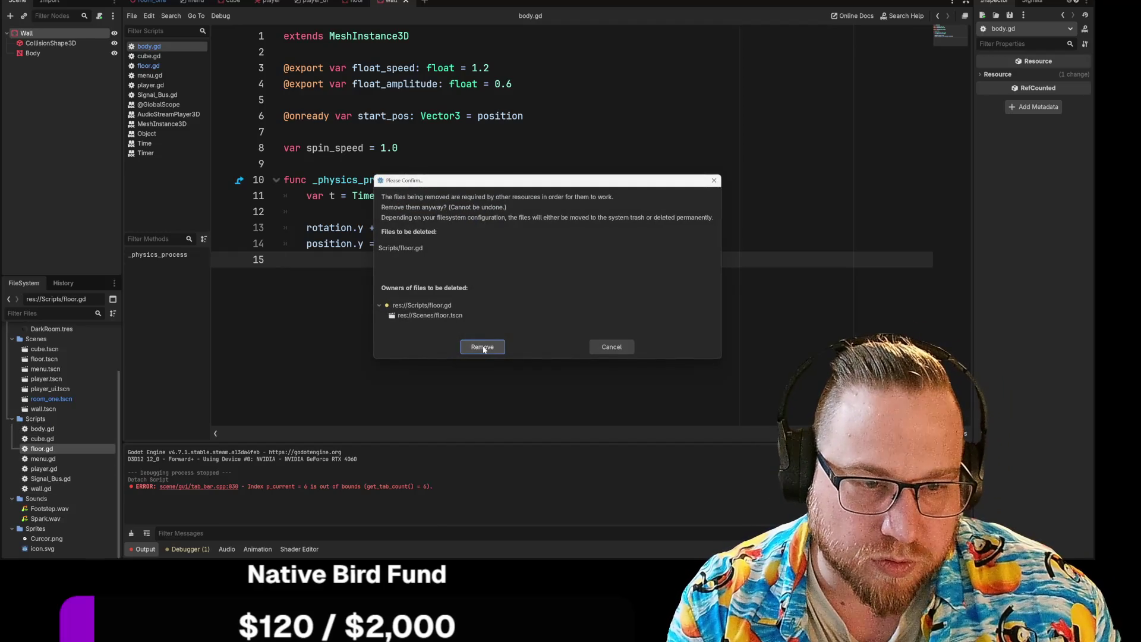
pyautogui.click(483, 347)
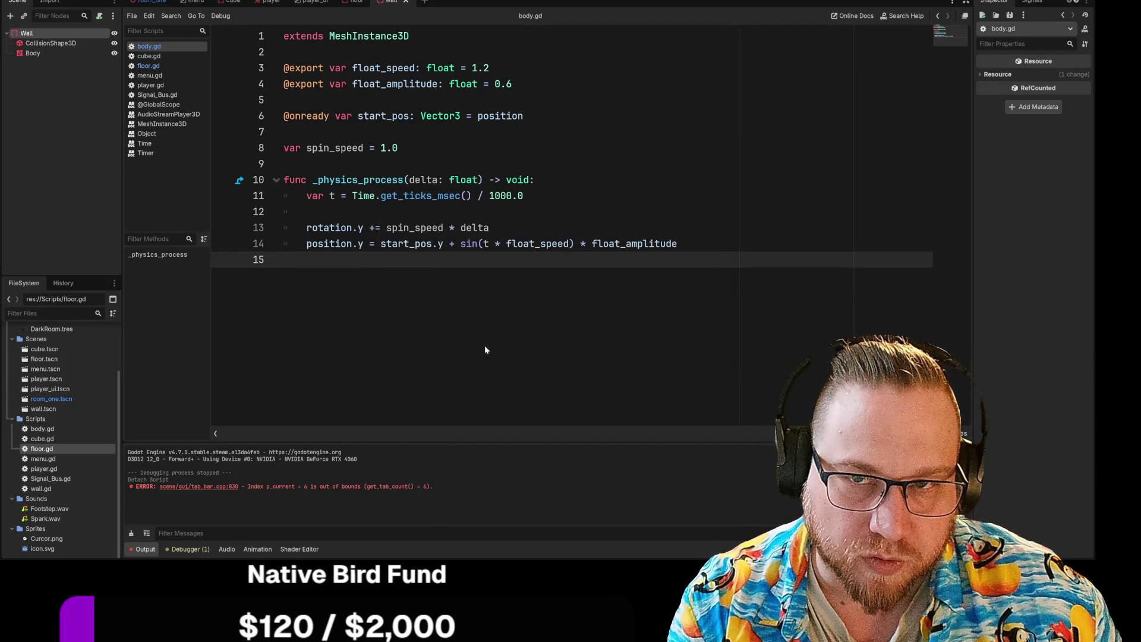
pyautogui.rightClick(40, 490)
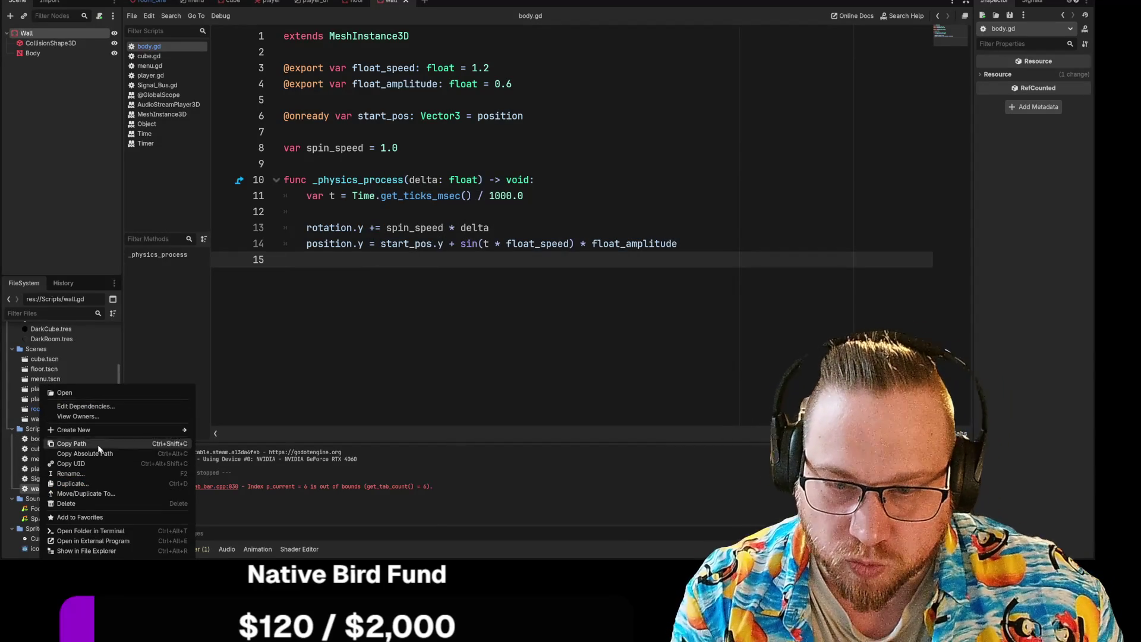
# Rename wall.gd to BuildingMat.gd and attach it to the Wall node
pyautogui.click(83, 477)
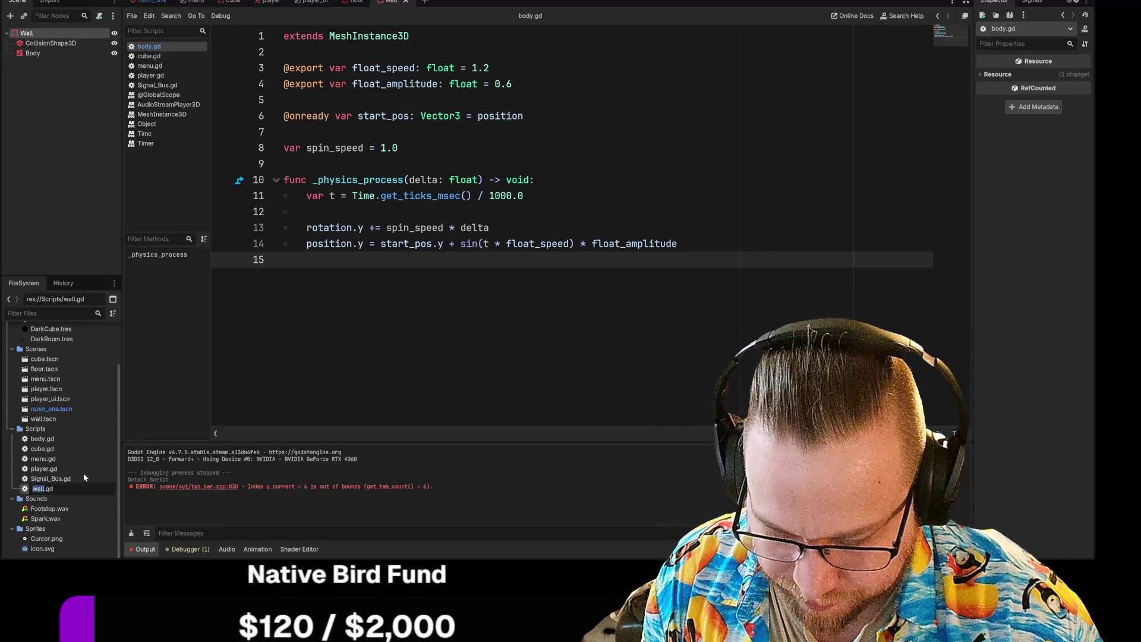
pyautogui.write('Building')
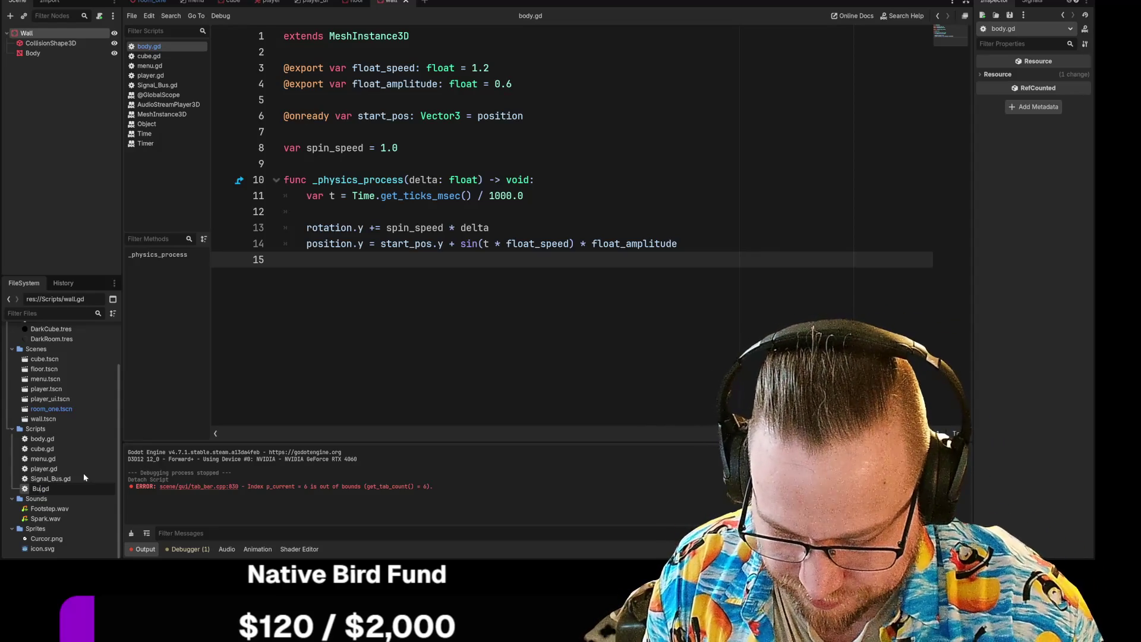
pyautogui.write('g')
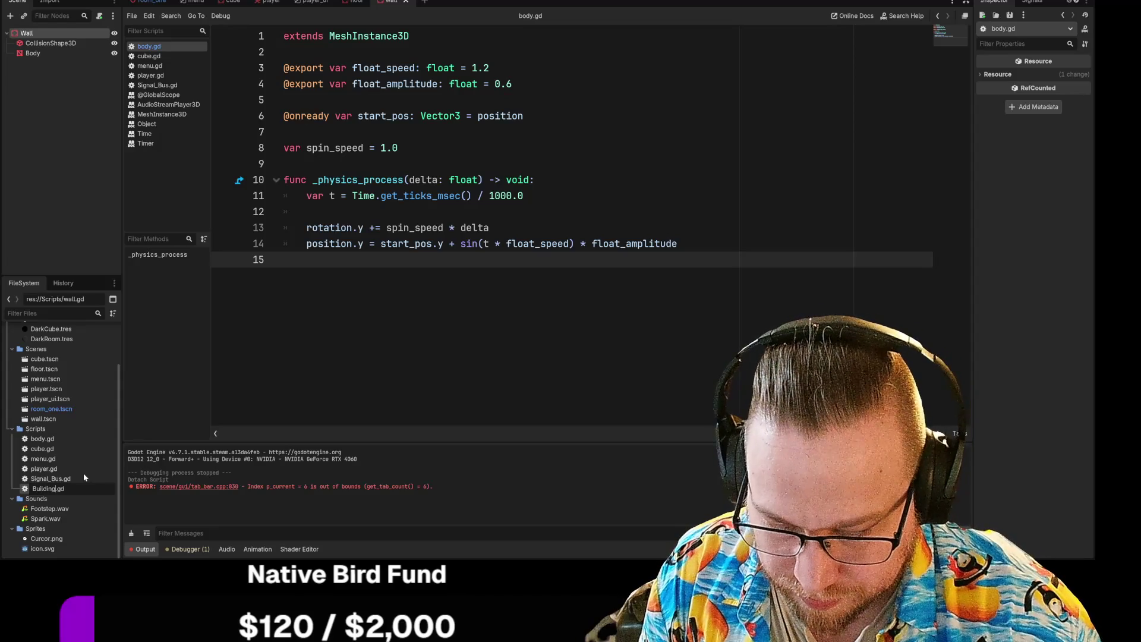
pyautogui.write('Mat')
pyautogui.press('Return')
pyautogui.moveTo(42, 451)
pyautogui.mouseDown()
pyautogui.moveTo(143, 356)
pyautogui.moveTo(36, 42)
pyautogui.moveTo(45, 35)
pyautogui.mouseUp()
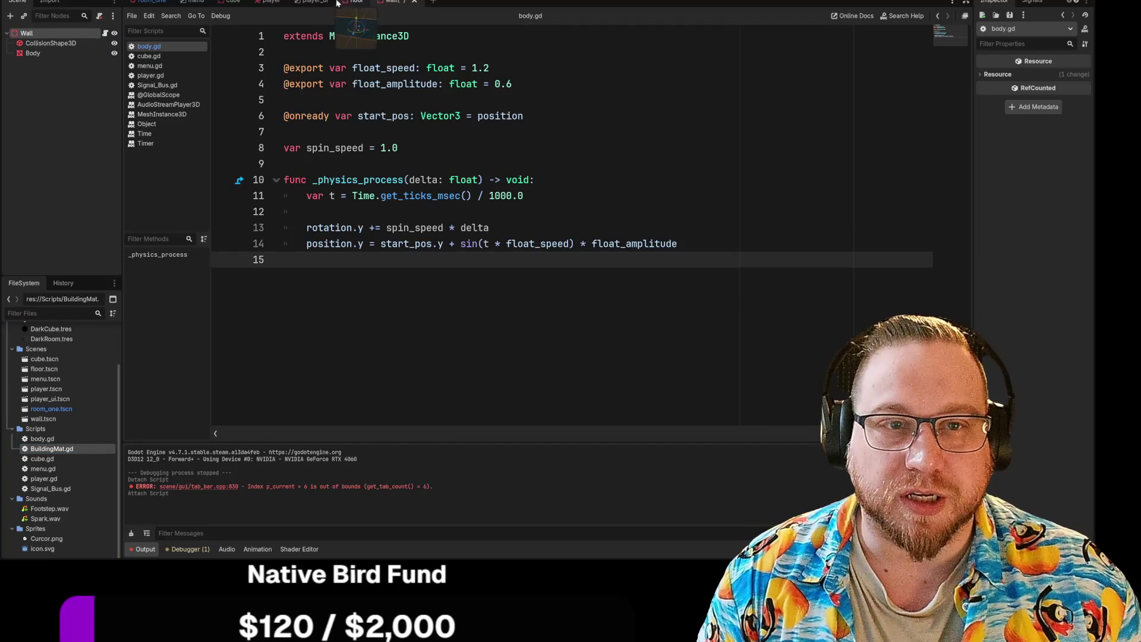
pyautogui.click(350, 3)
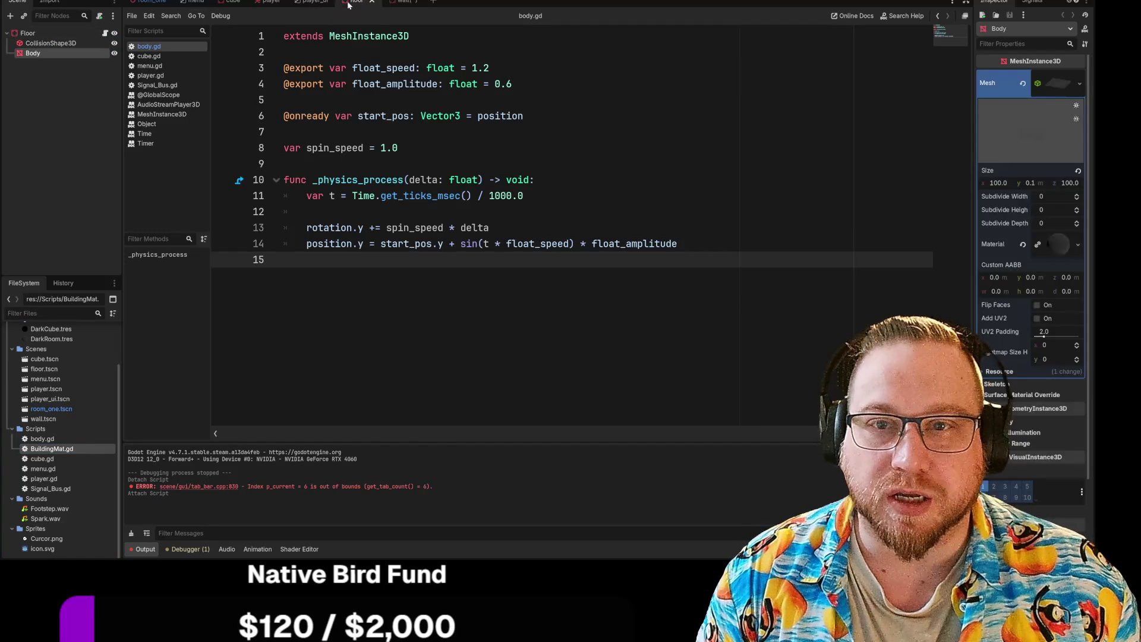
# Detach the Floor node's old script and attach BuildingMat.gd to it instead
pyautogui.click(106, 34)
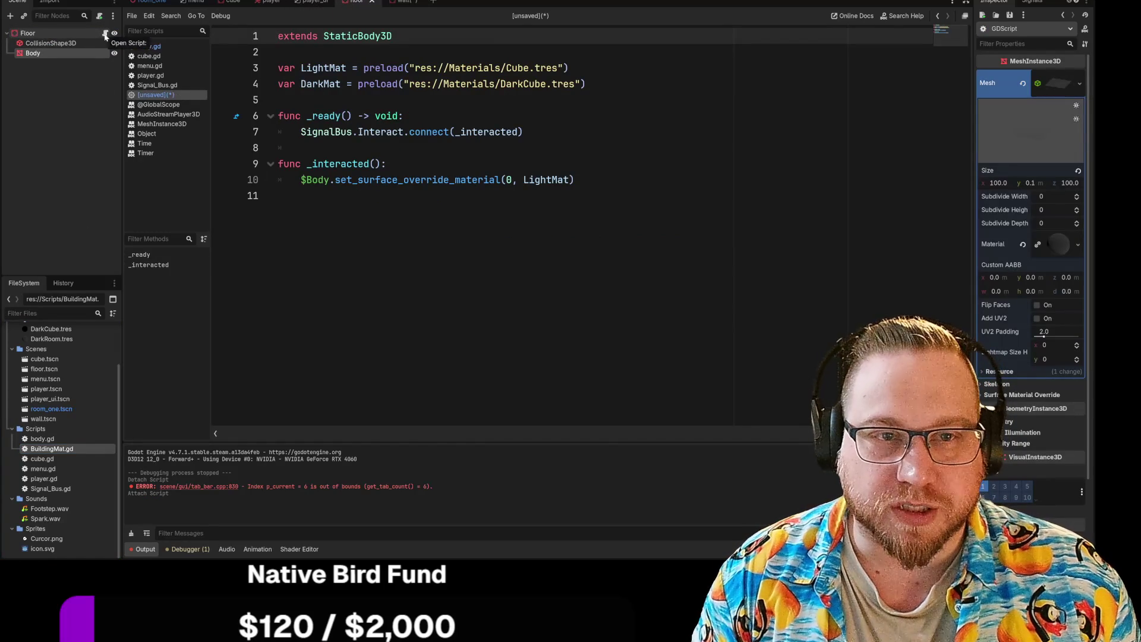
pyautogui.rightClick(154, 97)
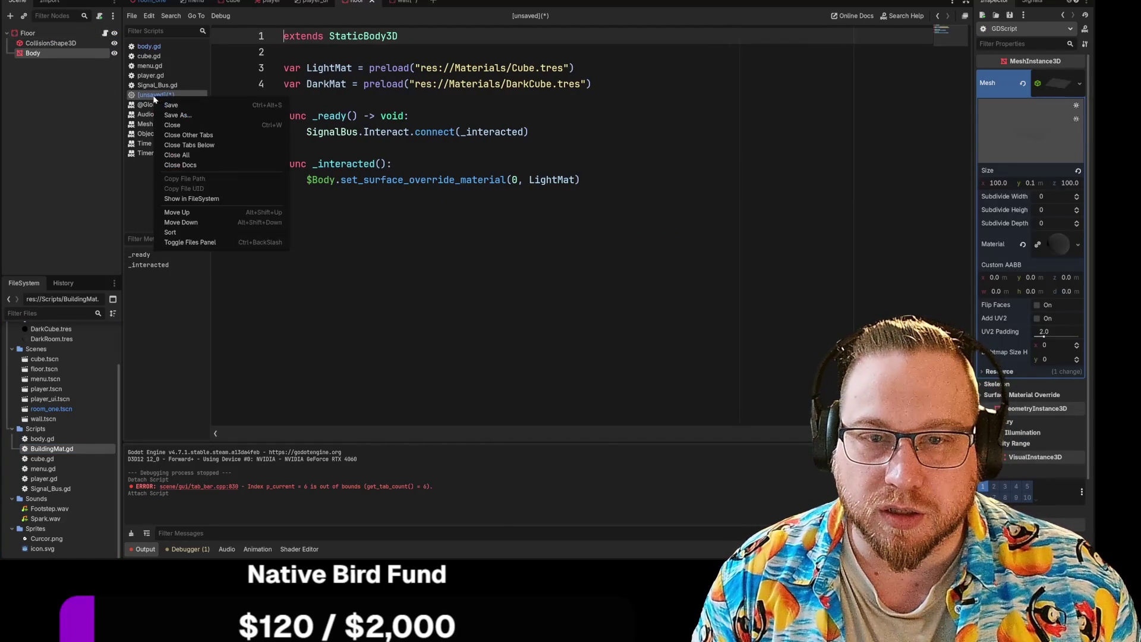
pyautogui.click(66, 195)
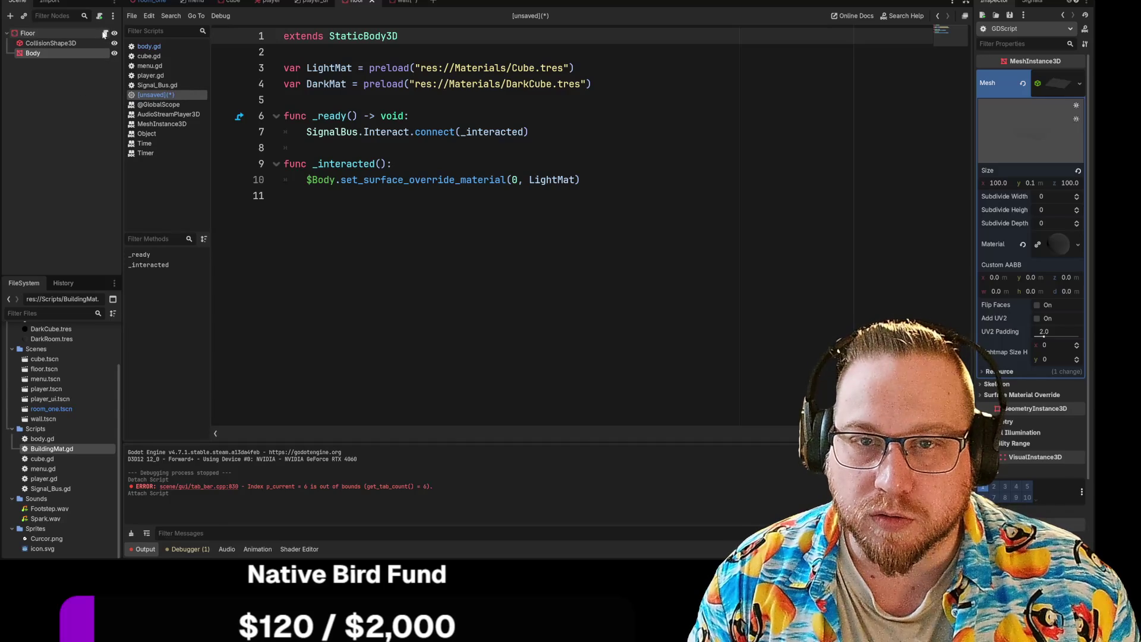
pyautogui.click(85, 36)
pyautogui.rightClick(85, 36)
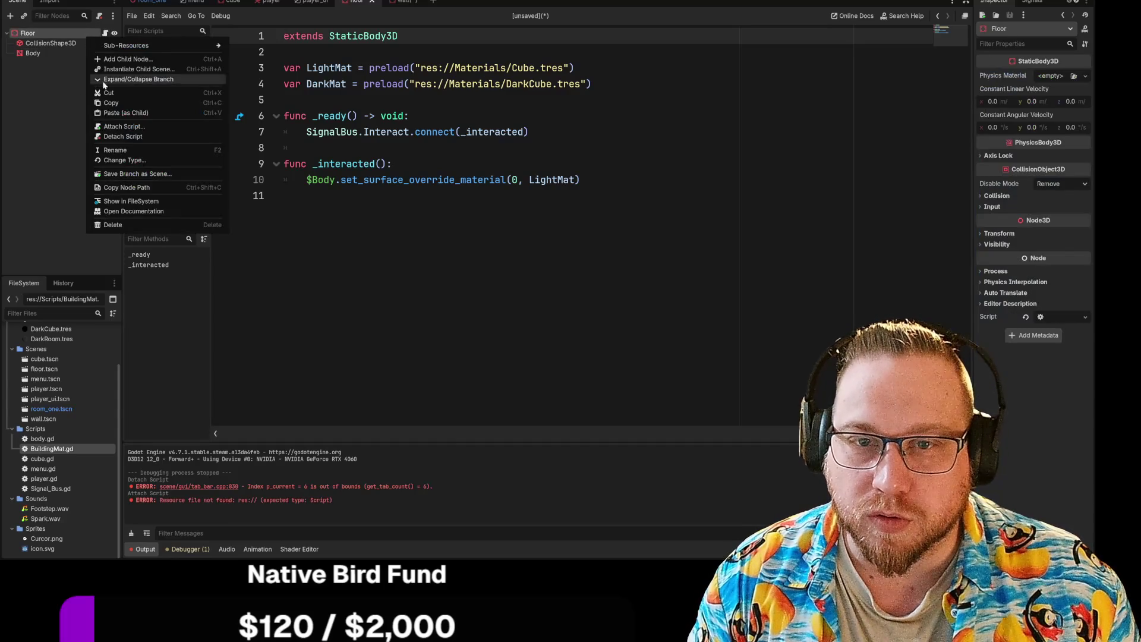
pyautogui.click(113, 132)
pyautogui.moveTo(52, 449); pyautogui.dragTo(70, 38)
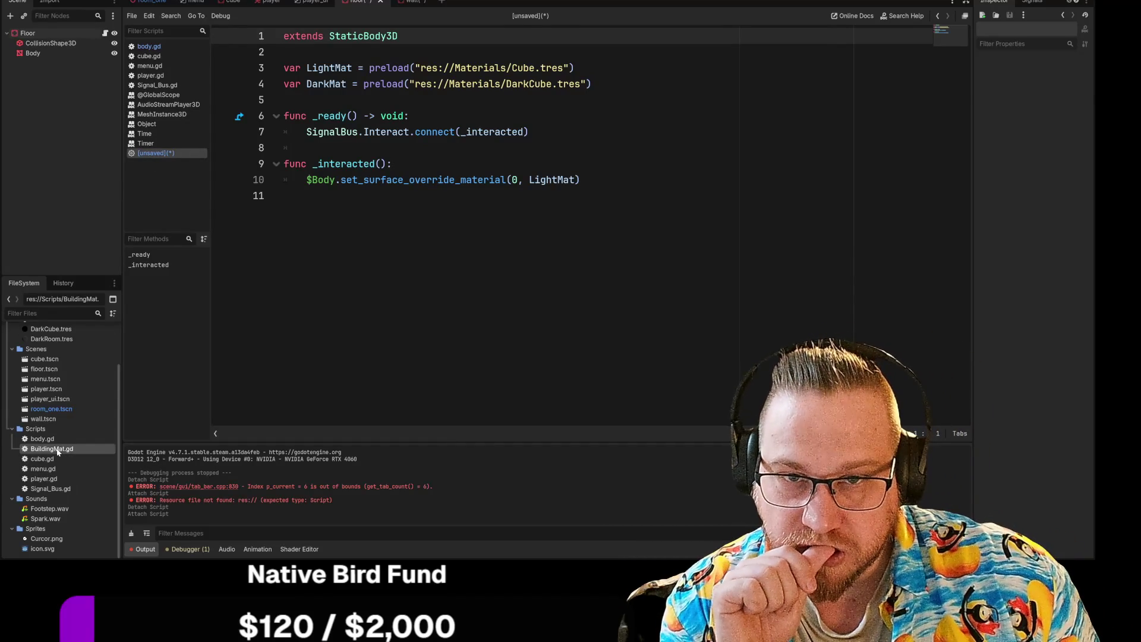
# Open BuildingMat.gd and close the stray unsaved script, discarding its changes
pyautogui.doubleClick(52, 449)
pyautogui.rightClick(151, 109)
pyautogui.click(136, 107)
pyautogui.click(145, 107)
pyautogui.click(145, 108)
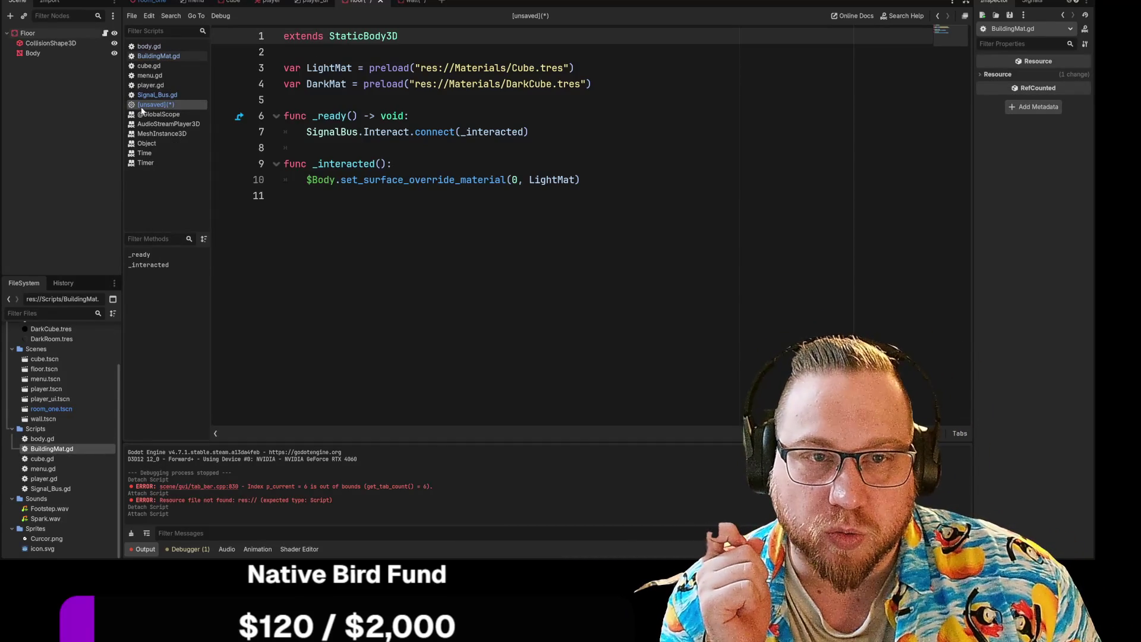
pyautogui.rightClick(146, 108)
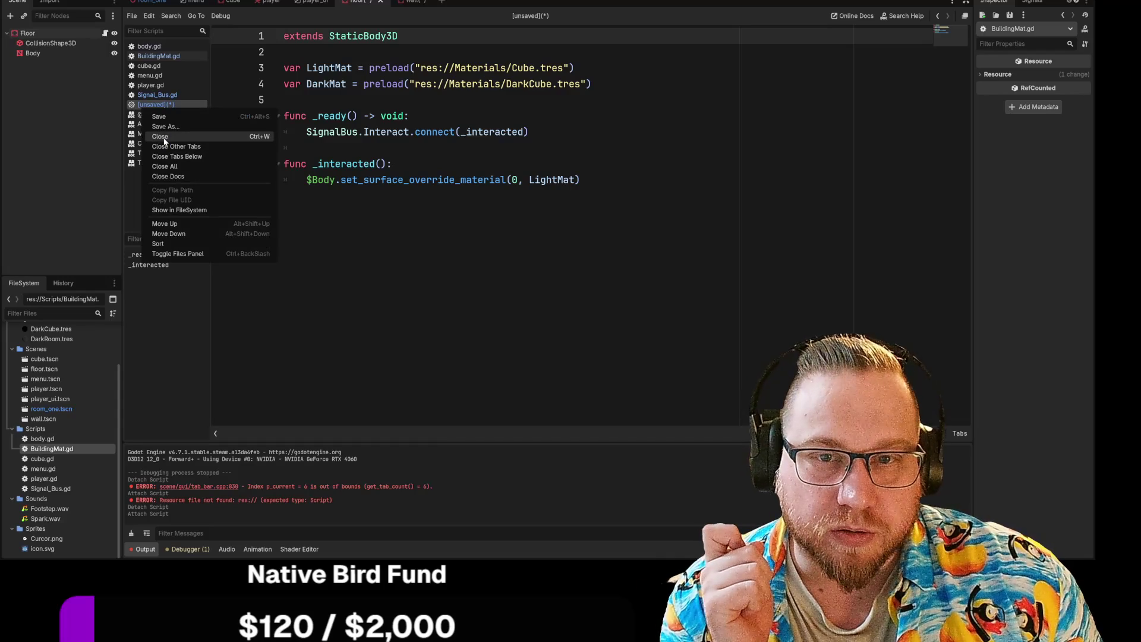
pyautogui.click(164, 138)
pyautogui.click(576, 287)
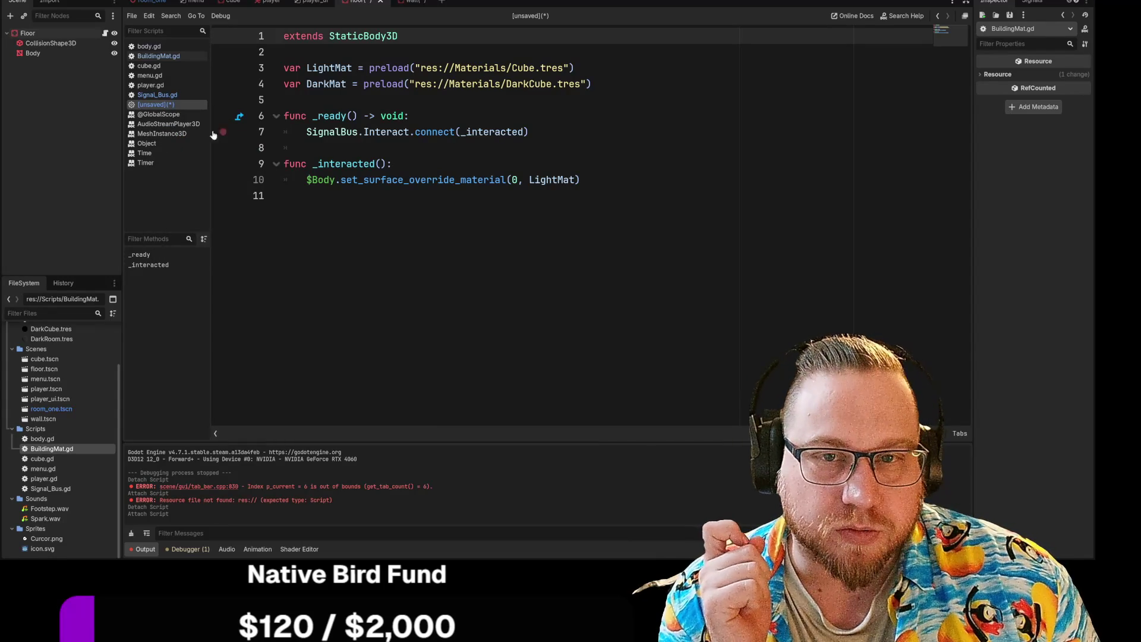
pyautogui.rightClick(146, 109)
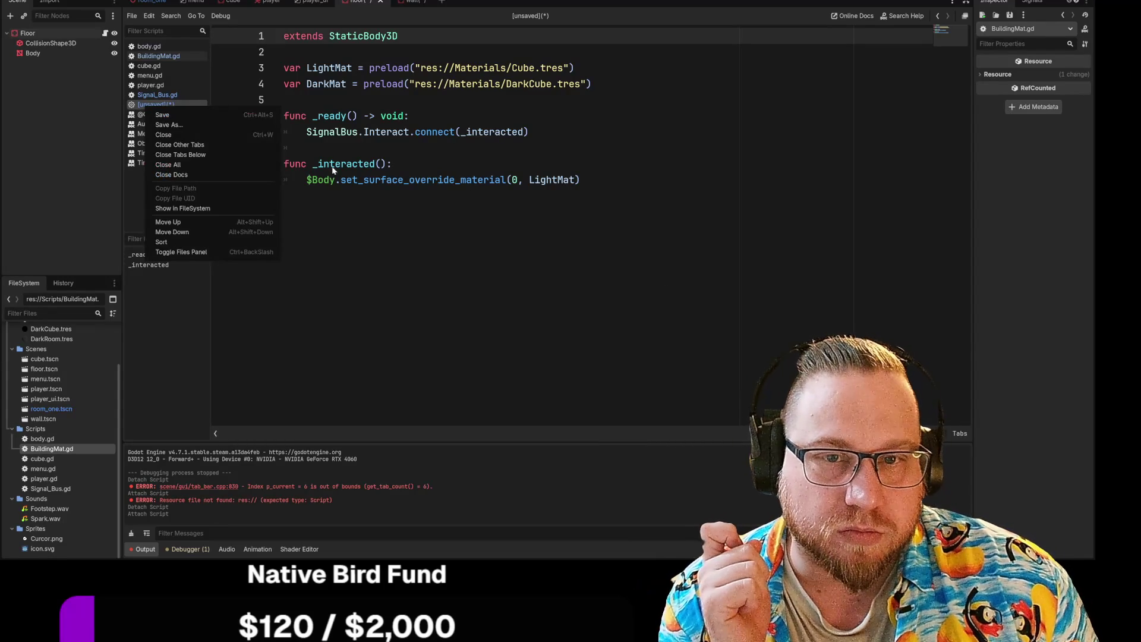
pyautogui.click(166, 135)
pyautogui.click(595, 285)
pyautogui.click(158, 58)
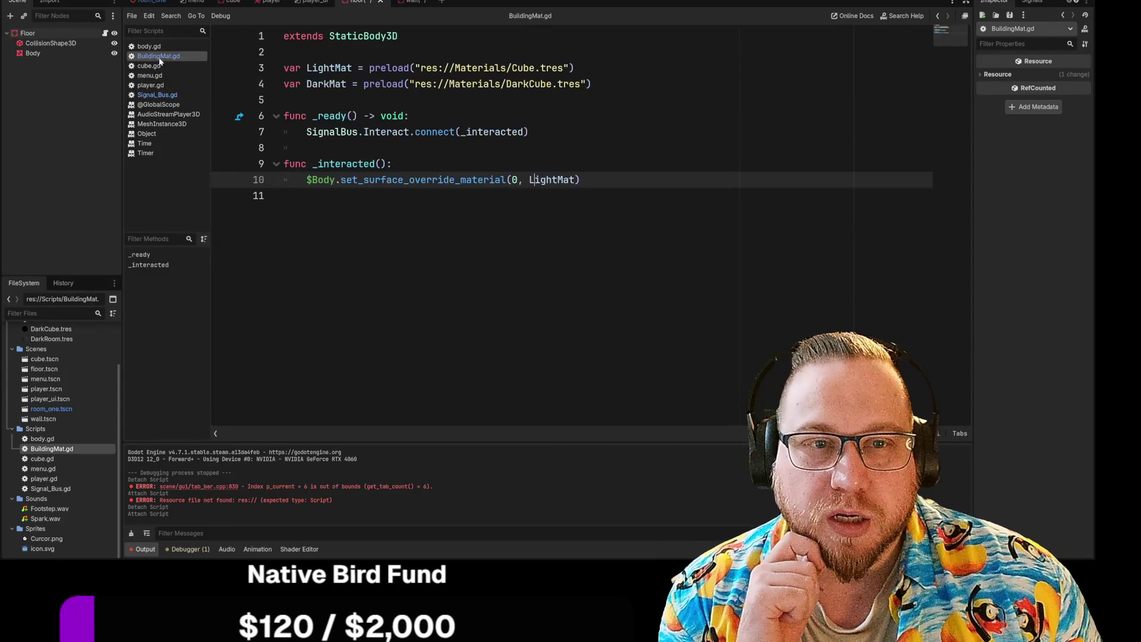
pyautogui.click(285, 195)
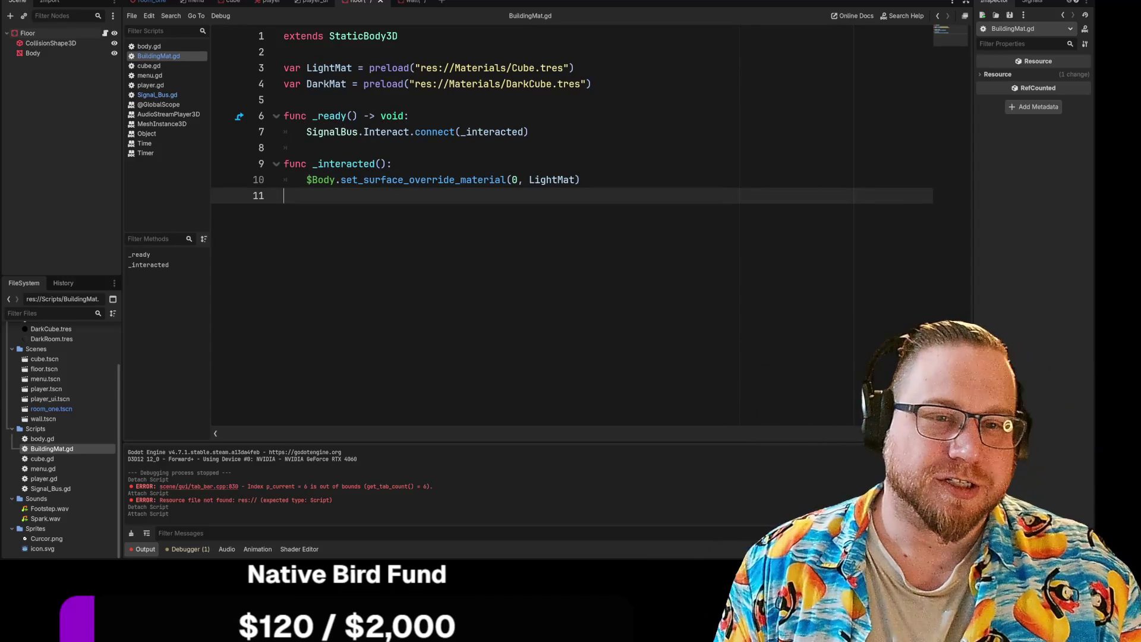
pyautogui.click(410, 3)
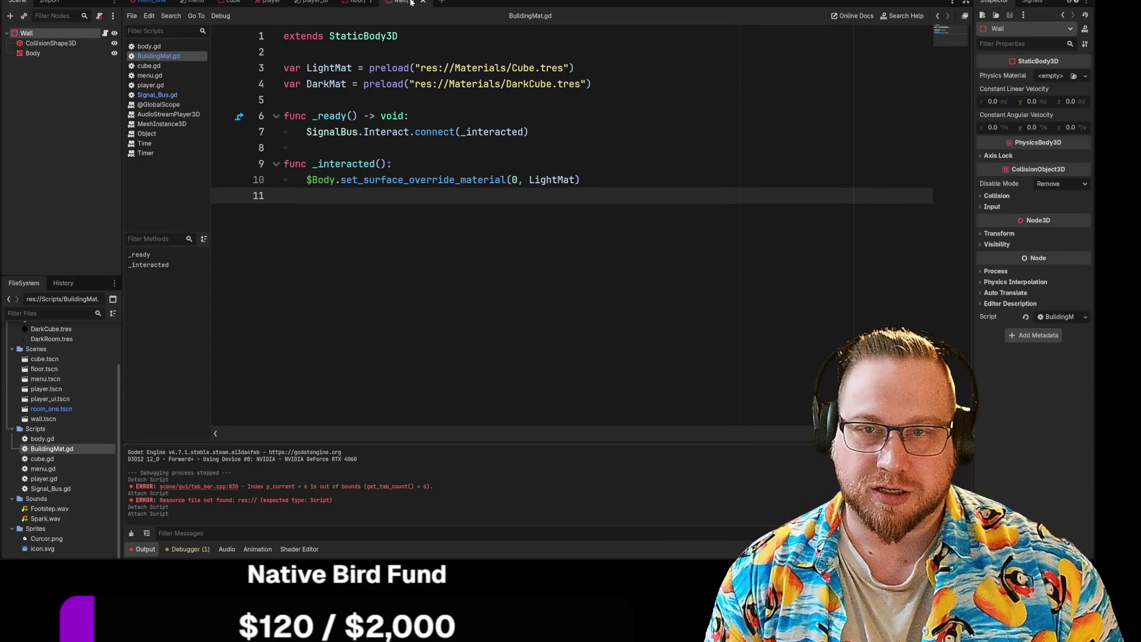
pyautogui.click(348, 3)
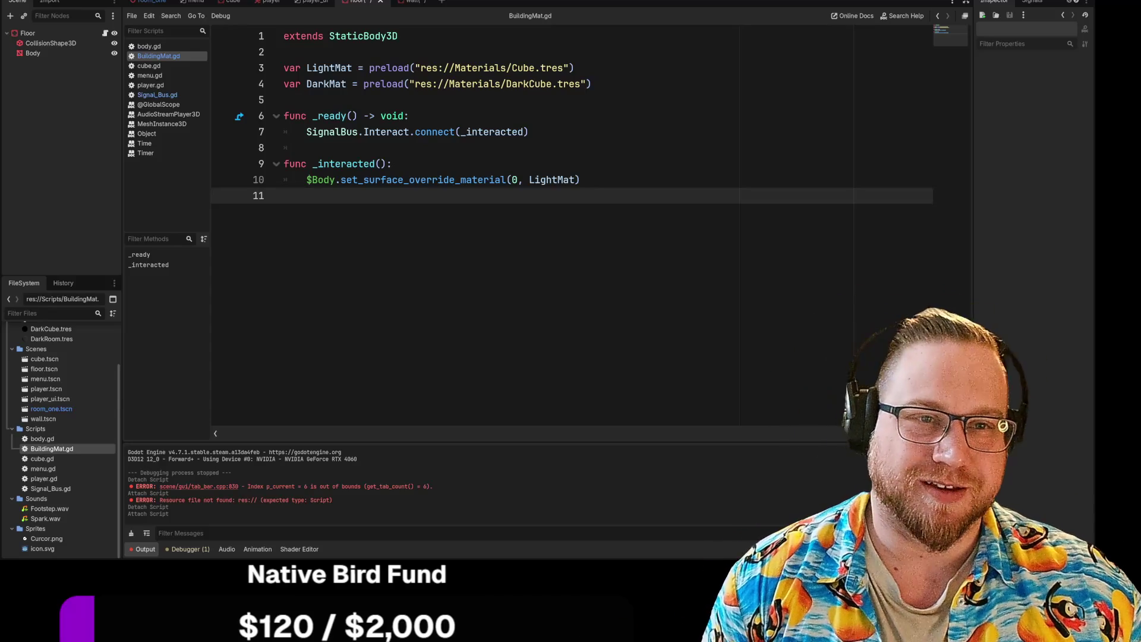
pyautogui.rightClick(342, 3)
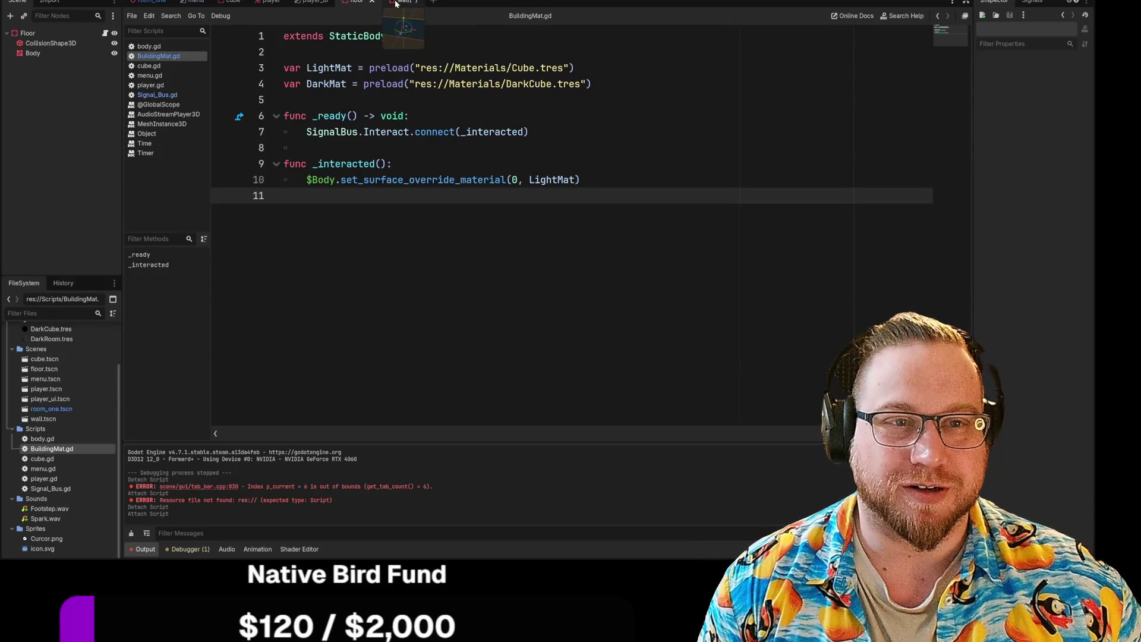
pyautogui.rightClick(398, 3)
pyautogui.click(392, 3)
pyautogui.click(392, 3)
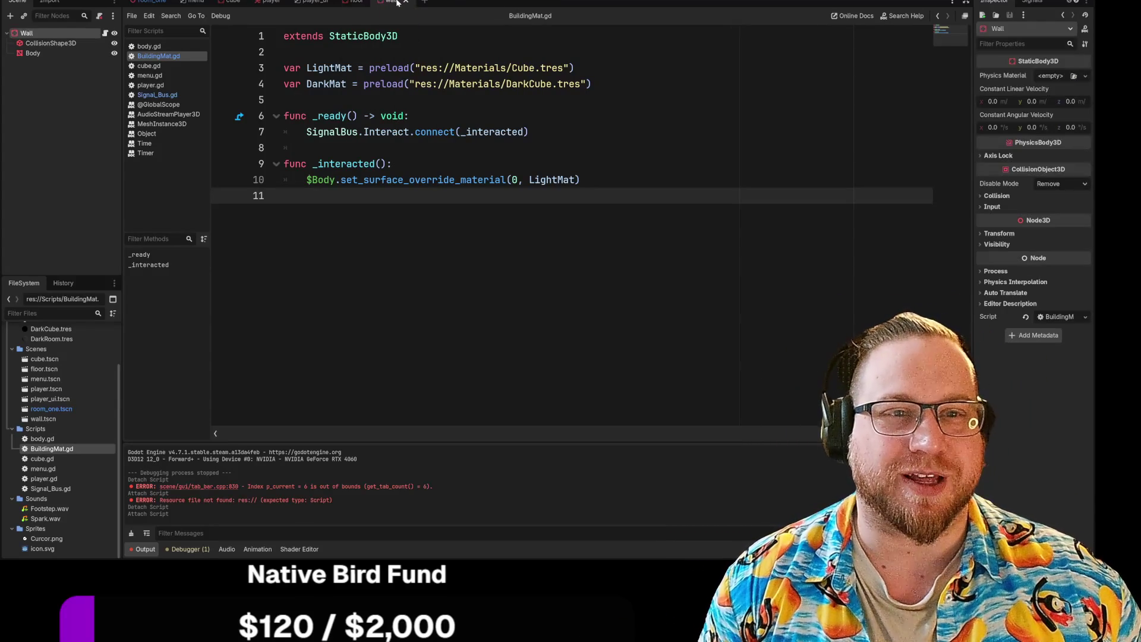
pyautogui.click(360, 3)
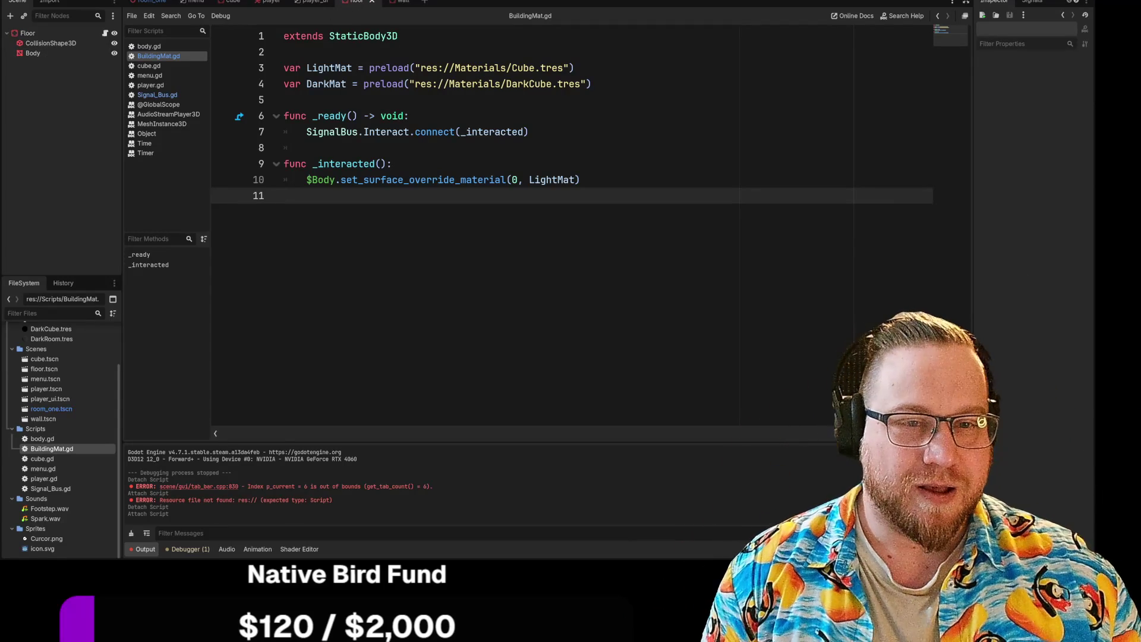
pyautogui.press('Left')
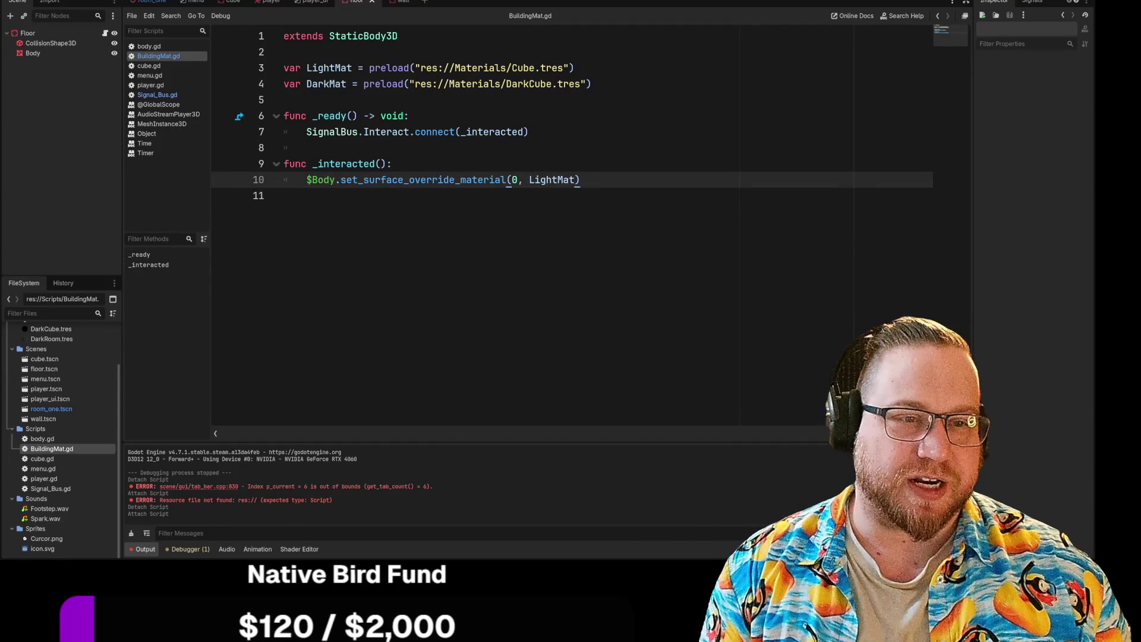
# Declare 'var Switched = false' on line 5 of BuildingMat.gd
pyautogui.click(284, 99)
pyautogui.press('Return')
pyautogui.press('Return')
pyautogui.press('Up')
pyautogui.press('Up')
pyautogui.write('var ')
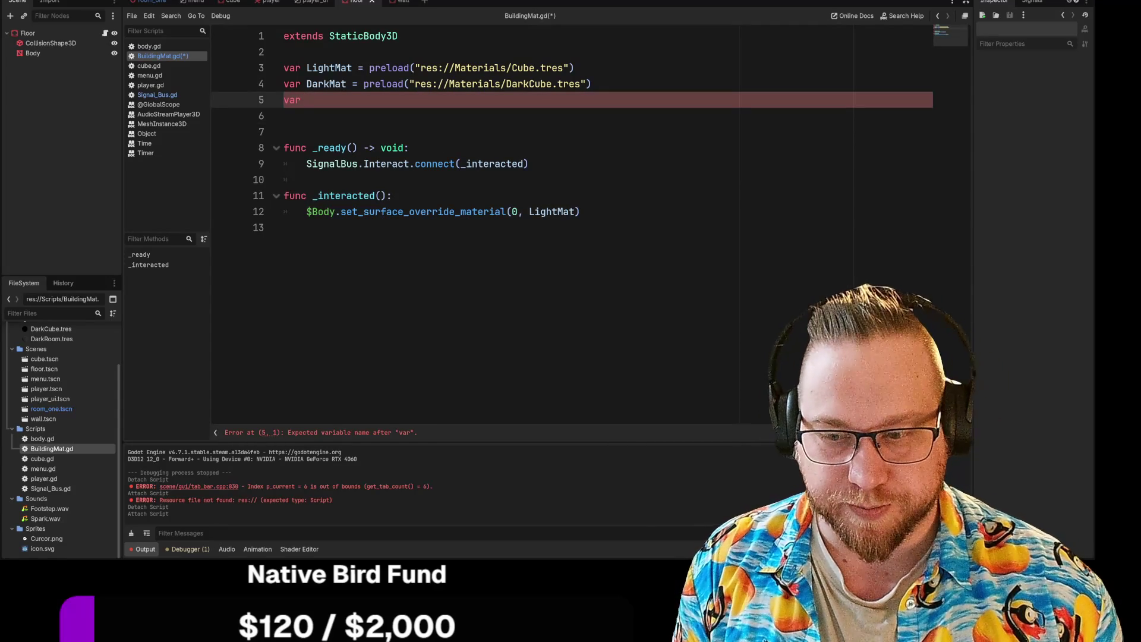
pyautogui.write('dark')
pyautogui.press('BackSpace')
pyautogui.press('BackSpace')
pyautogui.press('BackSpace')
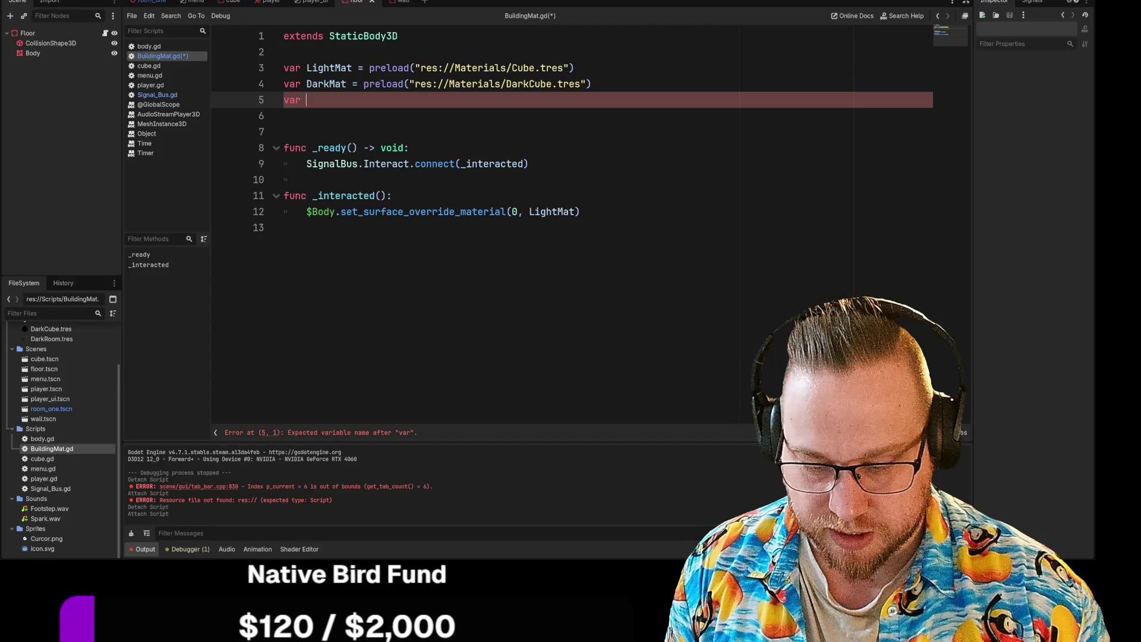
pyautogui.write('Switched = ')
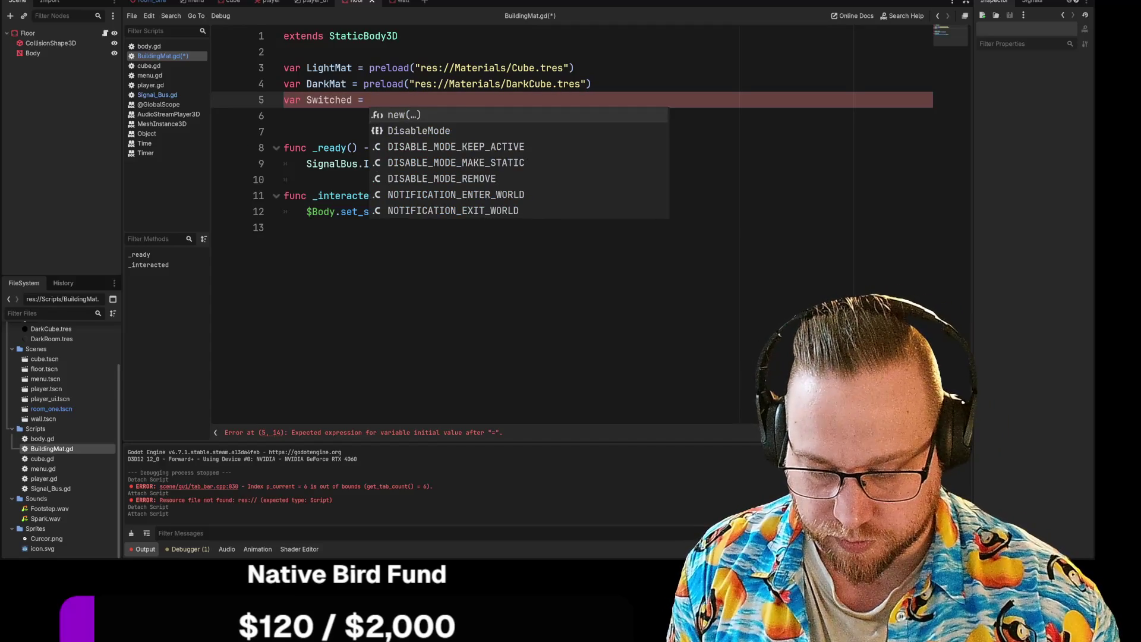
pyautogui.write('fa')
pyautogui.press('Return')
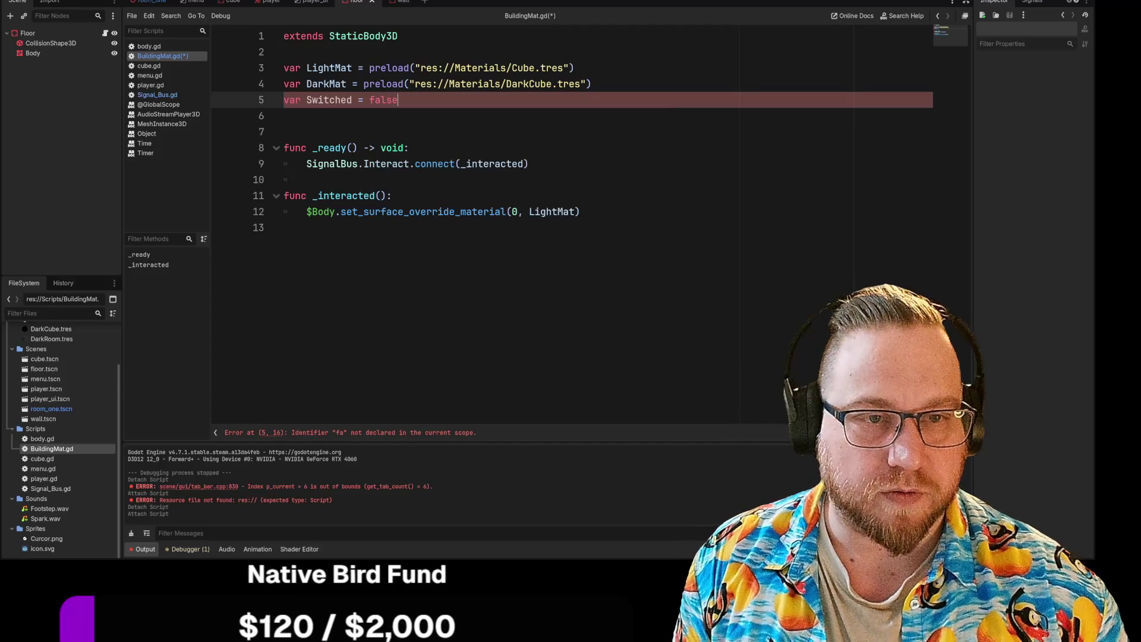
pyautogui.press('Down')
pyautogui.press('Down')
pyautogui.press('BackSpace')
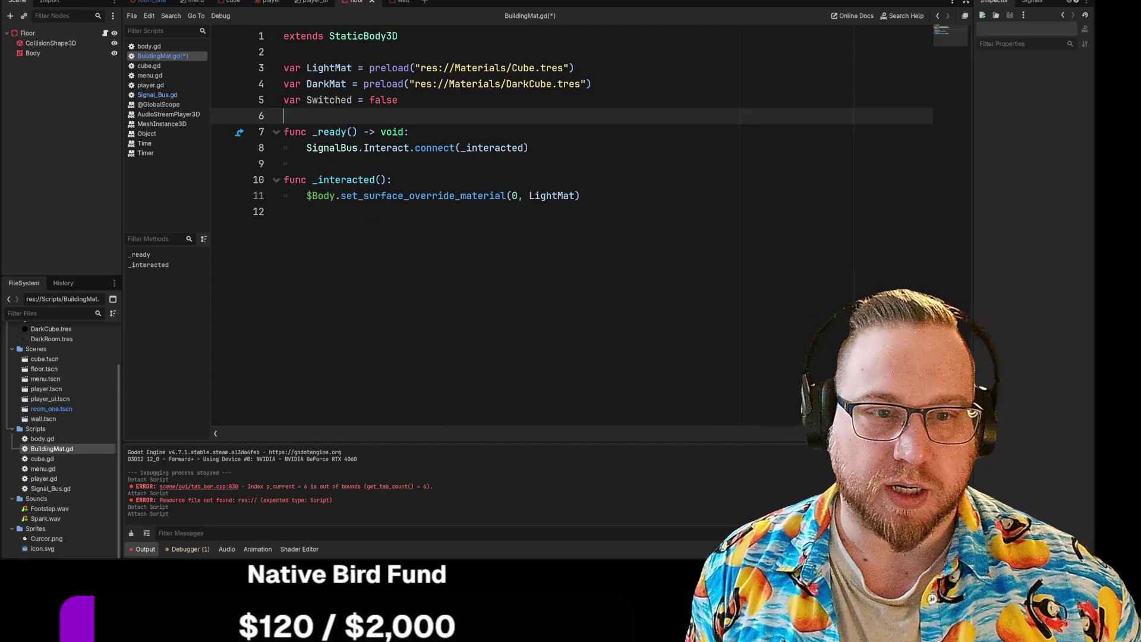
# Wrap the LightMat material assignment in _interacted inside 'if Switched:'
pyautogui.click(391, 179)
pyautogui.press('Return')
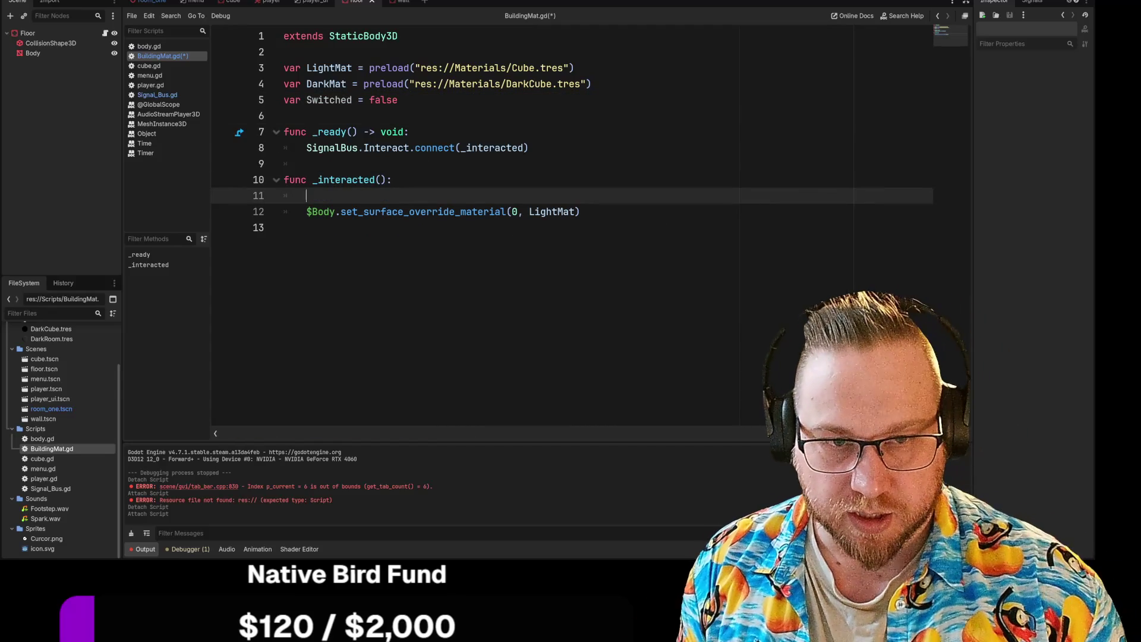
pyautogui.write('if swi')
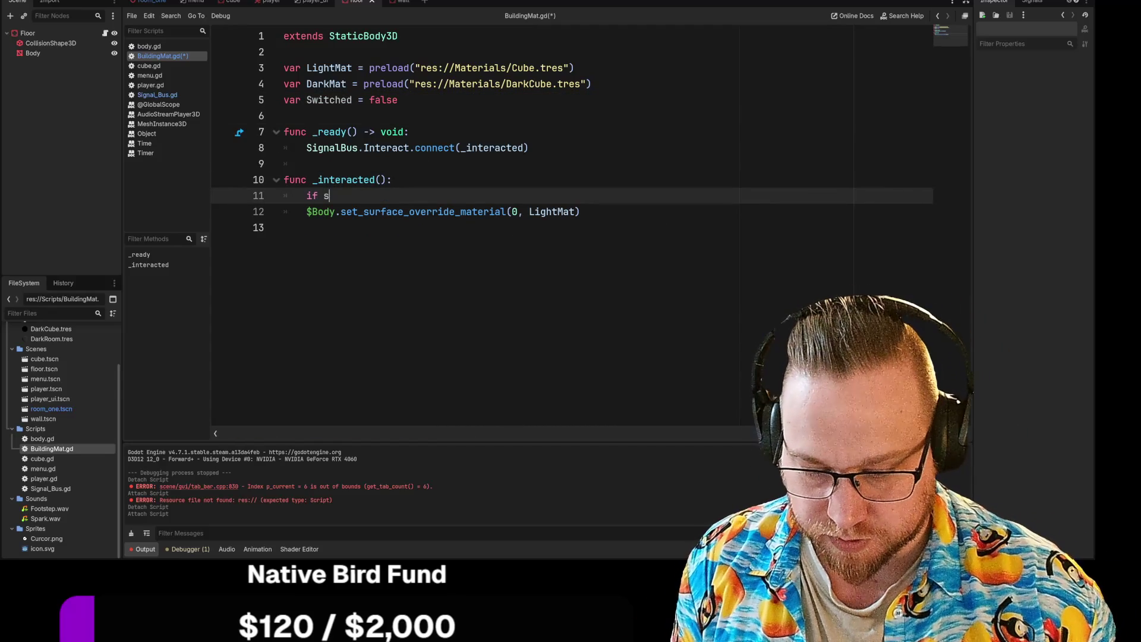
pyautogui.write('t')
pyautogui.press('Return')
pyautogui.write(':')
pyautogui.click(284, 227)
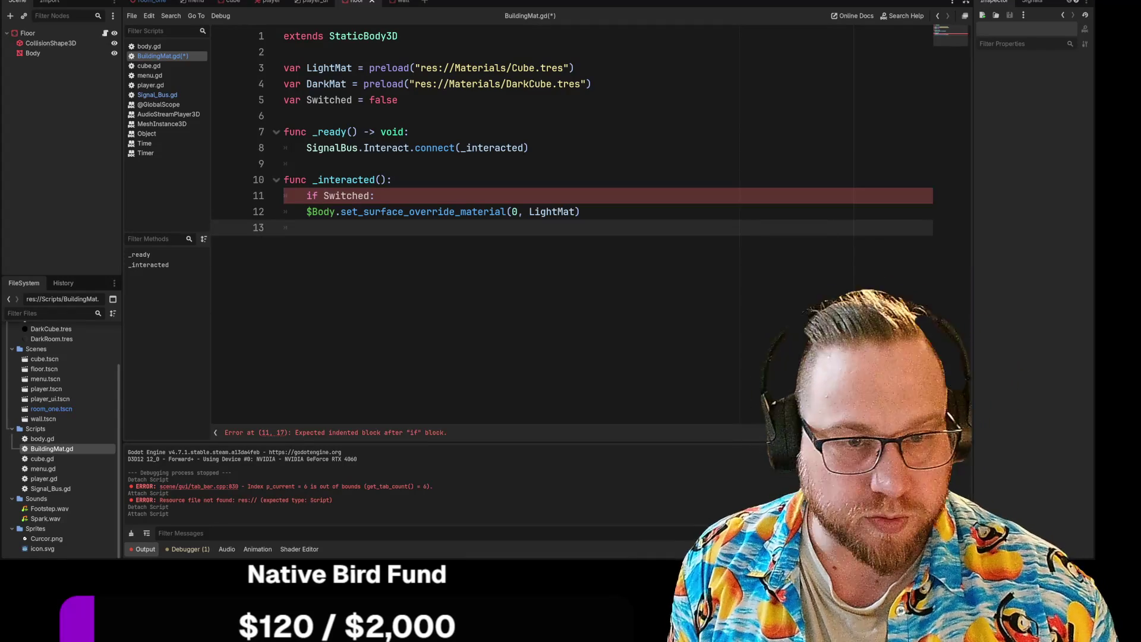
pyautogui.press('Up')
pyautogui.press('Tab')
pyautogui.press('Down')
# Add an else branch that applies DarkMat to the body instead of LightMat
pyautogui.write('ELSE:')
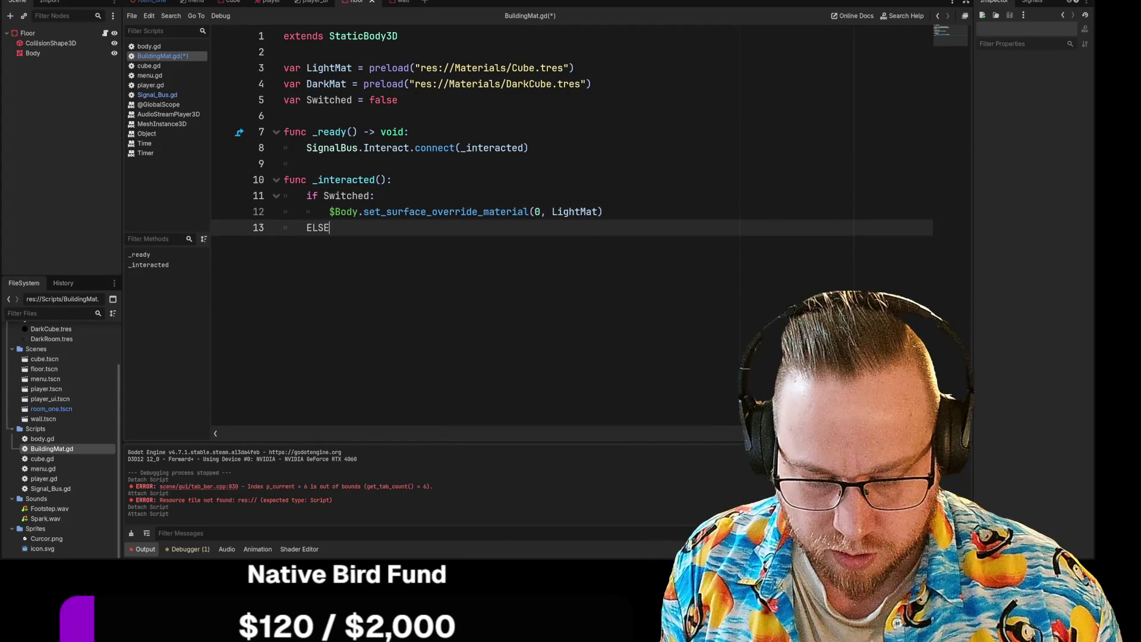
pyautogui.press('BackSpace')
pyautogui.press('BackSpace')
pyautogui.press('BackSpace')
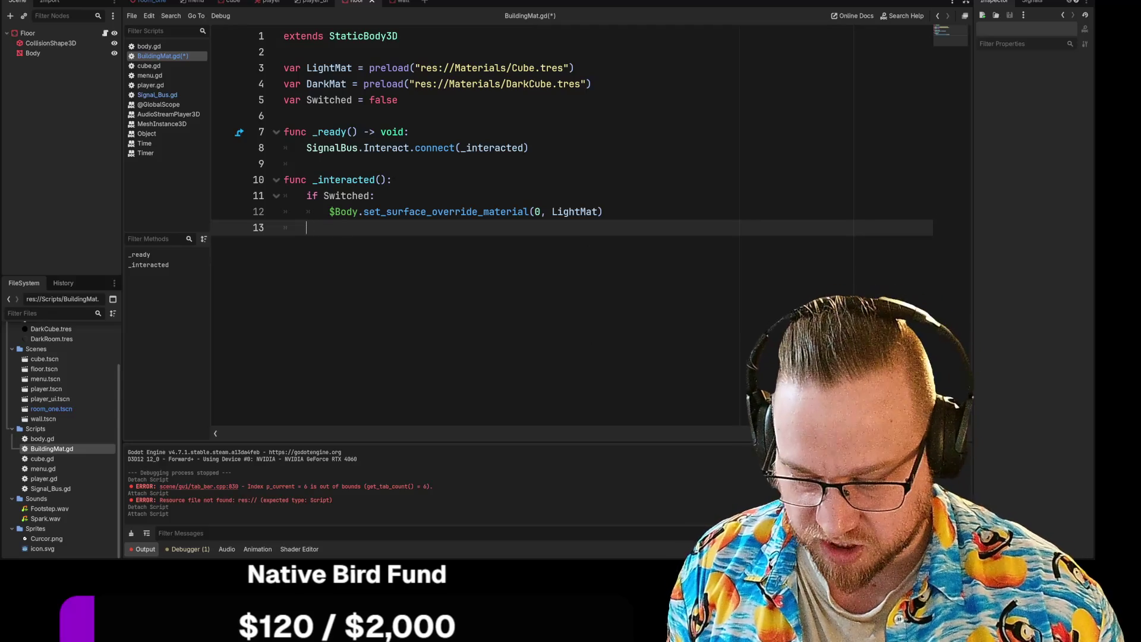
pyautogui.write('else:')
pyautogui.press('Return')
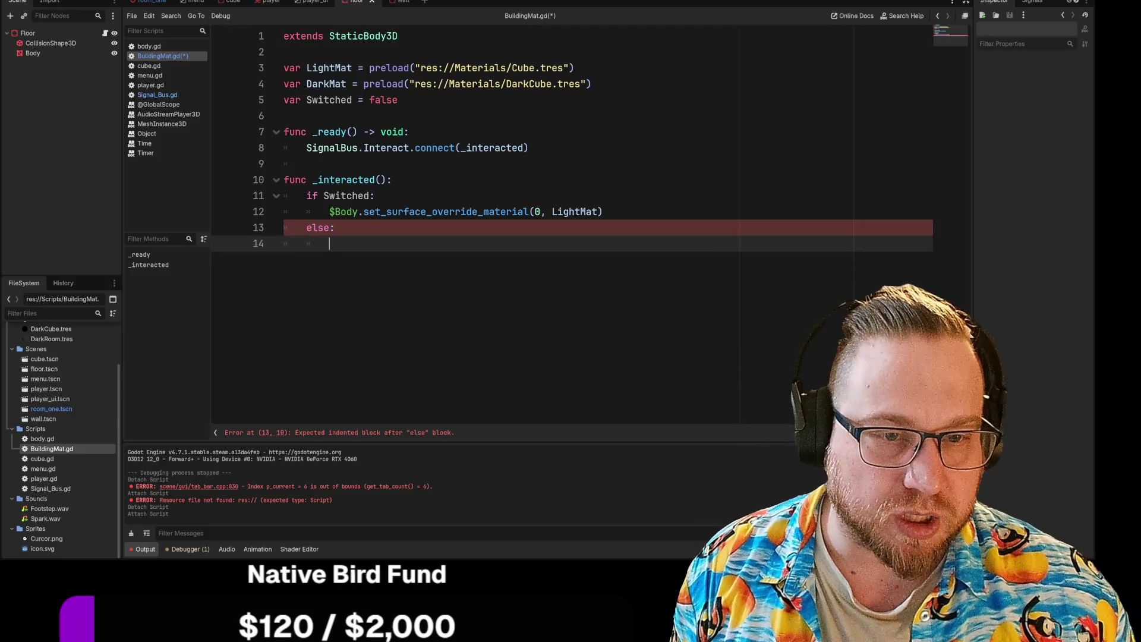
pyautogui.moveTo(330, 212); pyautogui.dragTo(604, 213)
pyautogui.hotkey('ctrl', 'c')
pyautogui.press('Down')
pyautogui.press('Down')
pyautogui.hotkey('ctrl', 'v')
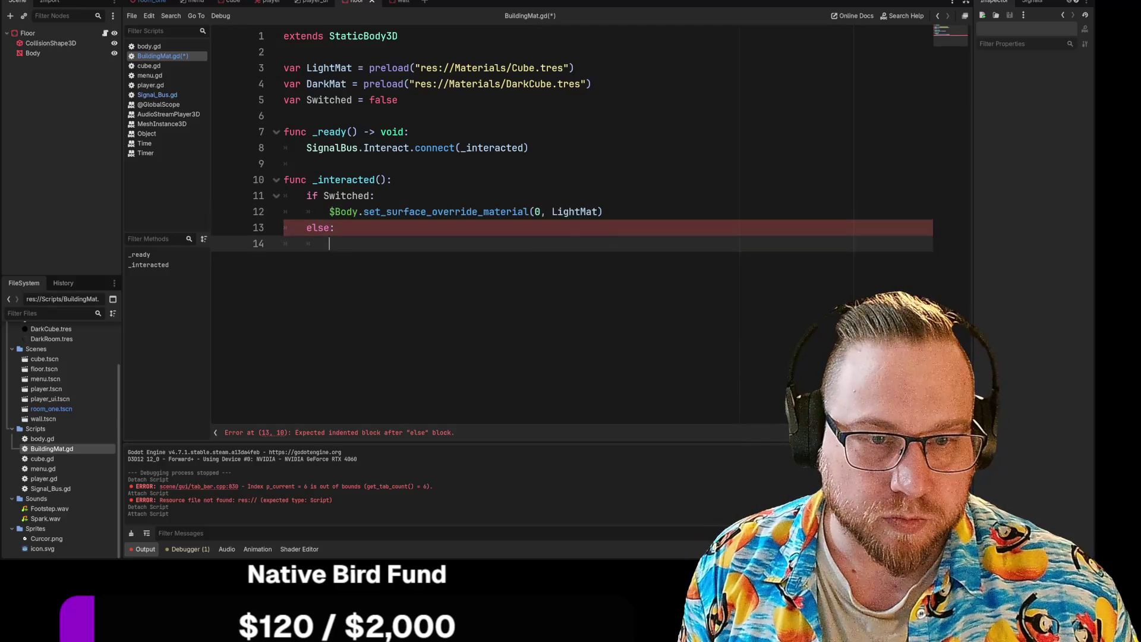
pyautogui.press('Left')
pyautogui.press('Left')
pyautogui.press('Left')
pyautogui.hotkey('shift', 'Left')
pyautogui.hotkey('shift', 'Left')
pyautogui.hotkey('shift', 'Left')
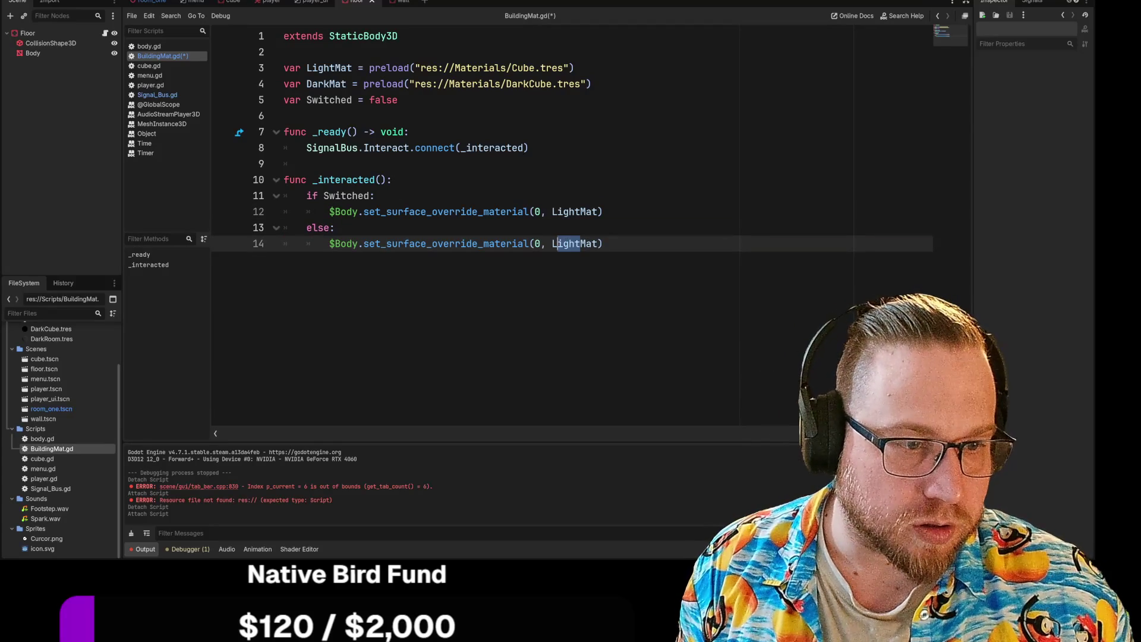
pyautogui.write('Dark')
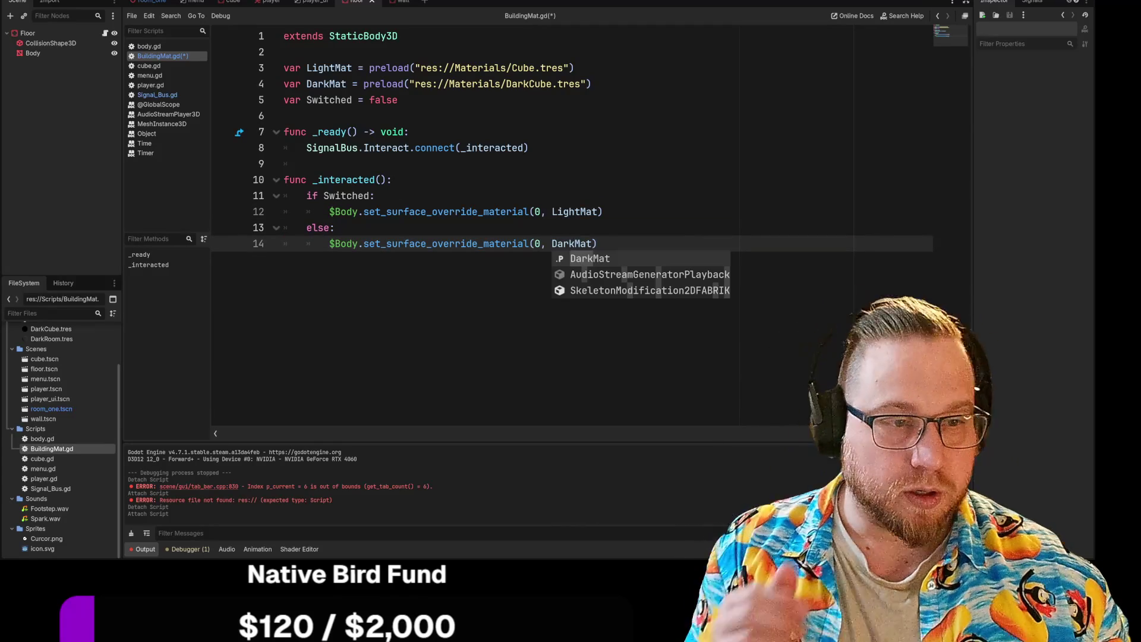
pyautogui.click(586, 257)
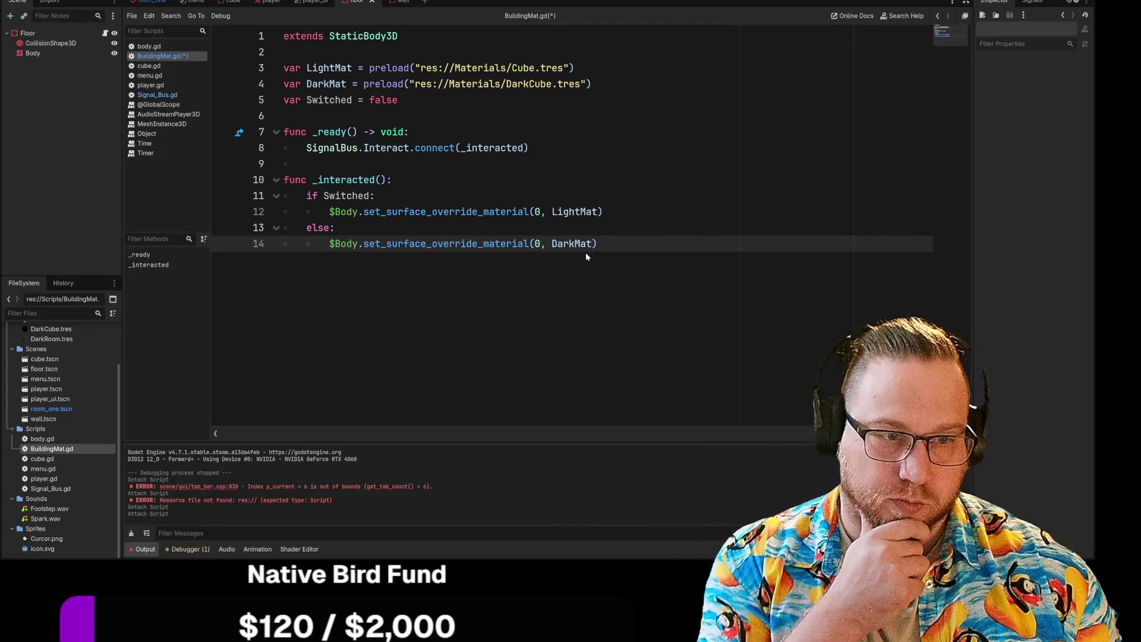
# Save BuildingMat.gd and close the floor and wall scenes
pyautogui.rightClick(164, 58)
pyautogui.click(182, 63)
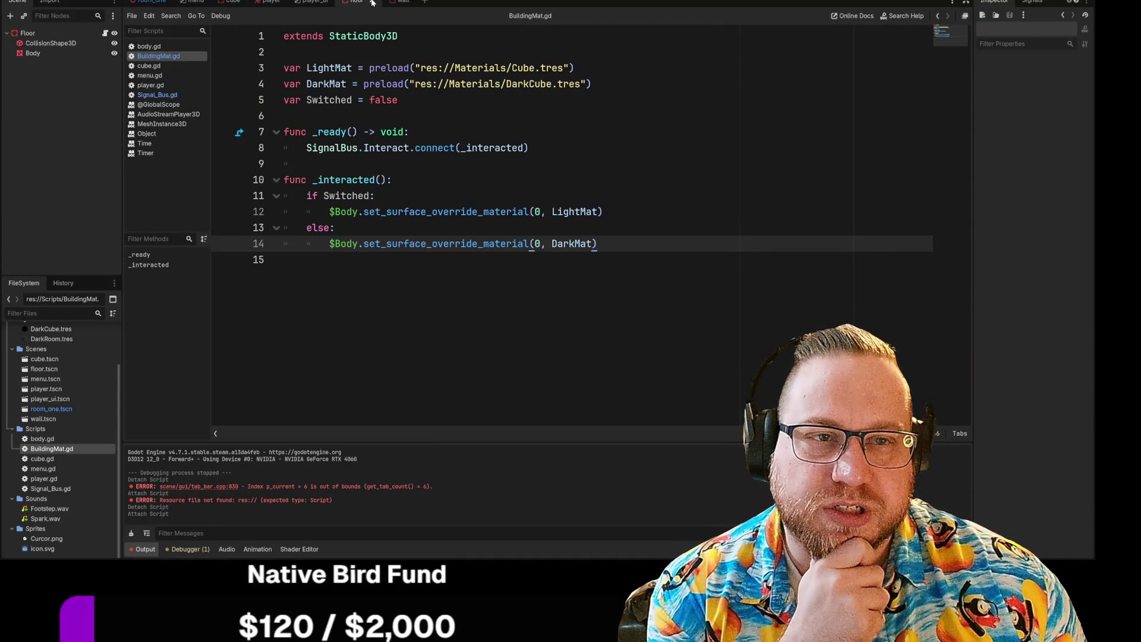
pyautogui.click(371, 2)
pyautogui.click(371, 2)
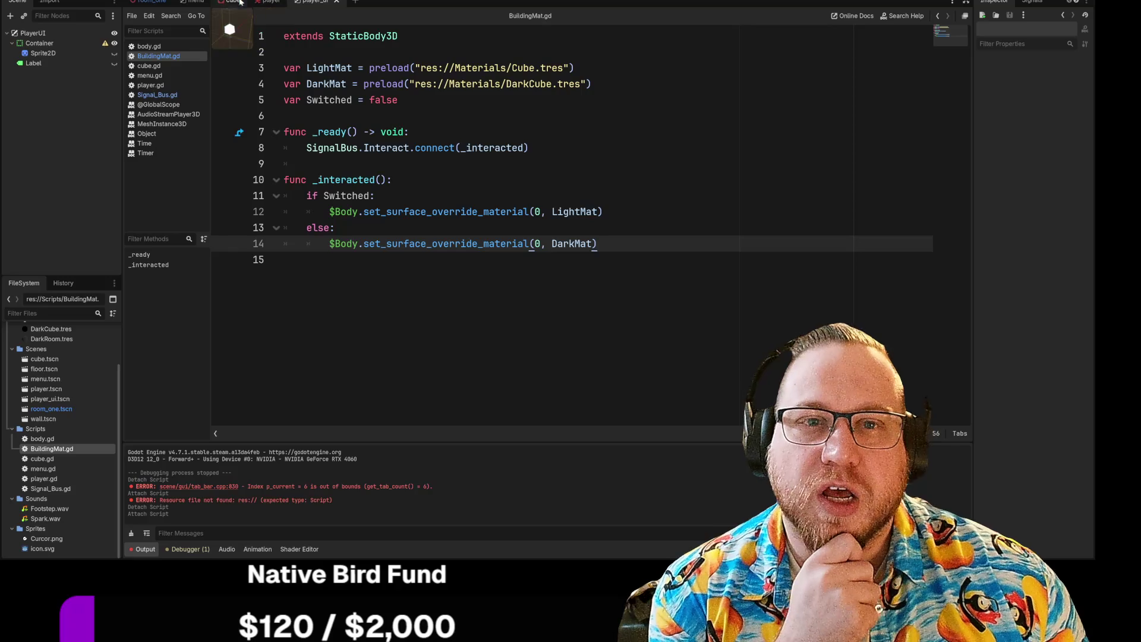
# Open cube.gd from the Cube scene, compare it with BuildingMat.gd, and finish on BuildingMat.gd
pyautogui.click(232, 2)
pyautogui.click(149, 66)
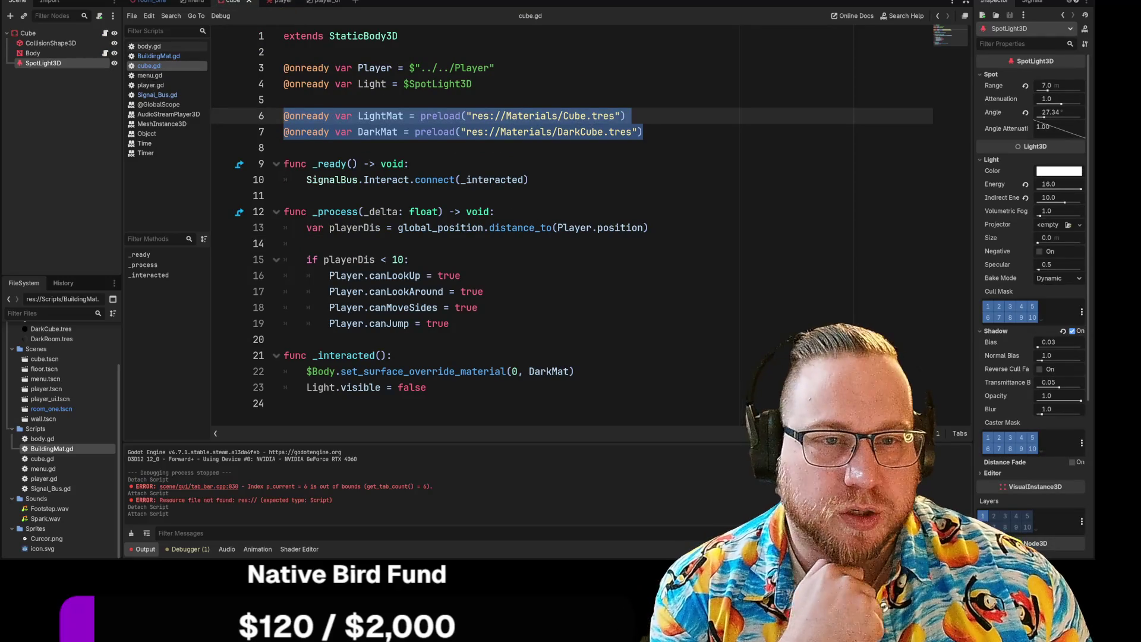
pyautogui.press('Escape')
pyautogui.click(158, 56)
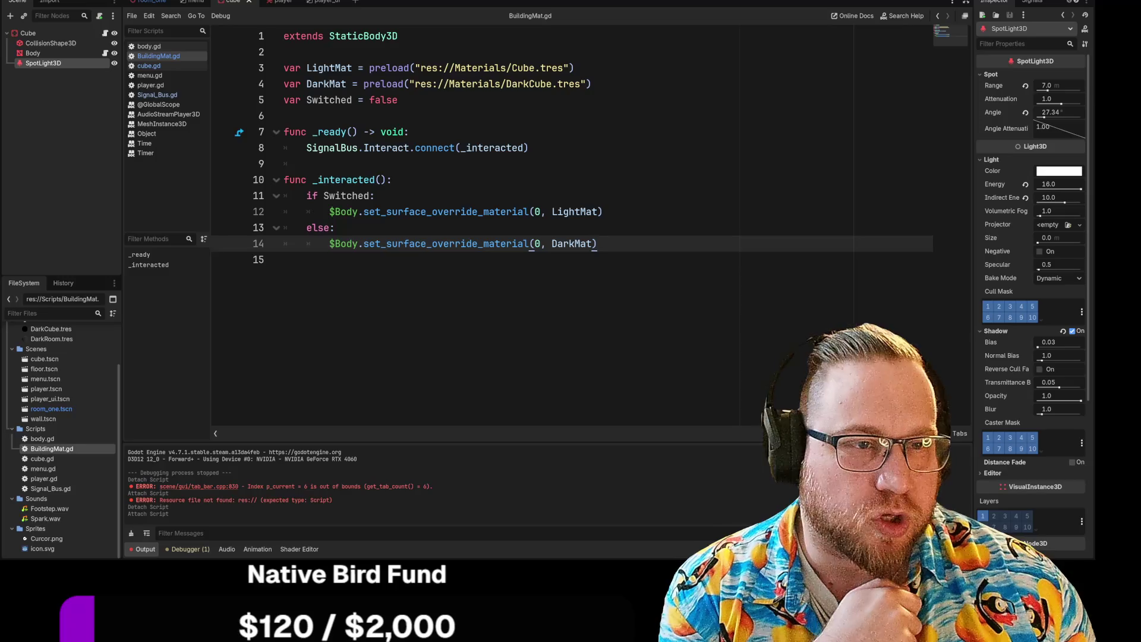
pyautogui.click(154, 67)
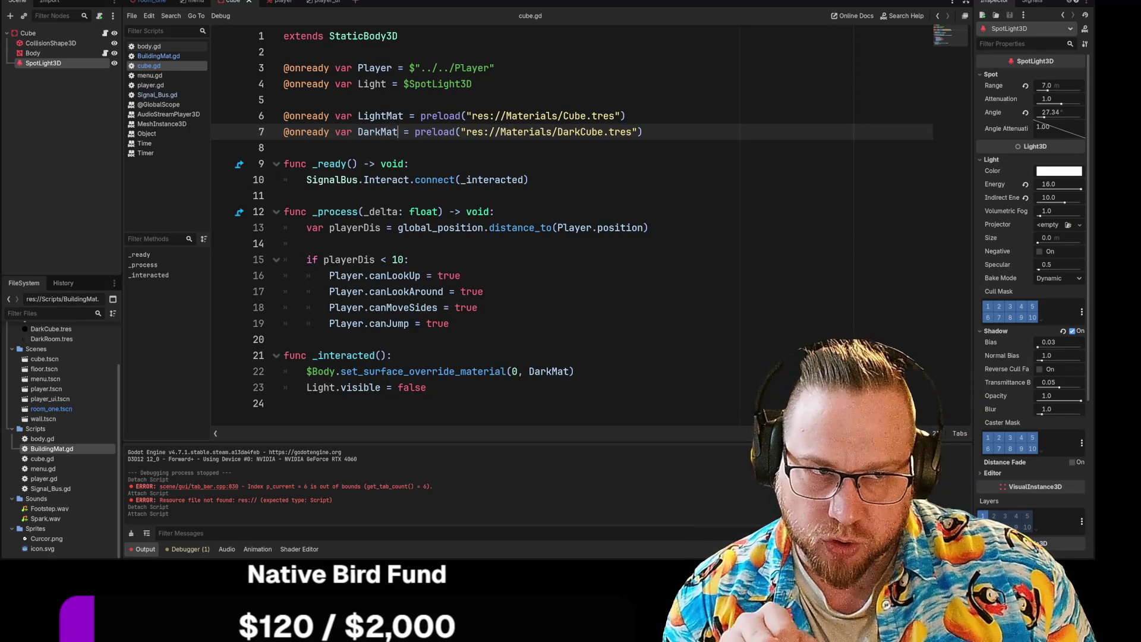
pyautogui.scroll(2, 35, 373)
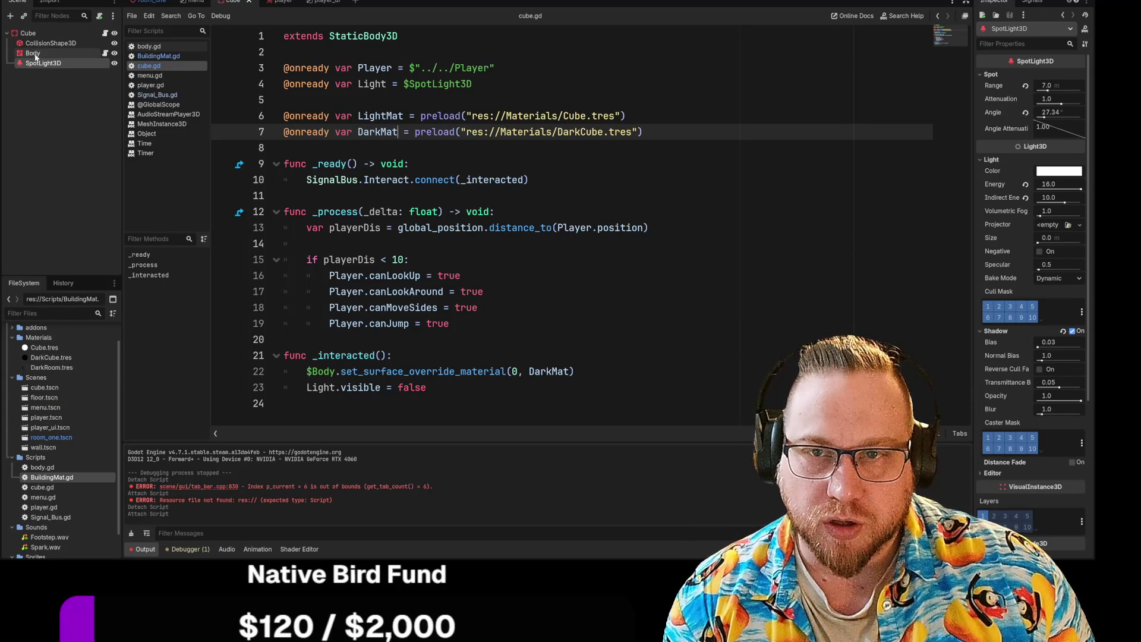
pyautogui.click(152, 57)
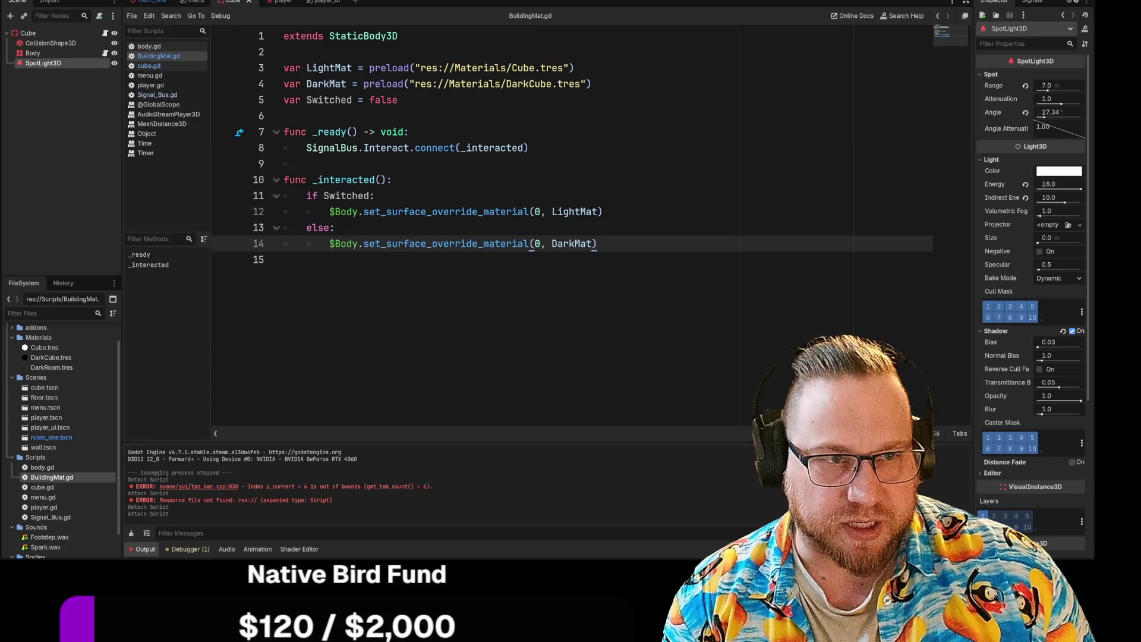
# Change the DarkMat preload path from DarkCube.tres to DarkRoom.tres
pyautogui.moveTo(529, 84); pyautogui.dragTo(553, 84)
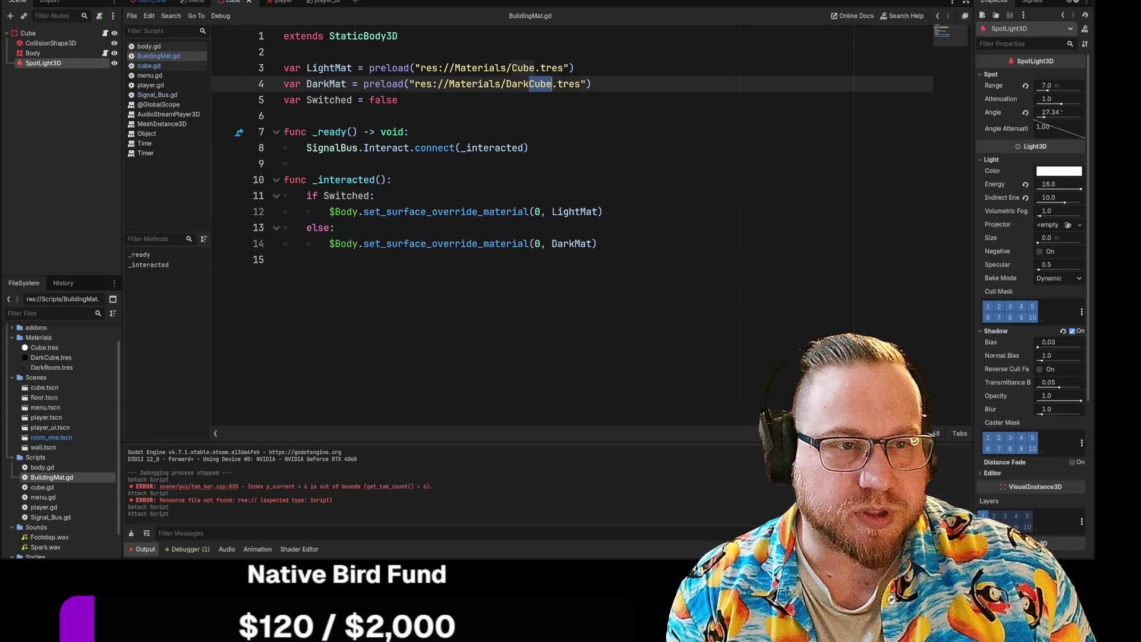
pyautogui.write('room')
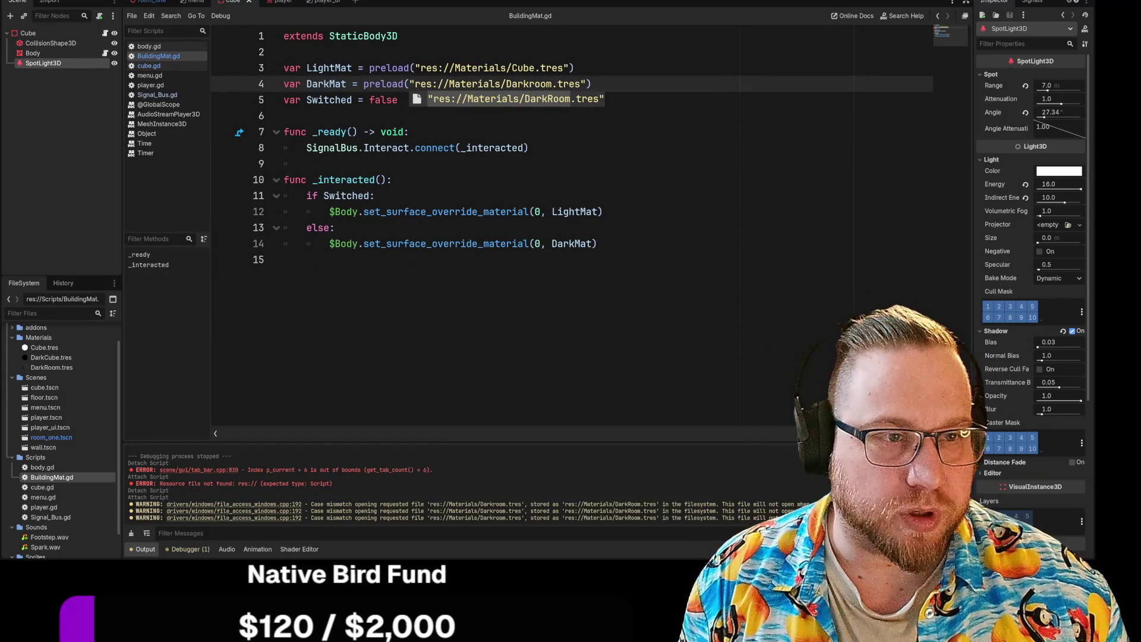
pyautogui.click(542, 100)
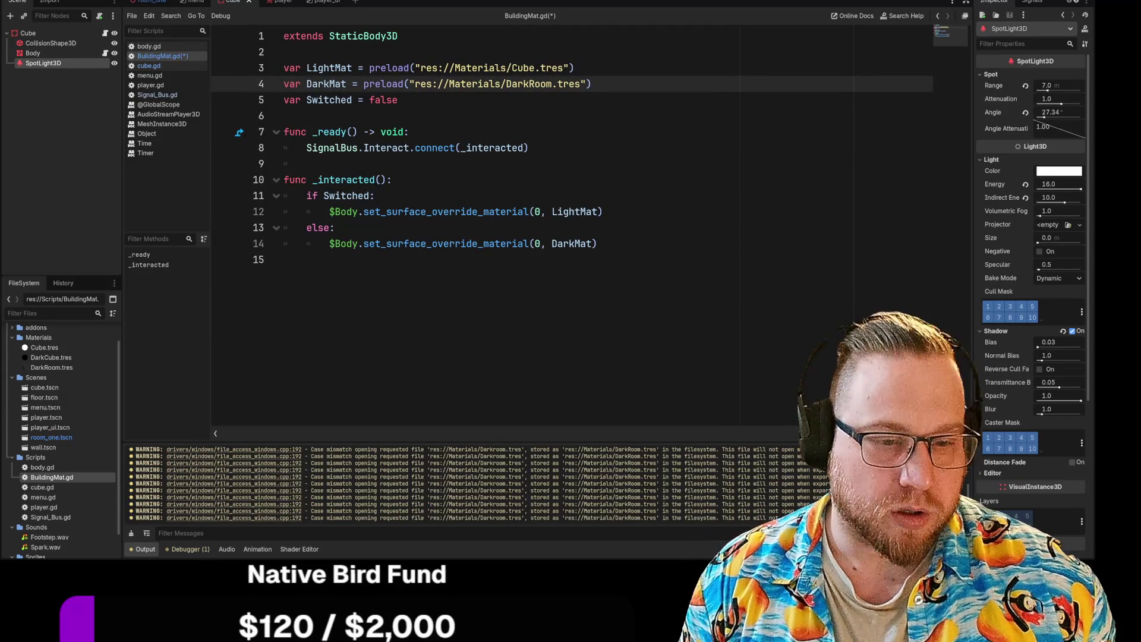
pyautogui.click(529, 148)
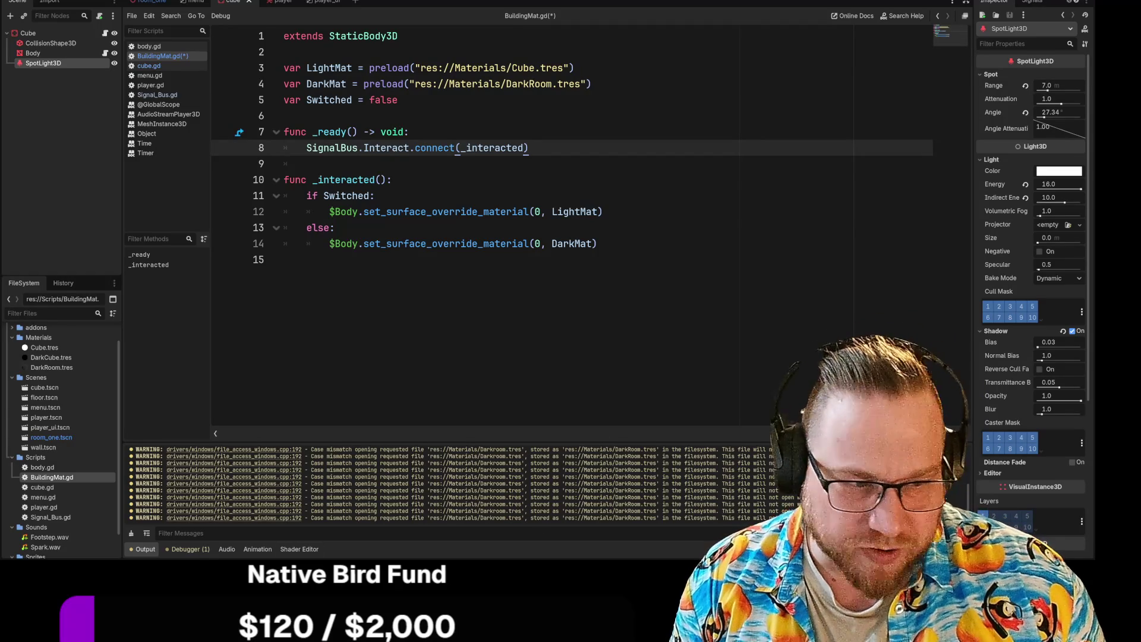
pyautogui.scroll(10, 566, 494)
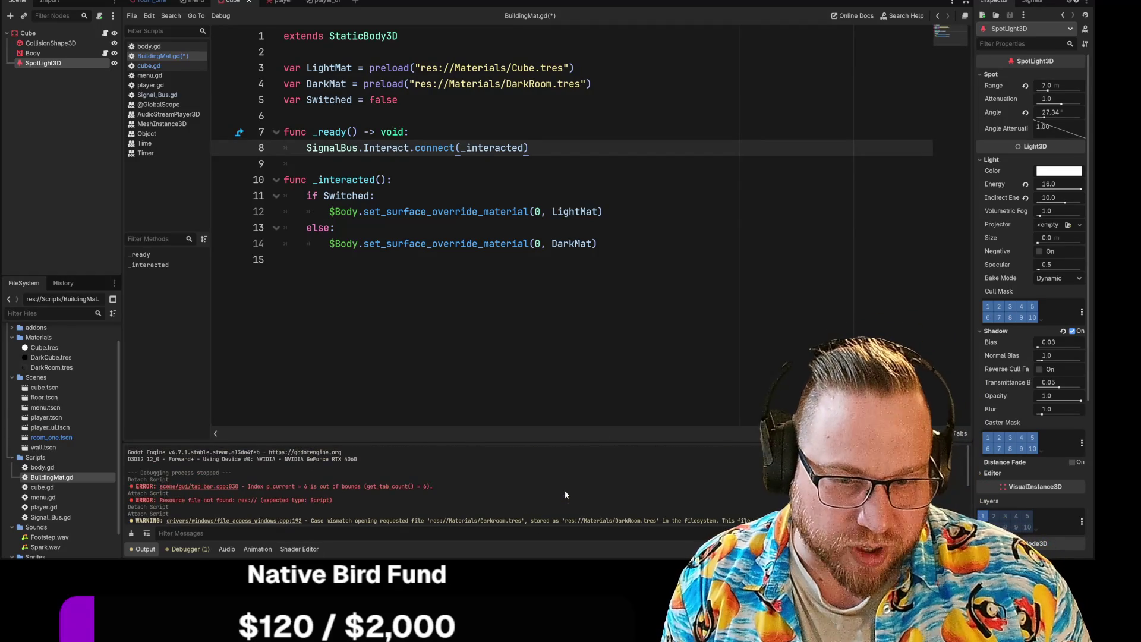
pyautogui.scroll(-10, 501, 504)
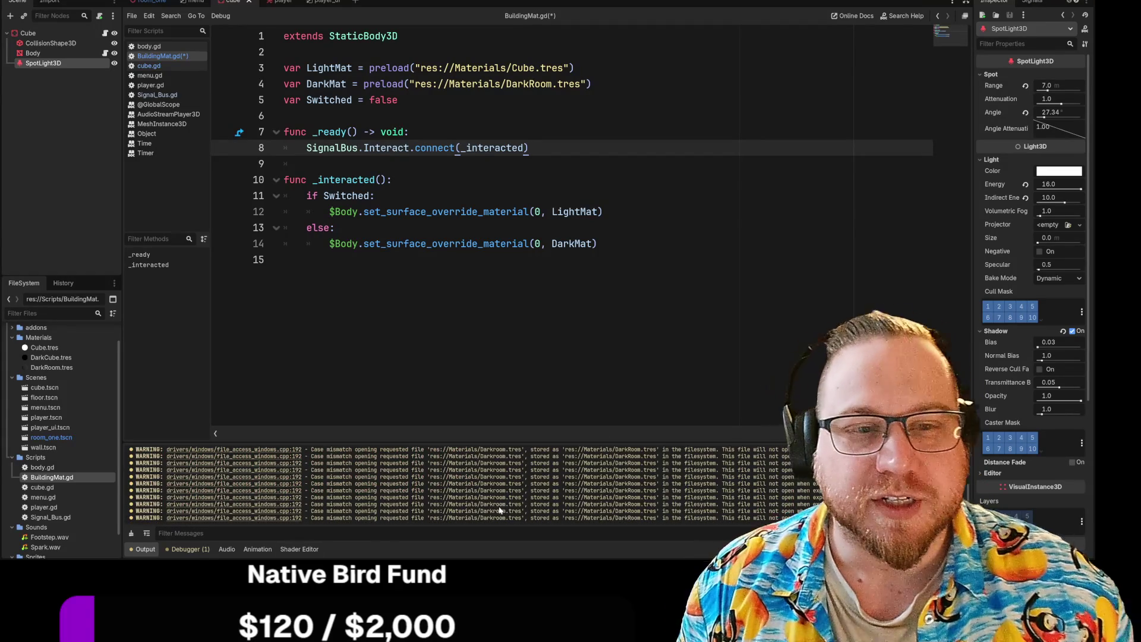
pyautogui.click(357, 260)
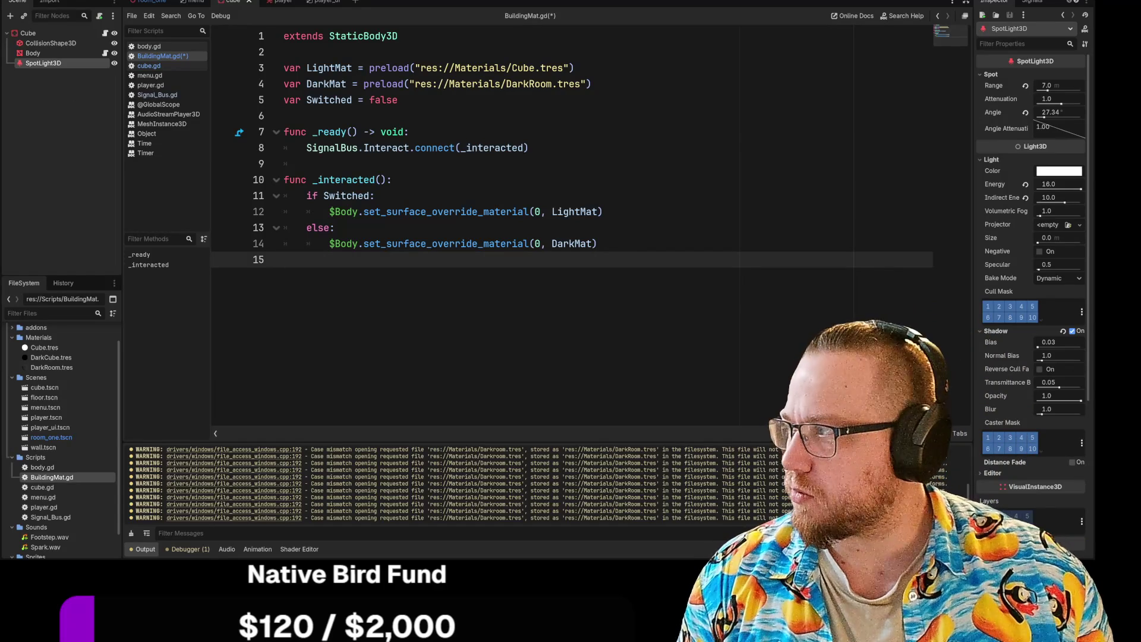
# Save BuildingMat.gd, then select its whole _interacted function
pyautogui.rightClick(154, 56)
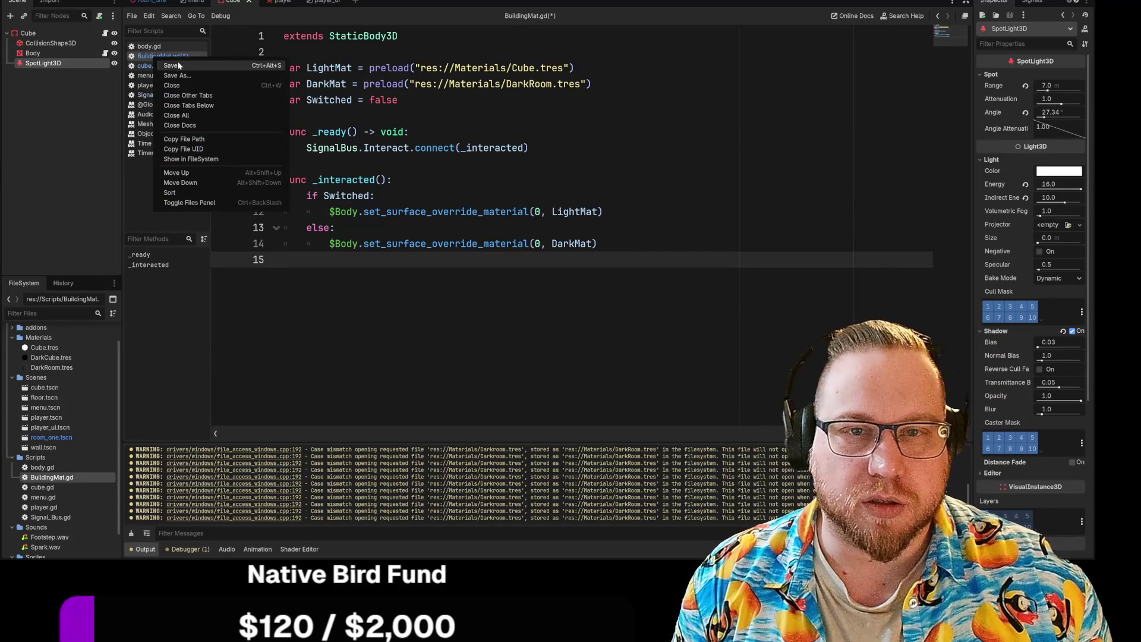
pyautogui.click(171, 66)
pyautogui.click(149, 65)
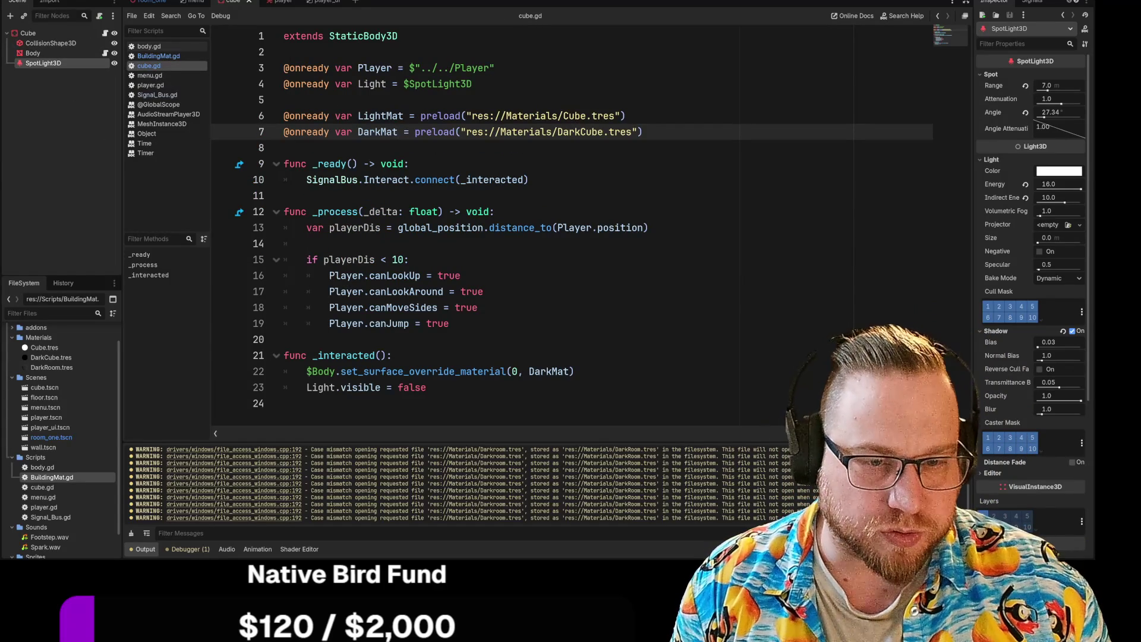
pyautogui.click(162, 55)
pyautogui.moveTo(597, 244)
pyautogui.mouseDown()
pyautogui.moveTo(484, 244)
pyautogui.moveTo(283, 180)
pyautogui.mouseUp()
pyautogui.hotkey('ctrl', 'c')
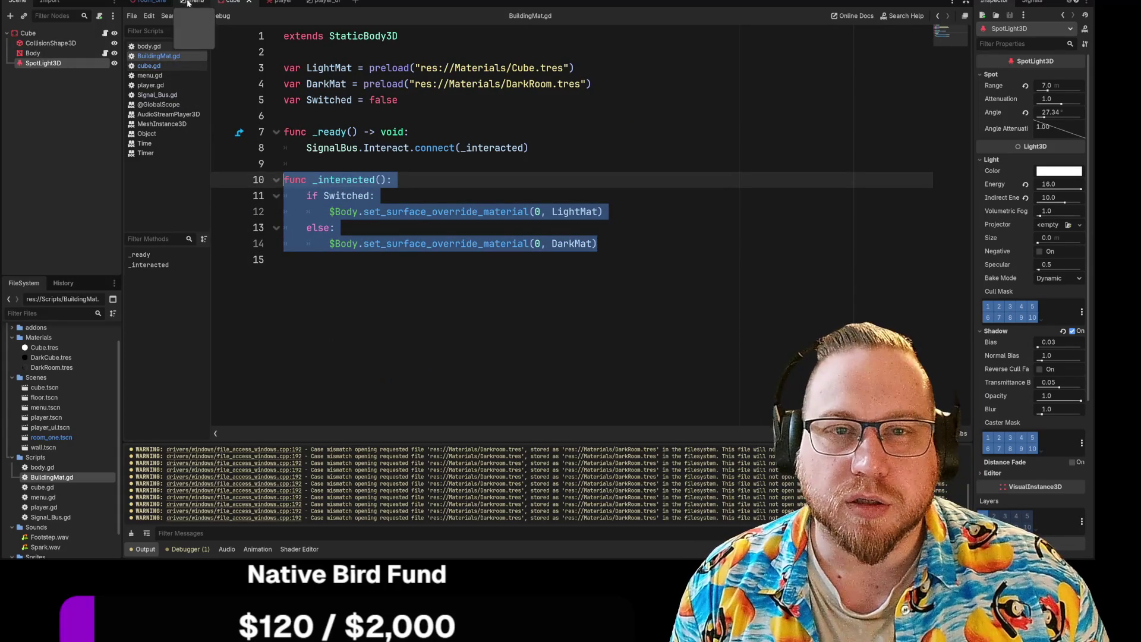
# Paste the Switched if/else code into cube.gd's _interacted and add a Light.visable line
pyautogui.click(148, 66)
pyautogui.moveTo(426, 388); pyautogui.dragTo(273, 375)
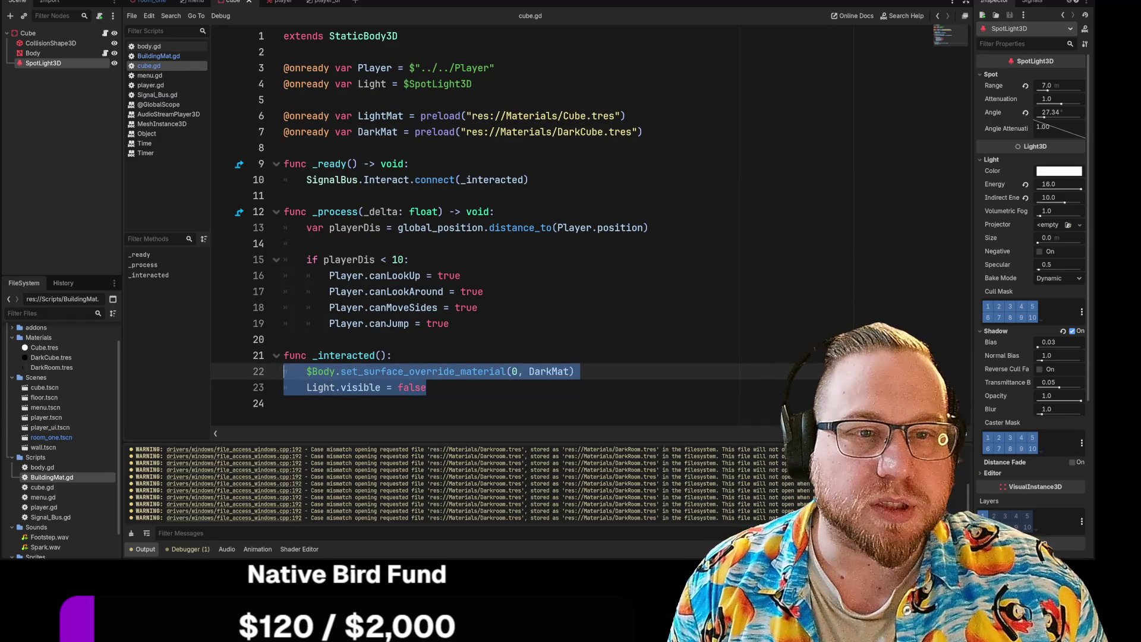
pyautogui.hotkey('ctrl', 'v')
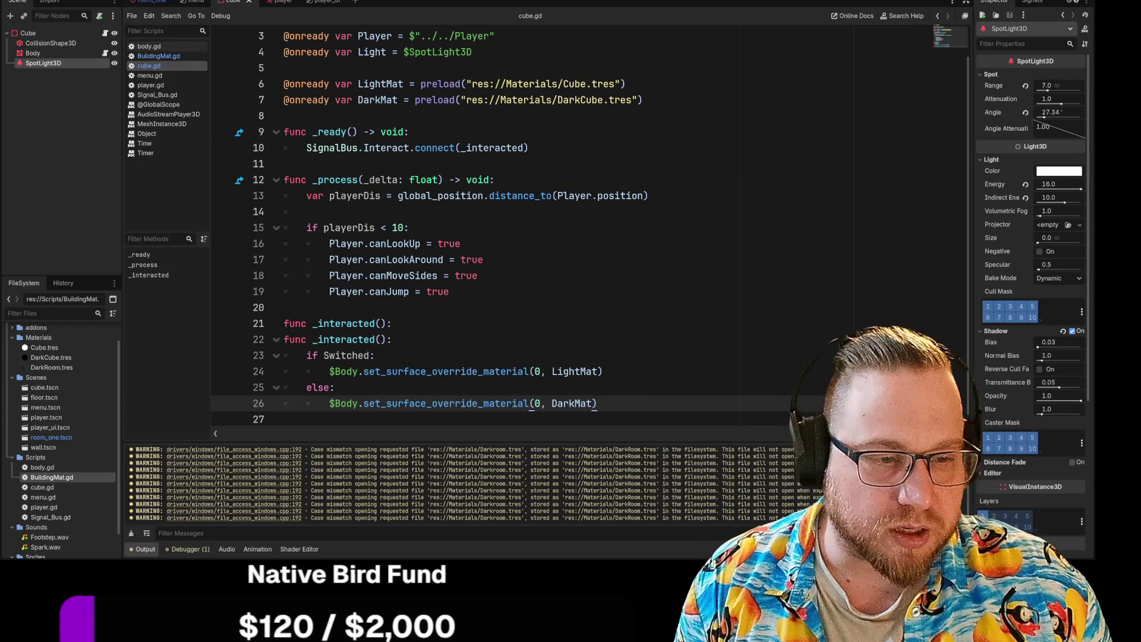
pyautogui.press('Return')
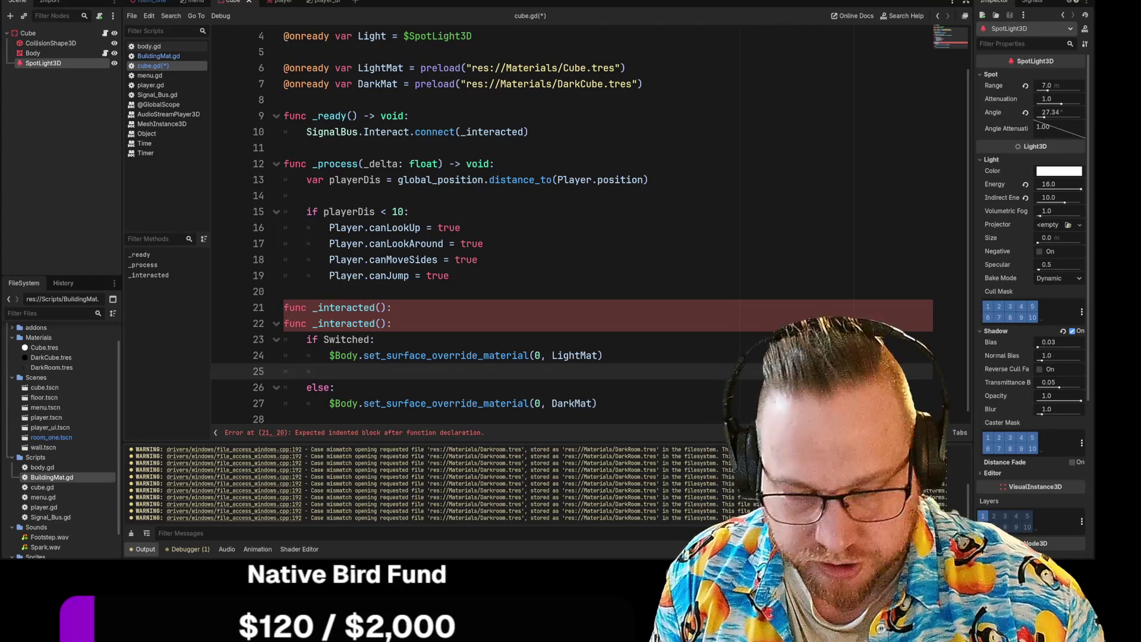
pyautogui.write('Light.')
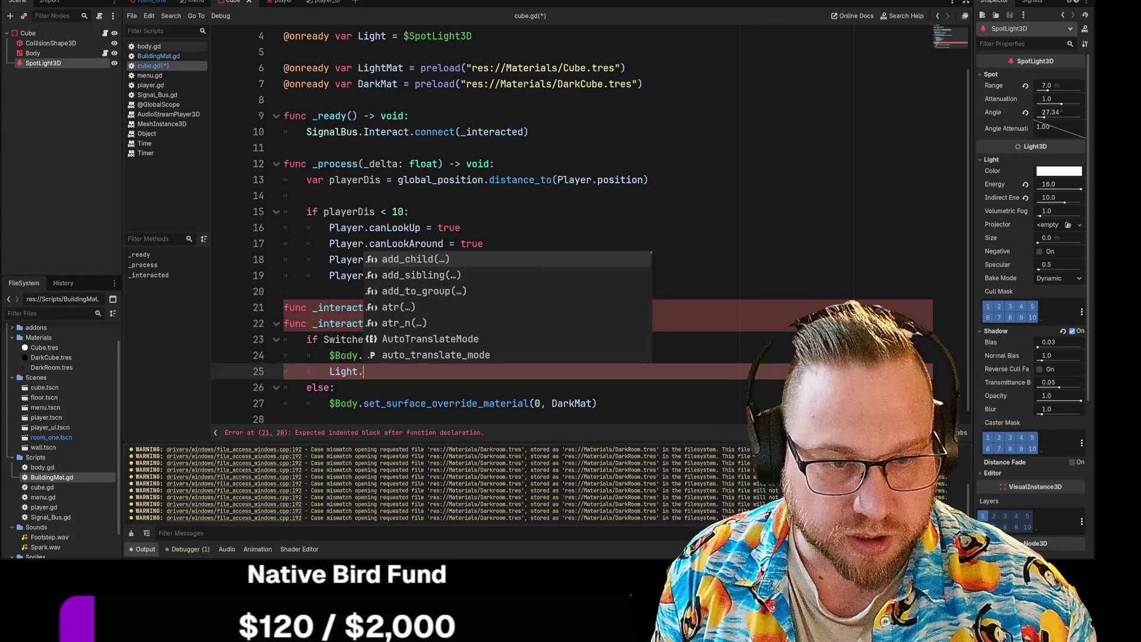
pyautogui.write('vis')
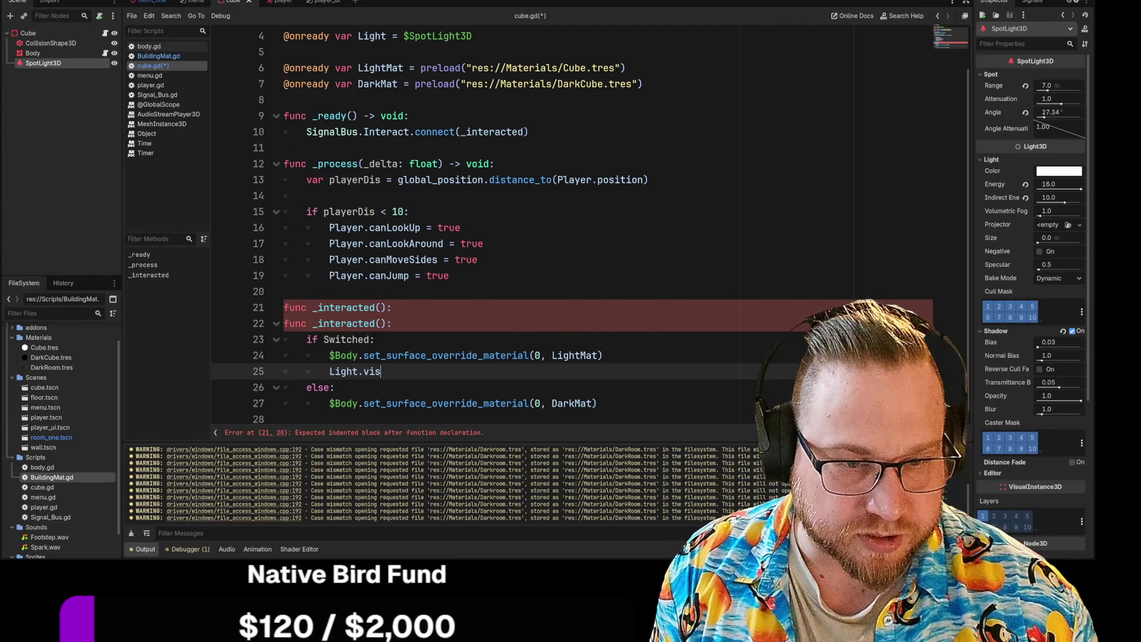
pyautogui.press('BackSpace')
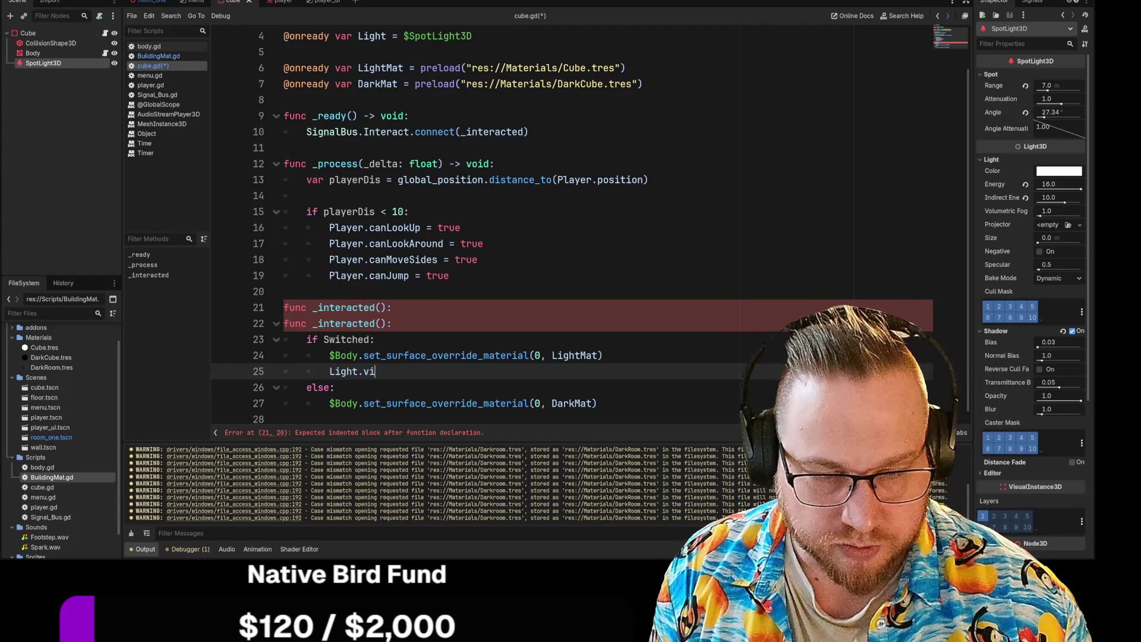
pyautogui.scroll(1, 590, 224)
pyautogui.scroll(-1, 591, 225)
pyautogui.write('sable')
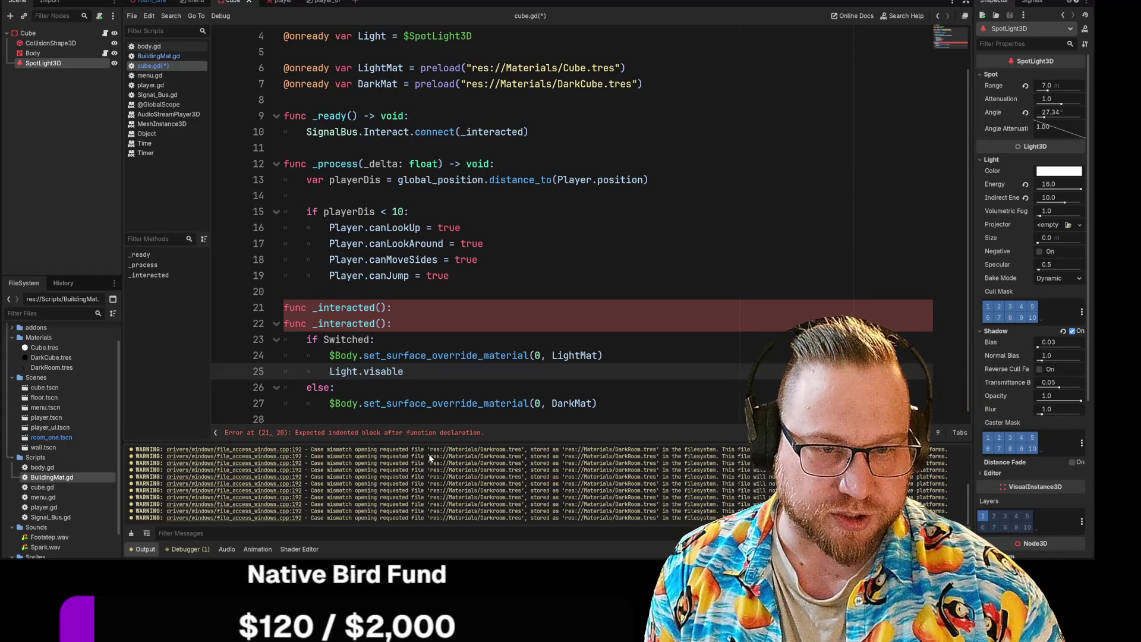
# Delete the duplicate func _interacted() header line
pyautogui.click(393, 308)
pyautogui.hotkey('shift', 'Home')
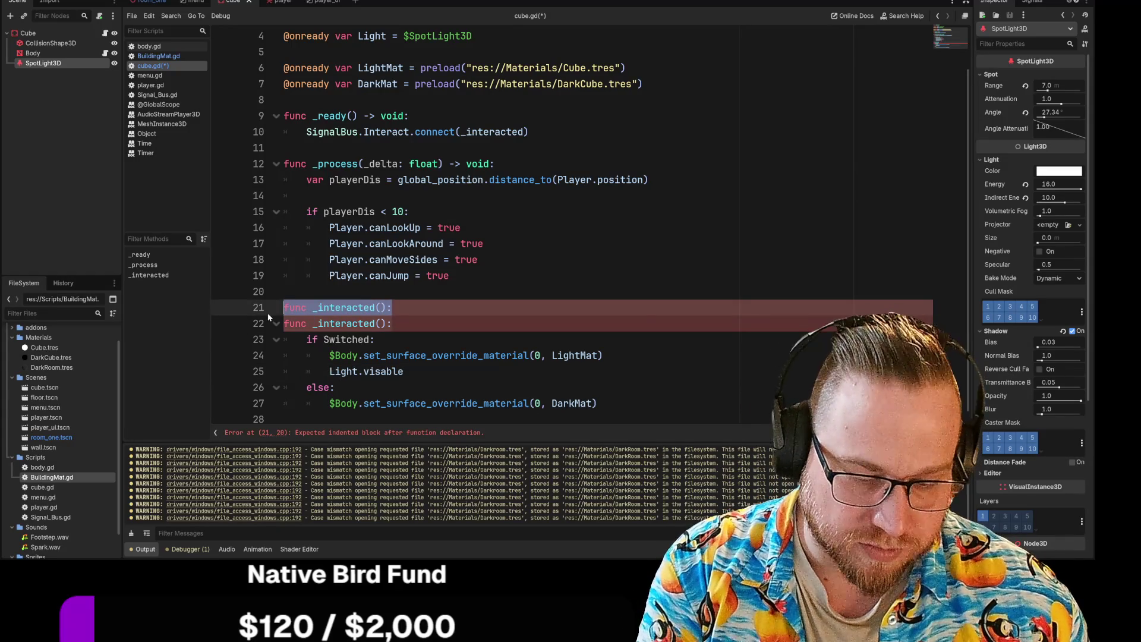
pyautogui.press('BackSpace')
pyautogui.press('BackSpace')
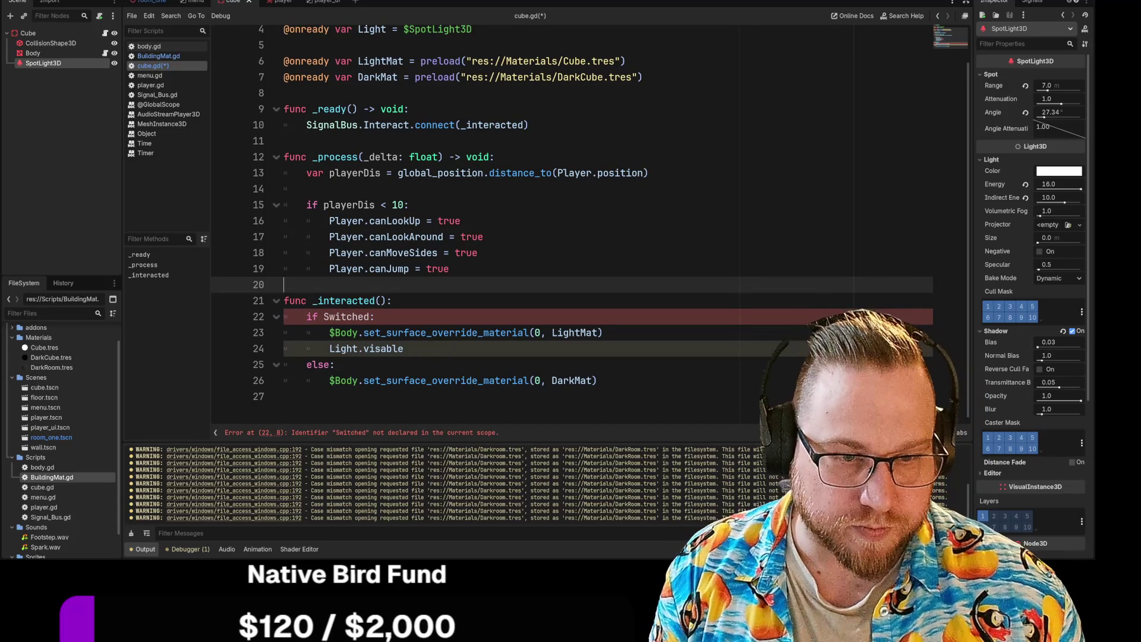
pyautogui.click(409, 348)
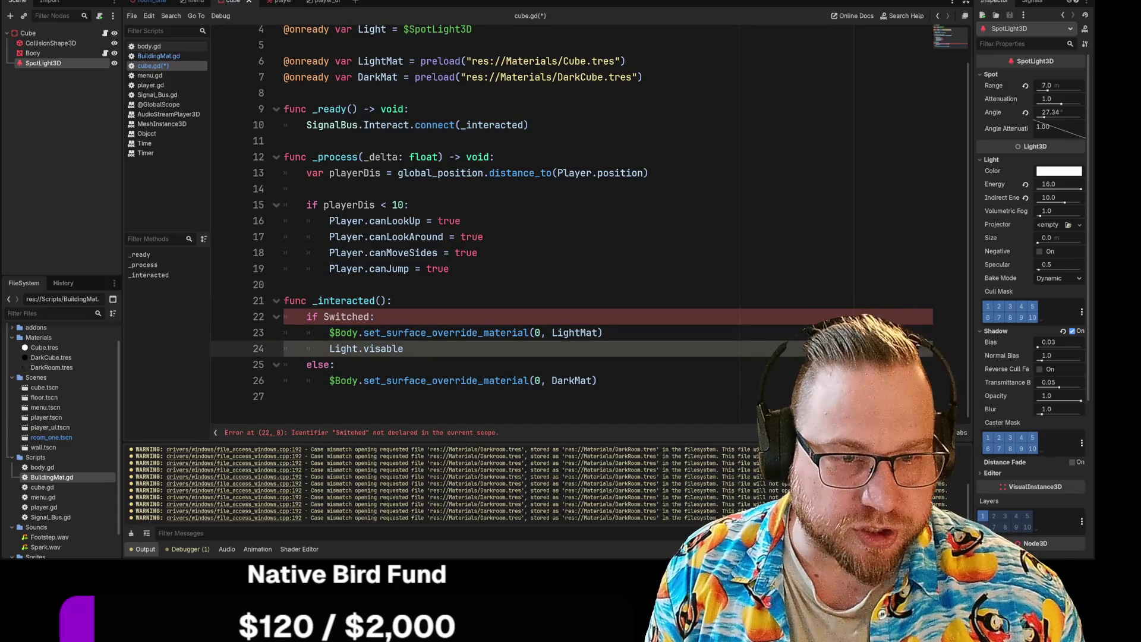
pyautogui.scroll(2, 535, 226)
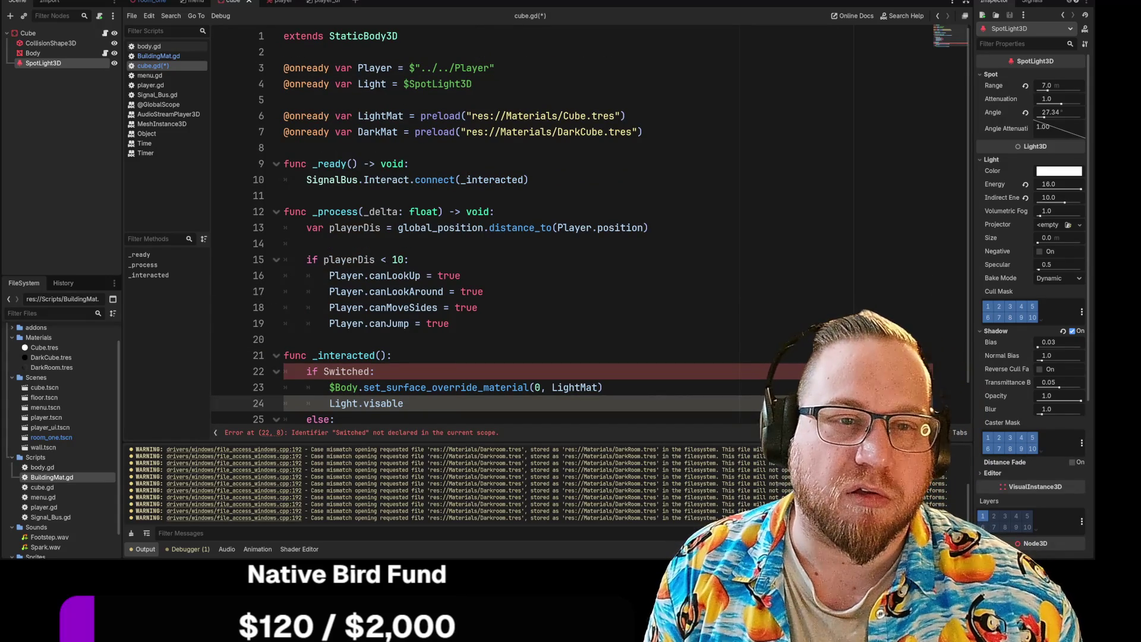
pyautogui.click(286, 148)
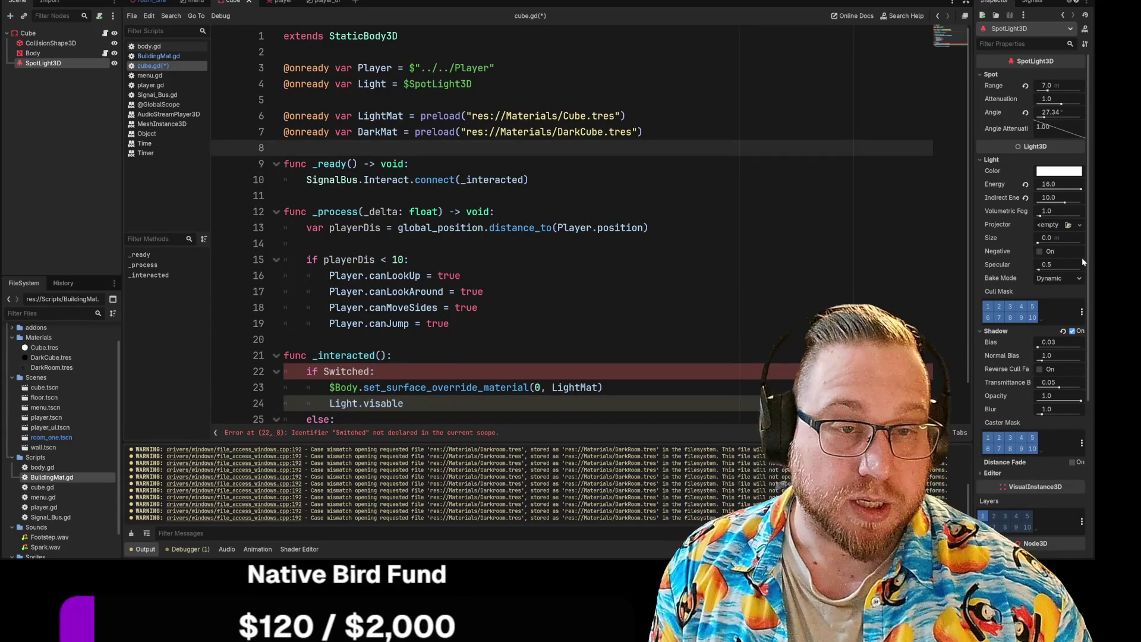
pyautogui.press('Return')
pyautogui.press('Return')
pyautogui.press('Up')
pyautogui.press('Up')
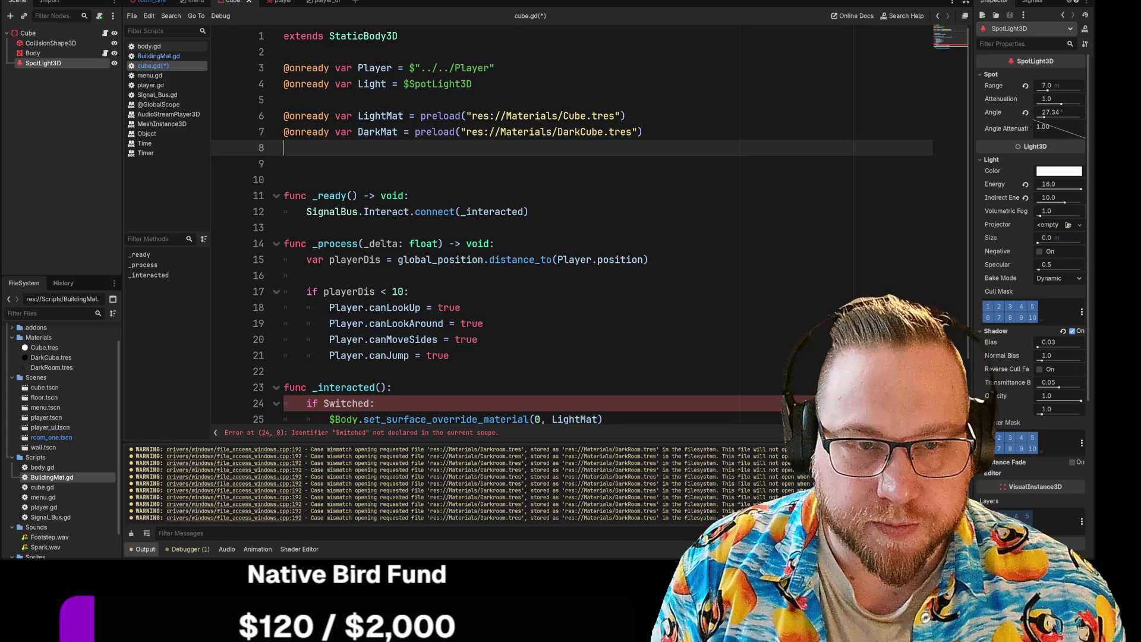
pyautogui.hotkey('shift', 'Up')
pyautogui.click(300, 131)
pyautogui.moveTo(335, 116); pyautogui.dragTo(284, 117)
pyautogui.press('BackSpace')
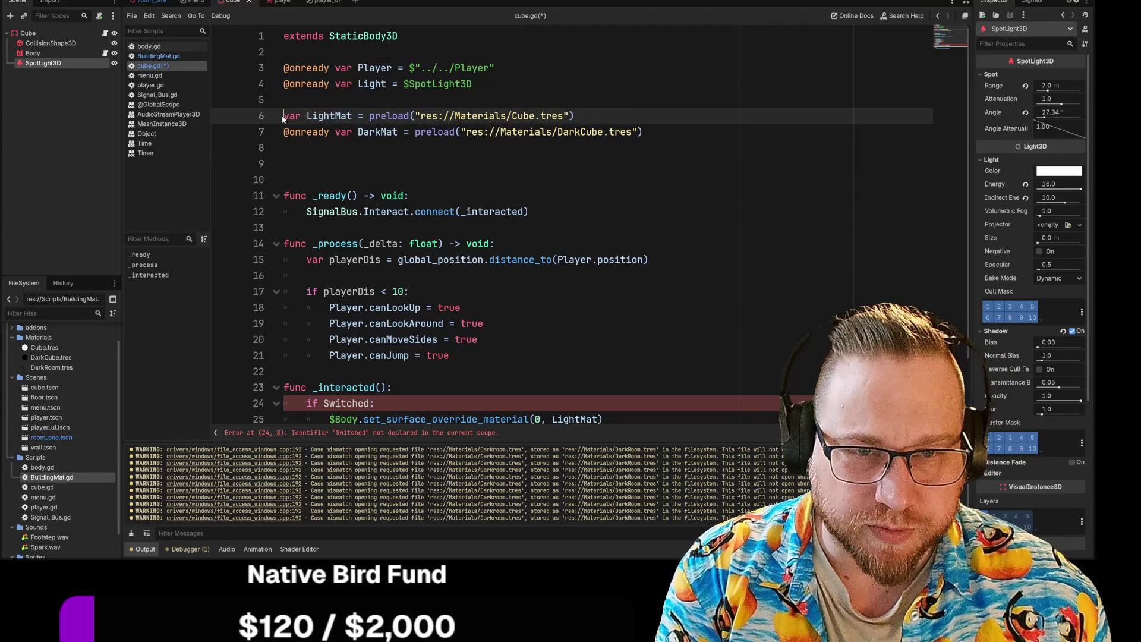
pyautogui.press('Down')
pyautogui.hotkey('ctrl', 'shift', 'Right')
pyautogui.press('BackSpace')
pyautogui.press('Down')
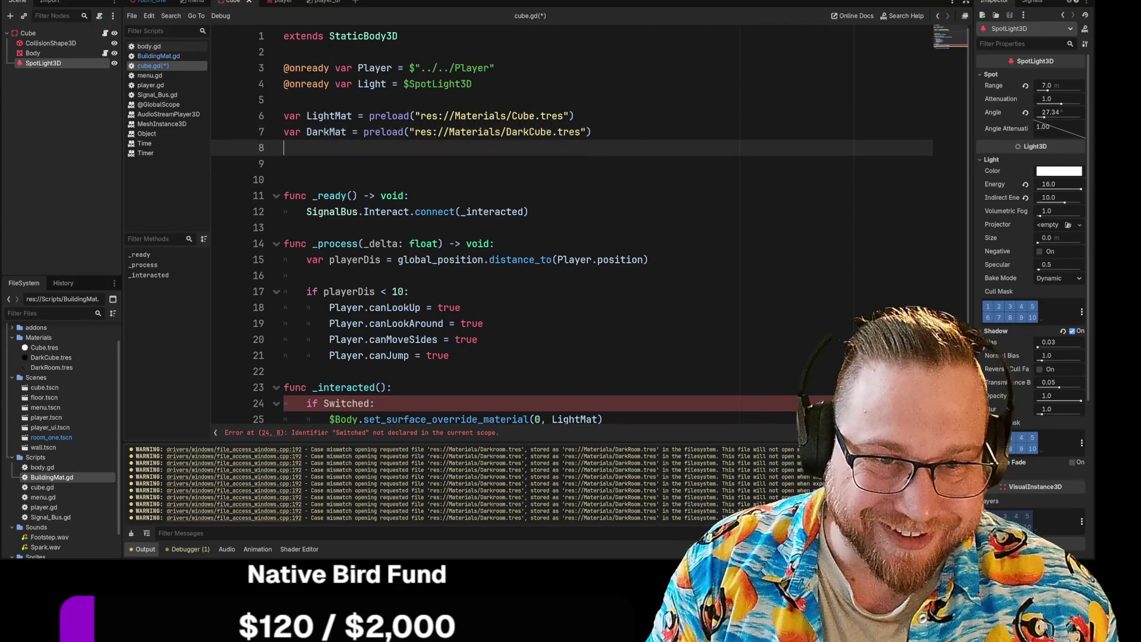
# Add 'var Switched = false' on line 8
pyautogui.write('var Swi')
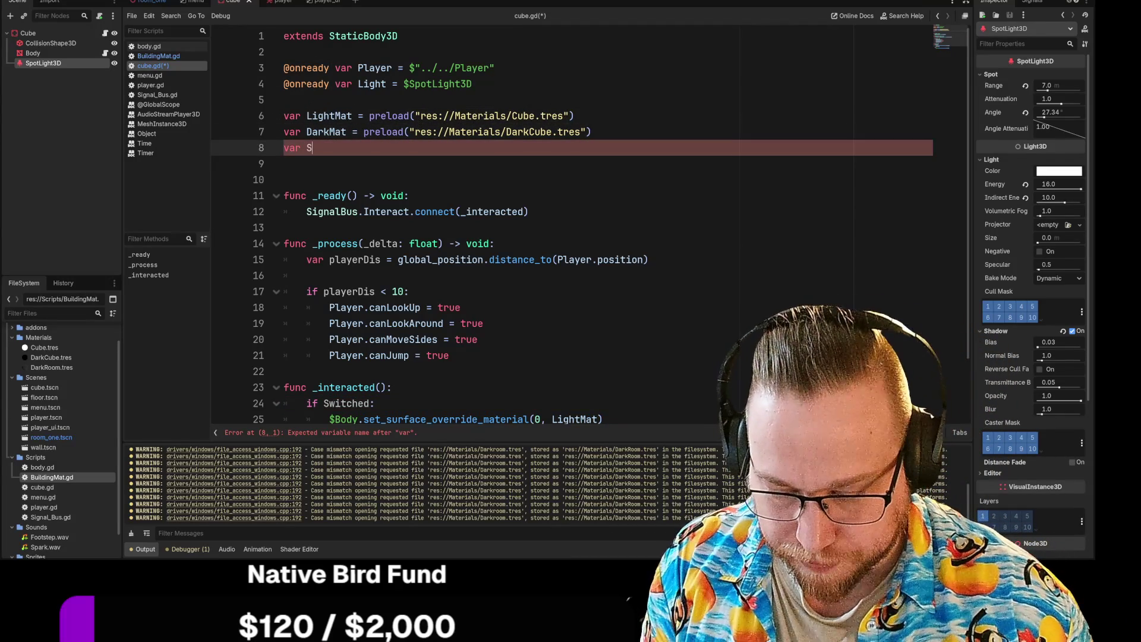
pyautogui.write('tched /')
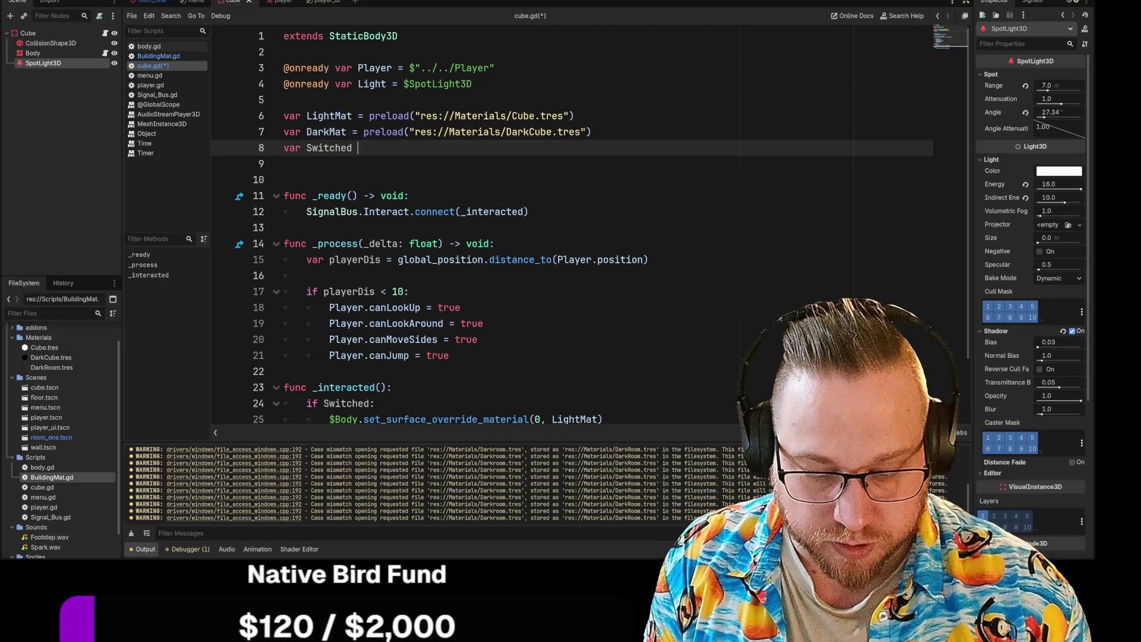
pyautogui.press('BackSpace')
pyautogui.press('BackSpace')
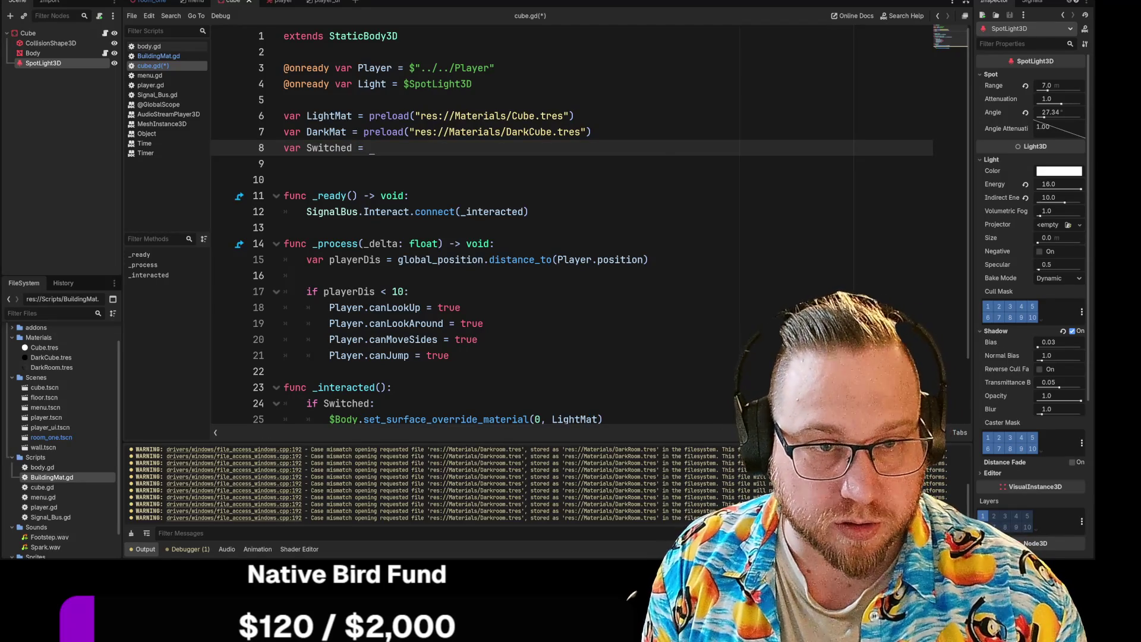
pyautogui.write('fa')
pyautogui.press('Return')
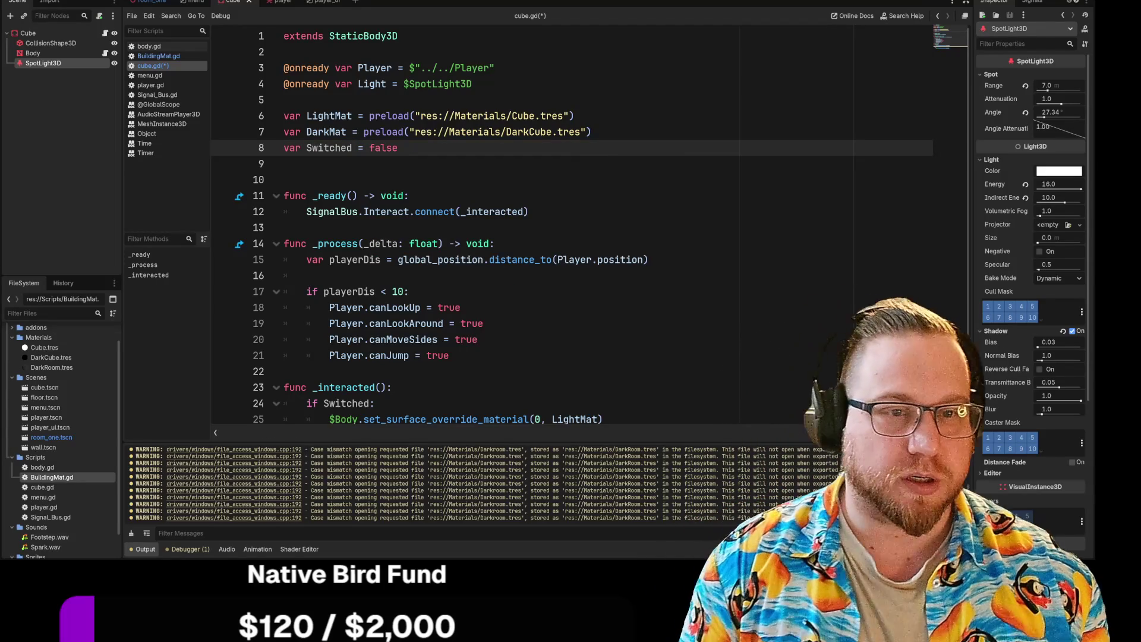
pyautogui.click(286, 227)
pyautogui.scroll(-2, 571, 238)
pyautogui.click(411, 371)
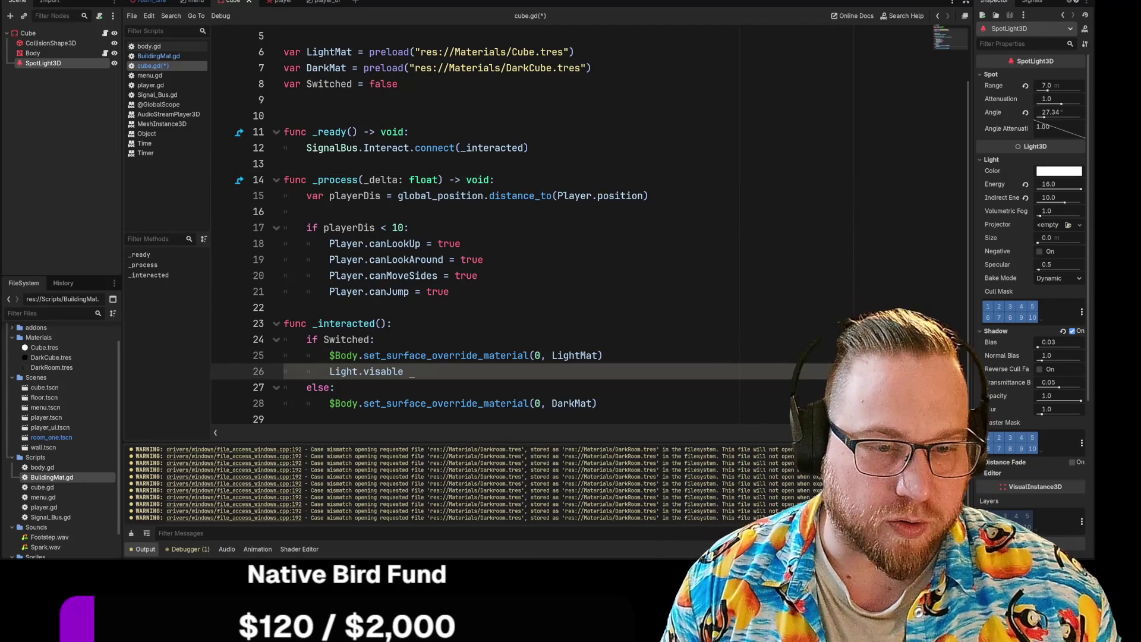
# Fix the misspelled line to read Light.visible = true
pyautogui.press('BackSpace')
pyautogui.press('BackSpace')
pyautogui.press('BackSpace')
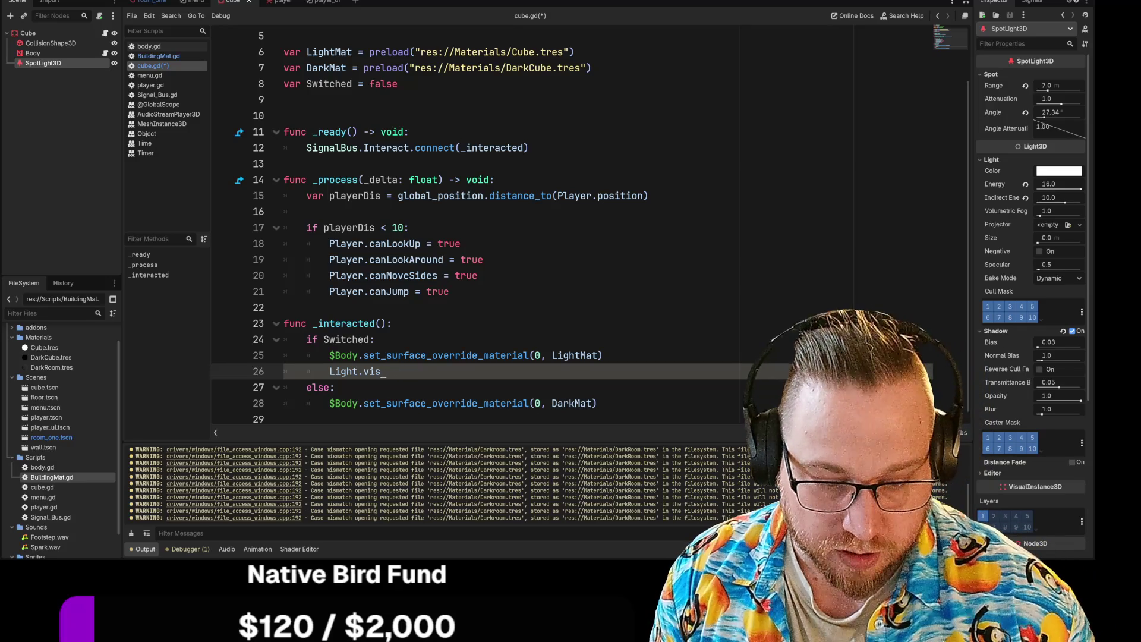
pyautogui.press('BackSpace')
pyautogui.write('s')
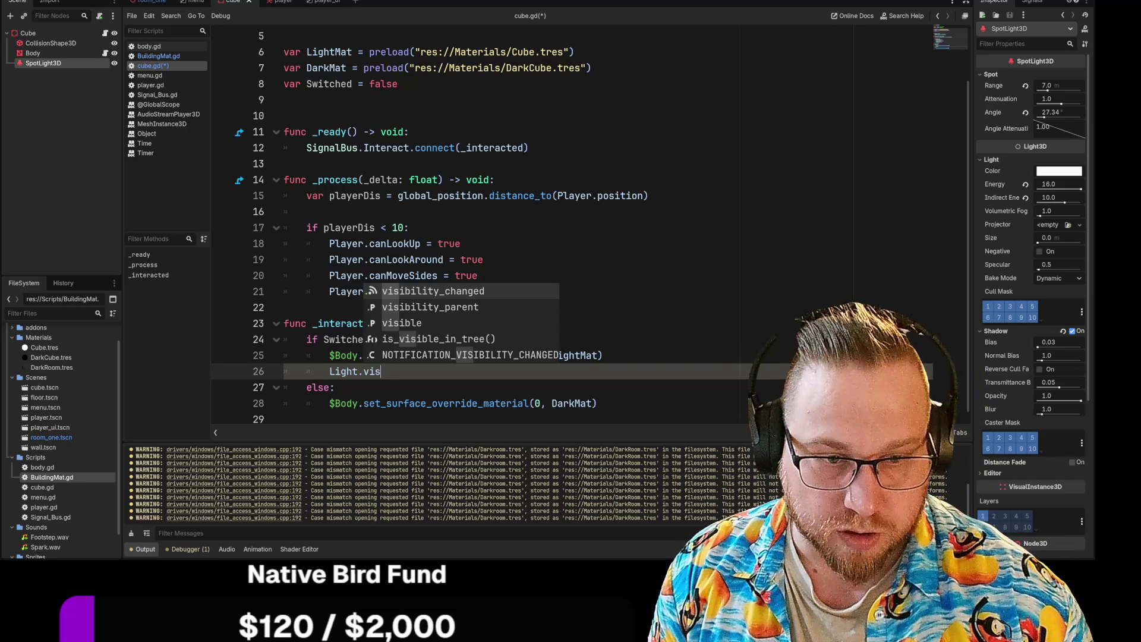
pyautogui.press('Down')
pyautogui.press('Down')
pyautogui.press('Down')
pyautogui.press('Up')
pyautogui.press('Return')
pyautogui.write('= tr')
pyautogui.press('Return')
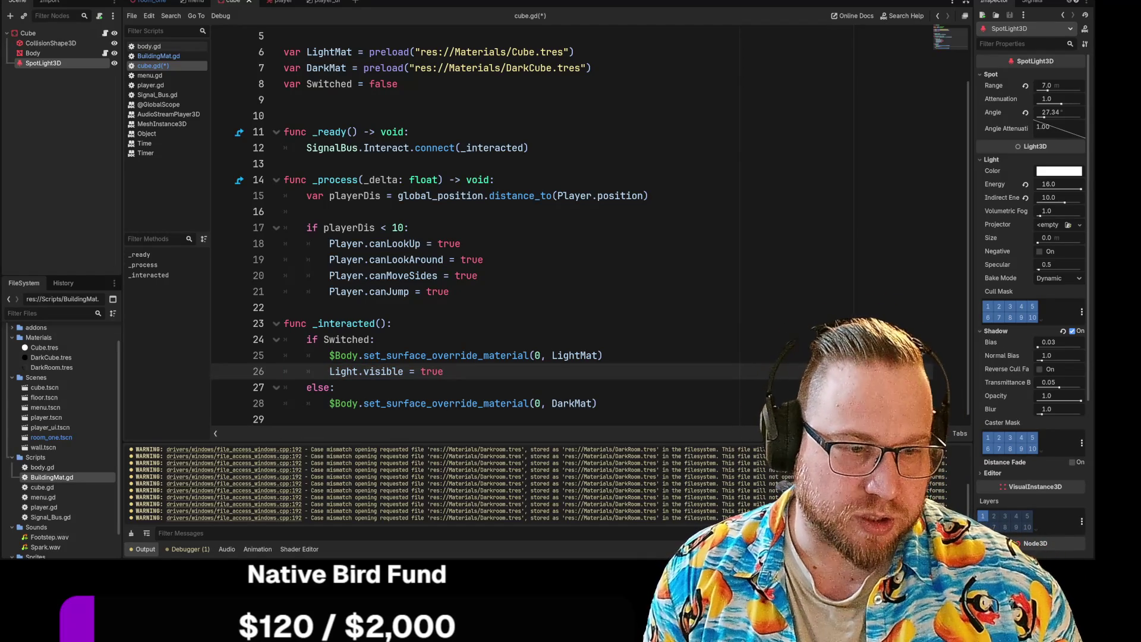
# Add Light.visible = false in the else branch after the DarkMat line
pyautogui.hotkey('shift', 'Home')
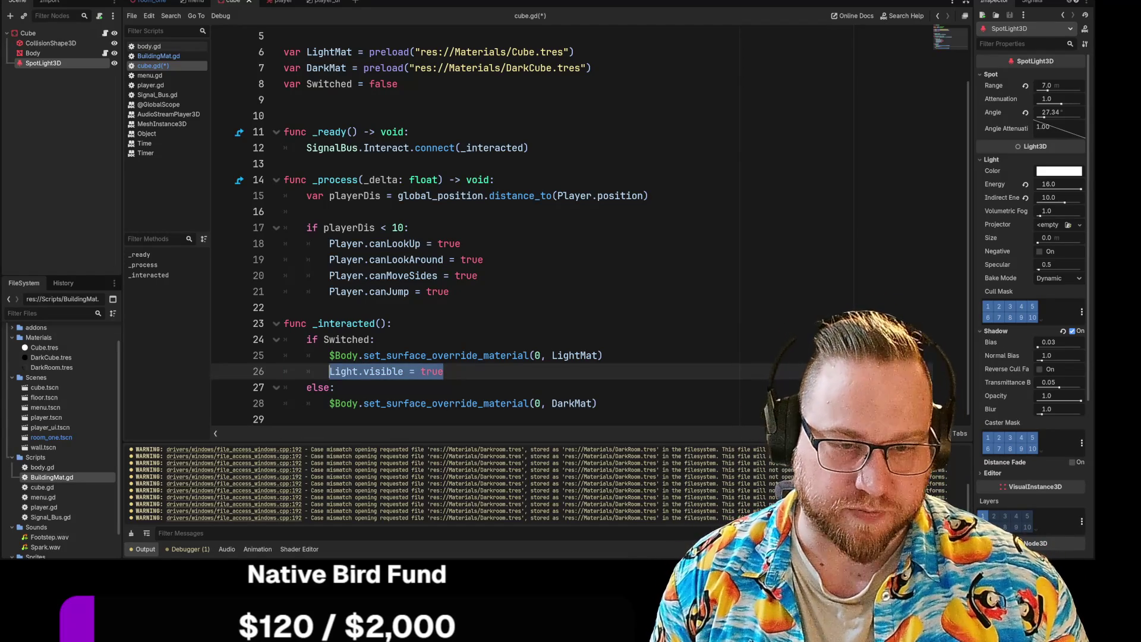
pyautogui.press('Return')
pyautogui.write('Light.visible = t')
pyautogui.press('BackSpace')
pyautogui.write('false')
pyautogui.click(599, 398)
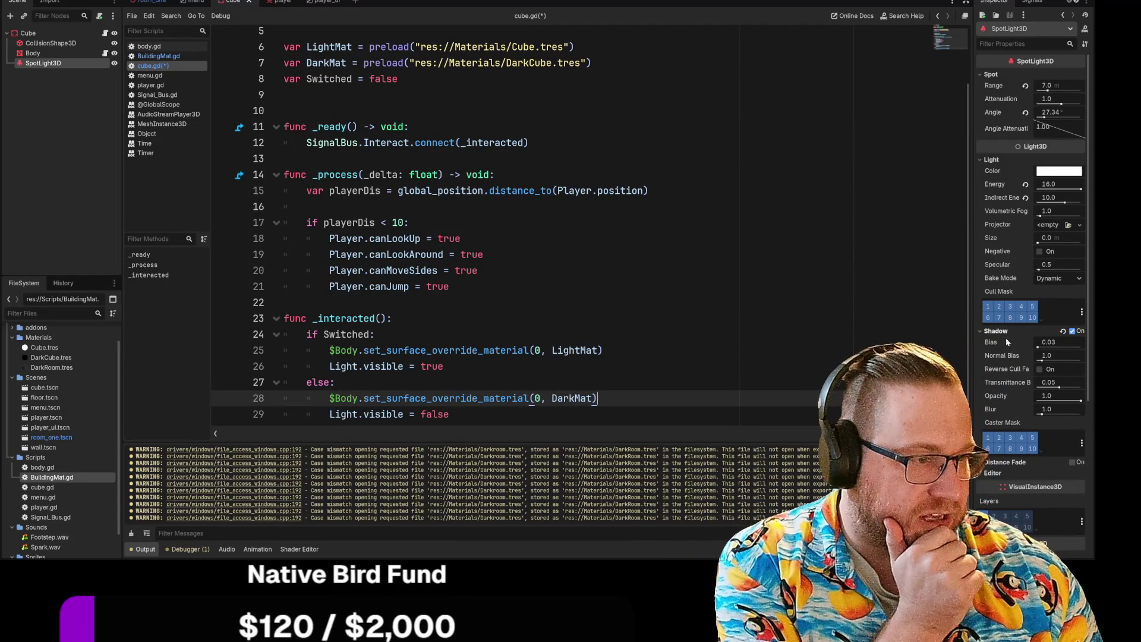
pyautogui.scroll(-2, 1006, 338)
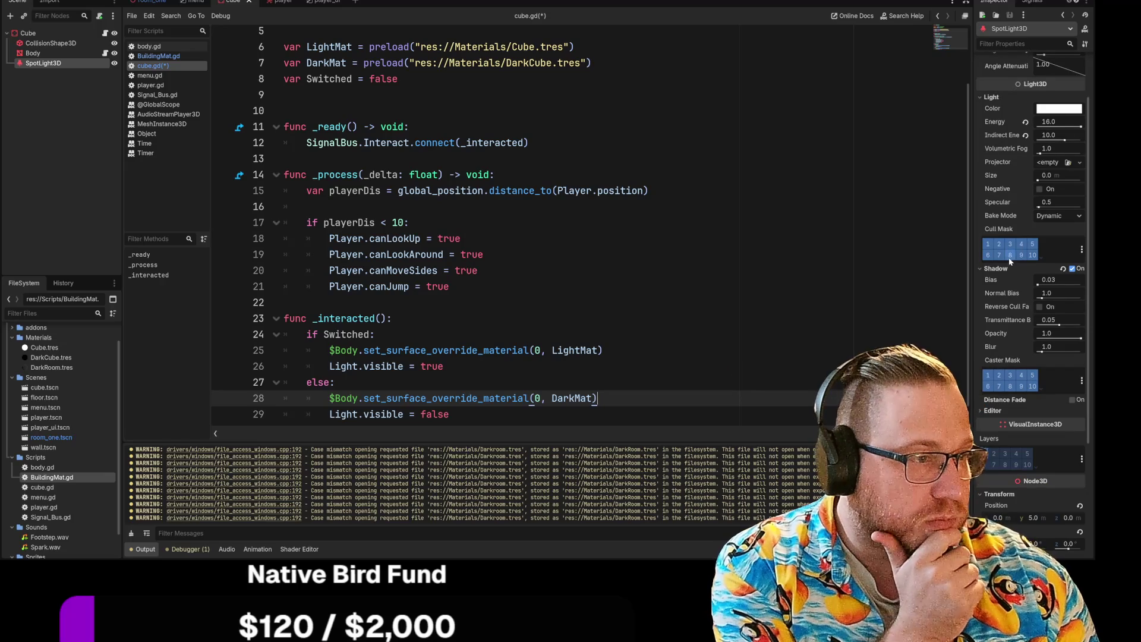
# Try the spotlight's Negative checkbox, then change line 26 to Light.light_negative
pyautogui.click(1040, 189)
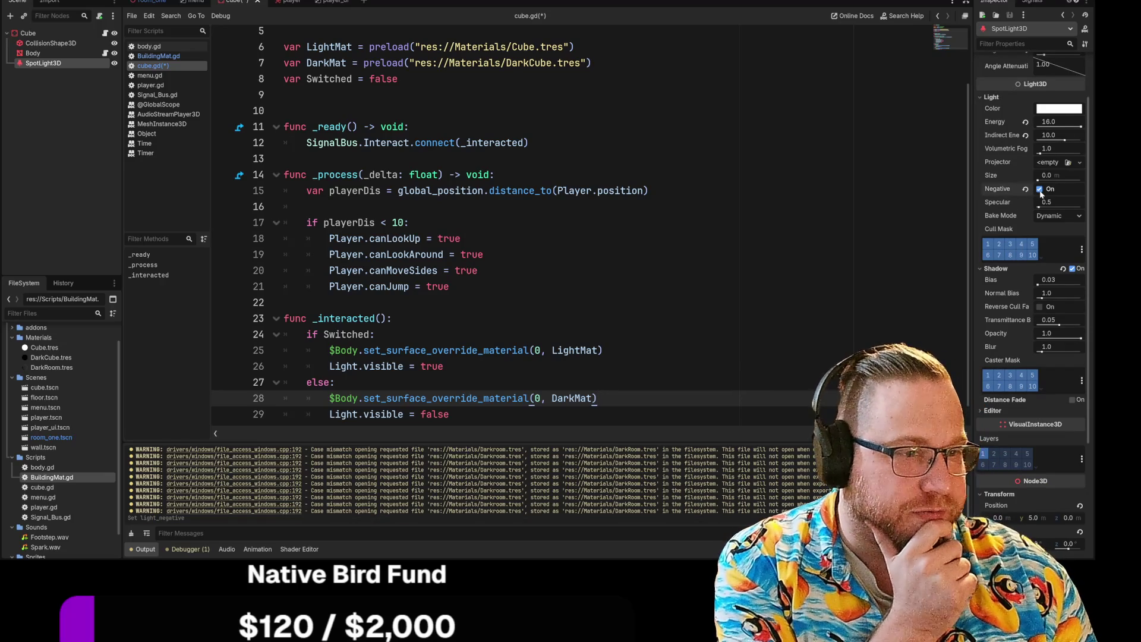
pyautogui.click(1040, 189)
pyautogui.click(368, 366)
pyautogui.doubleClick(368, 366)
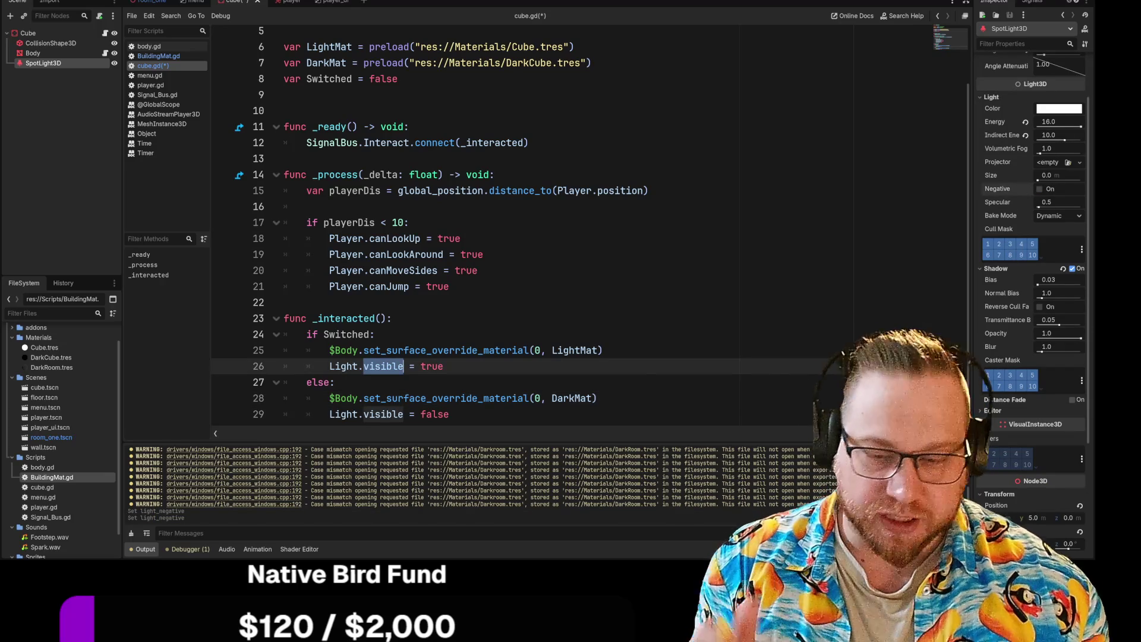
pyautogui.write('Neg')
pyautogui.hotkey('ctrl', 'space')
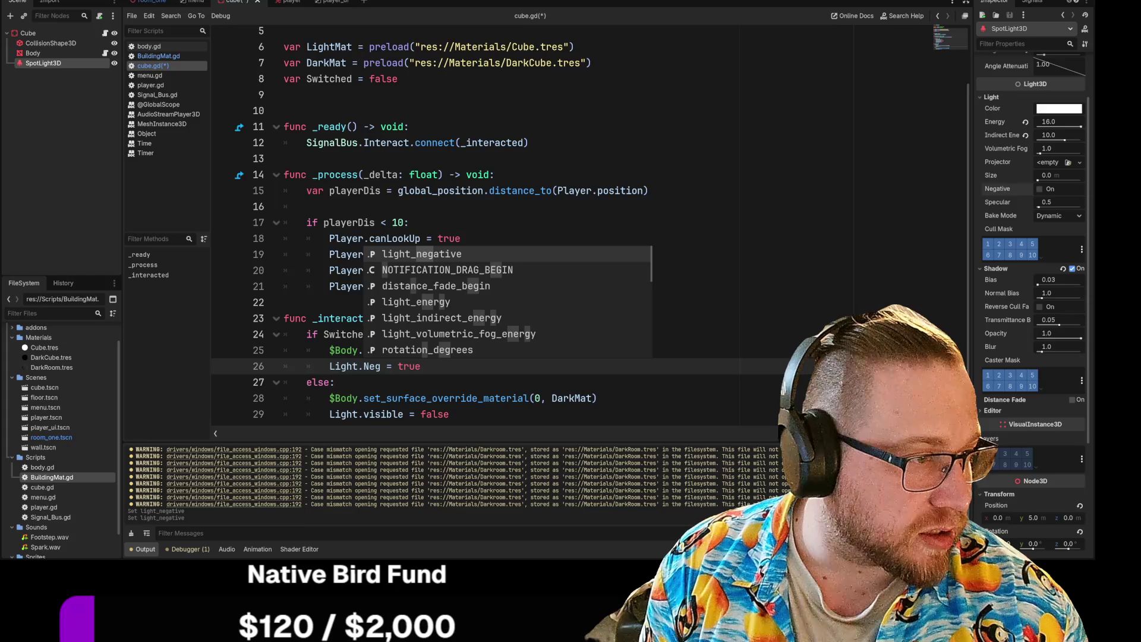
pyautogui.write('ative')
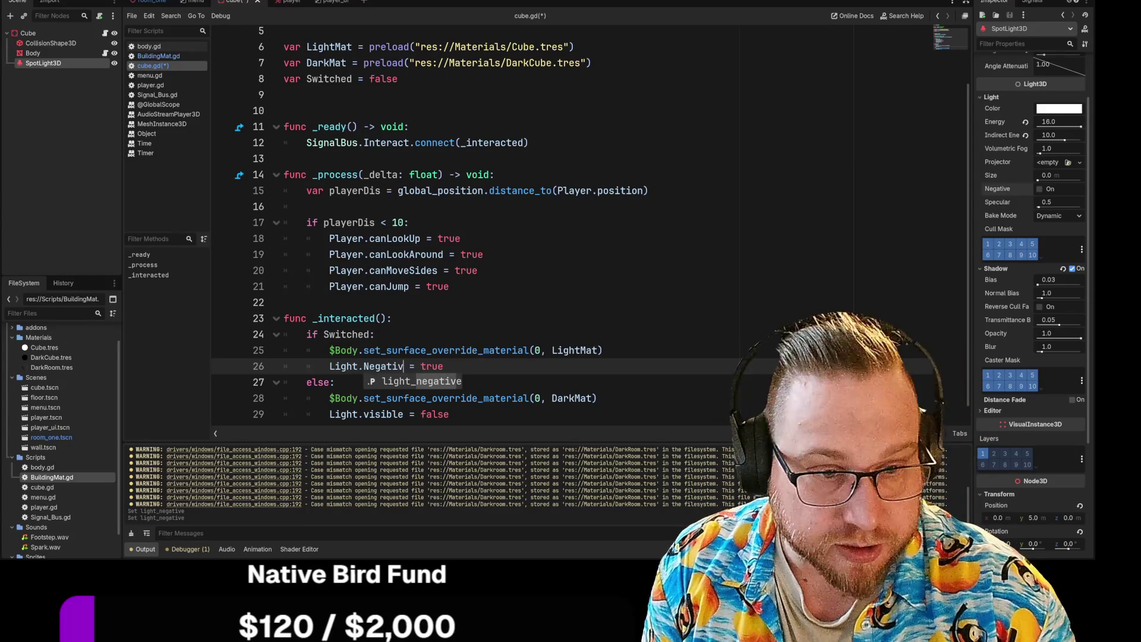
pyautogui.press('BackSpace')
pyautogui.press('BackSpace')
pyautogui.press('BackSpace')
pyautogui.press('BackSpace')
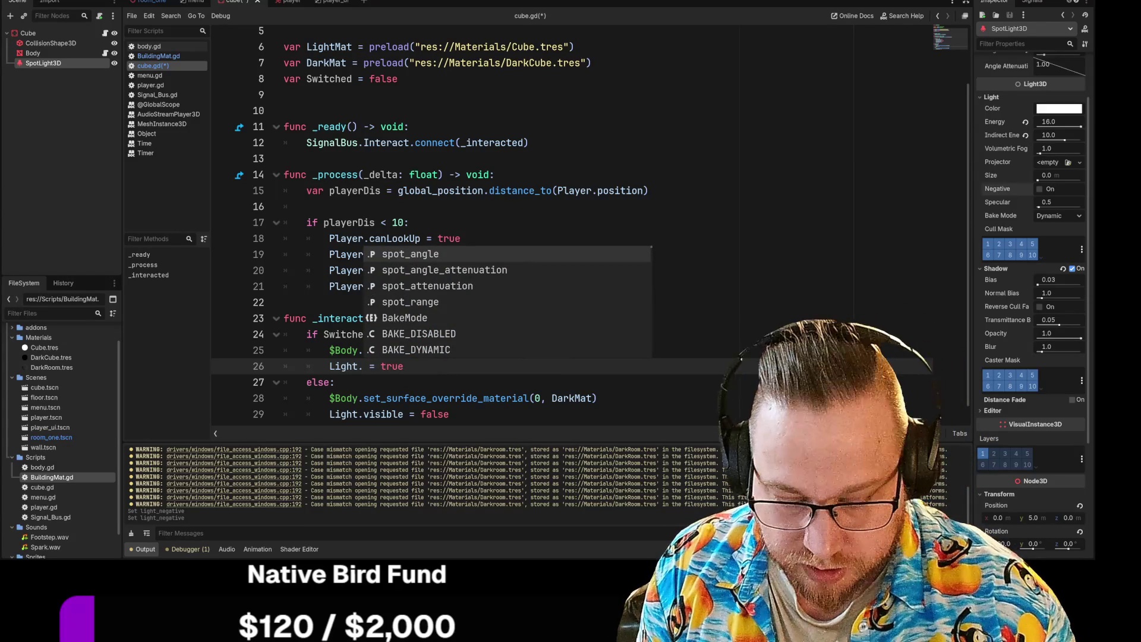
pyautogui.write('neg')
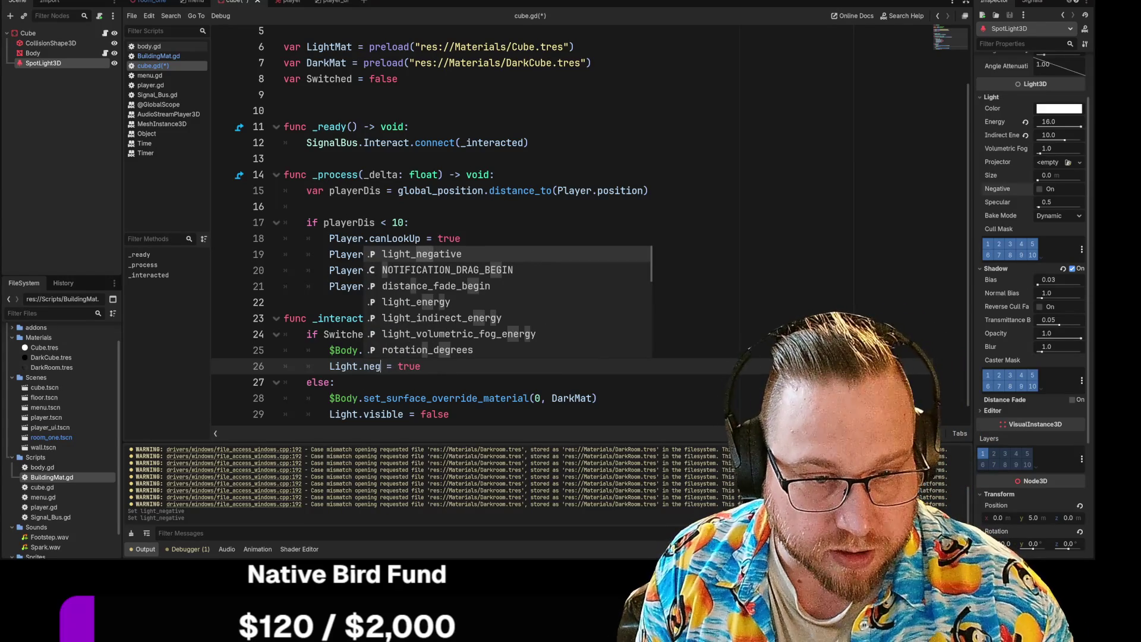
pyautogui.write('ative')
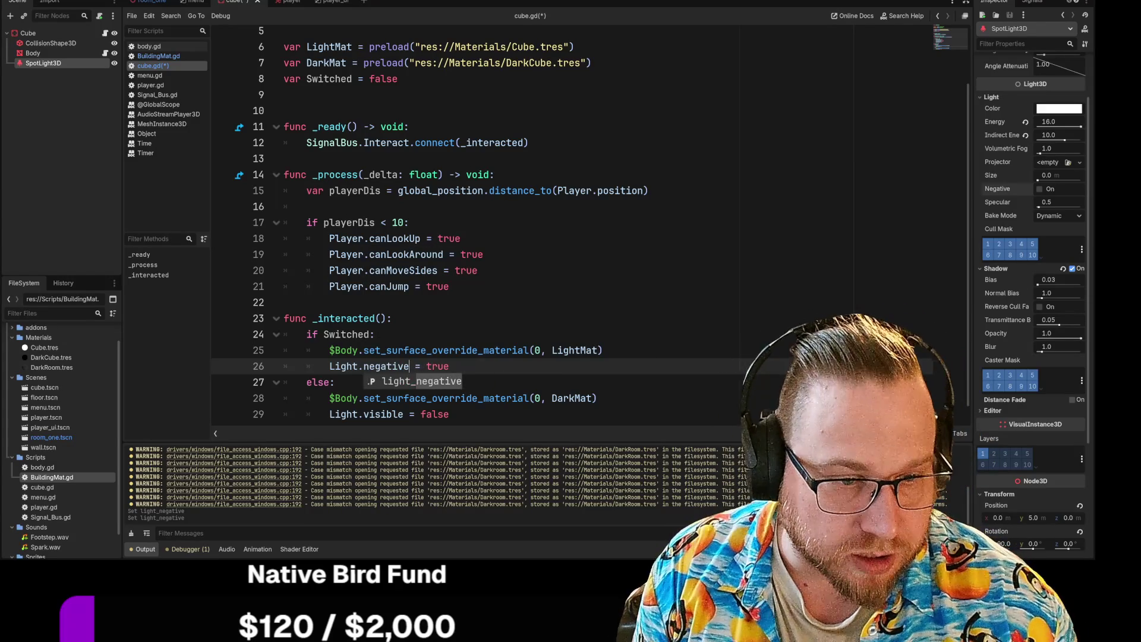
pyautogui.press('Return')
# Replace visible with light_negative on line 29 too and run the game with F5
pyautogui.doubleClick(397, 366)
pyautogui.hotkey('ctrl', 'c')
pyautogui.doubleClick(384, 414)
pyautogui.hotkey('ctrl', 'v')
pyautogui.press('Up')
pyautogui.press('Up')
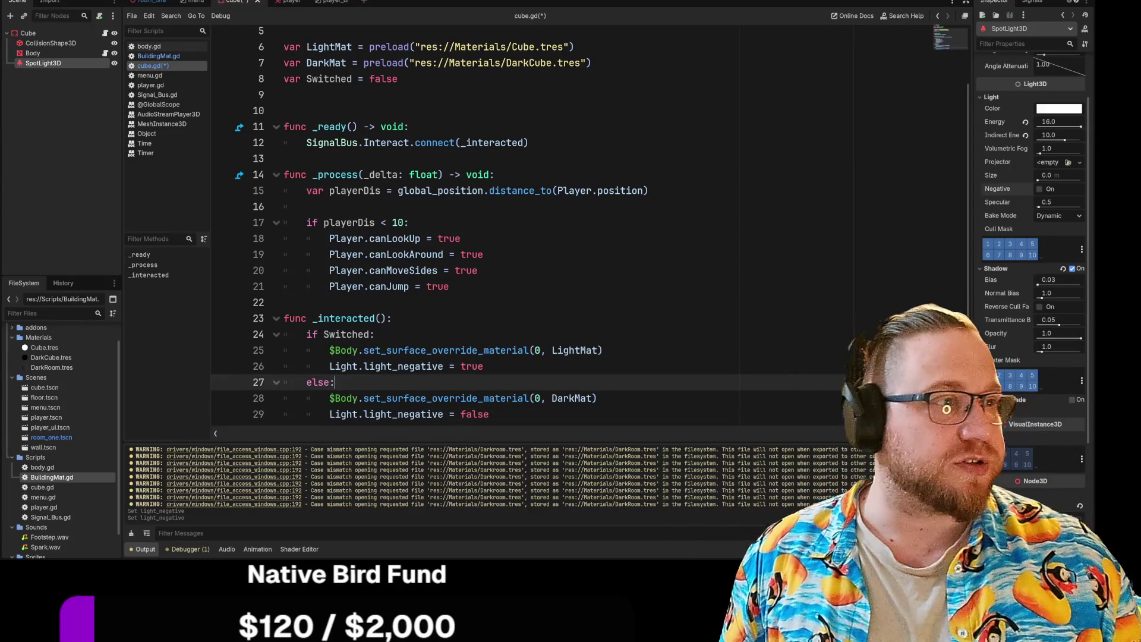
pyautogui.press('F5')
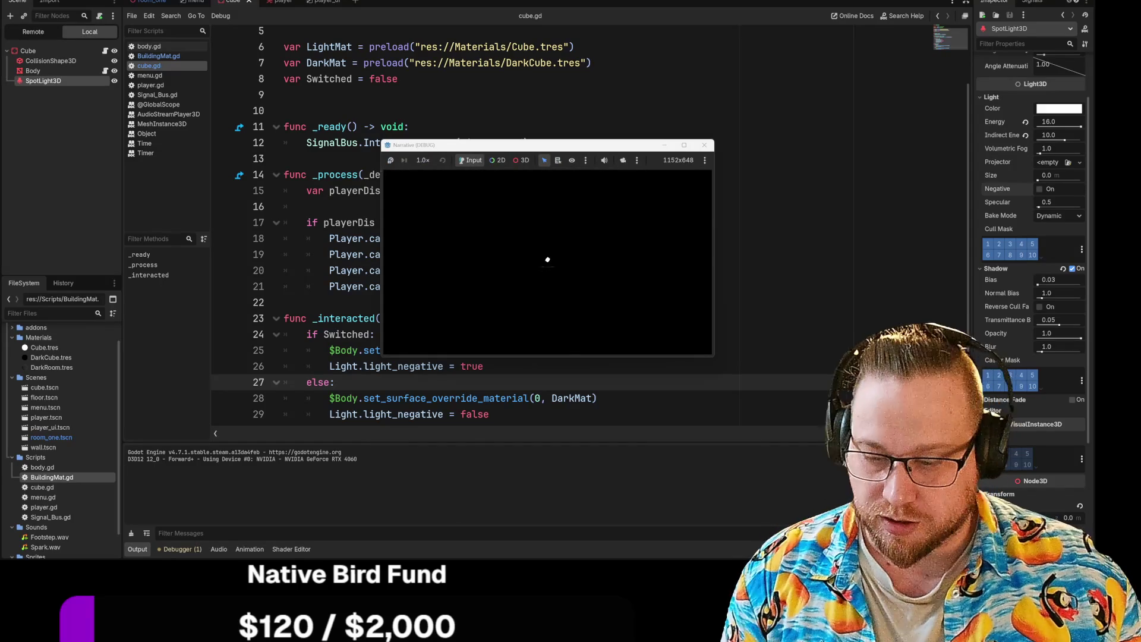
# Stop the game, set the viewport to 2304 × 1296 in Project Settings, and rerun it
pyautogui.press('Escape')
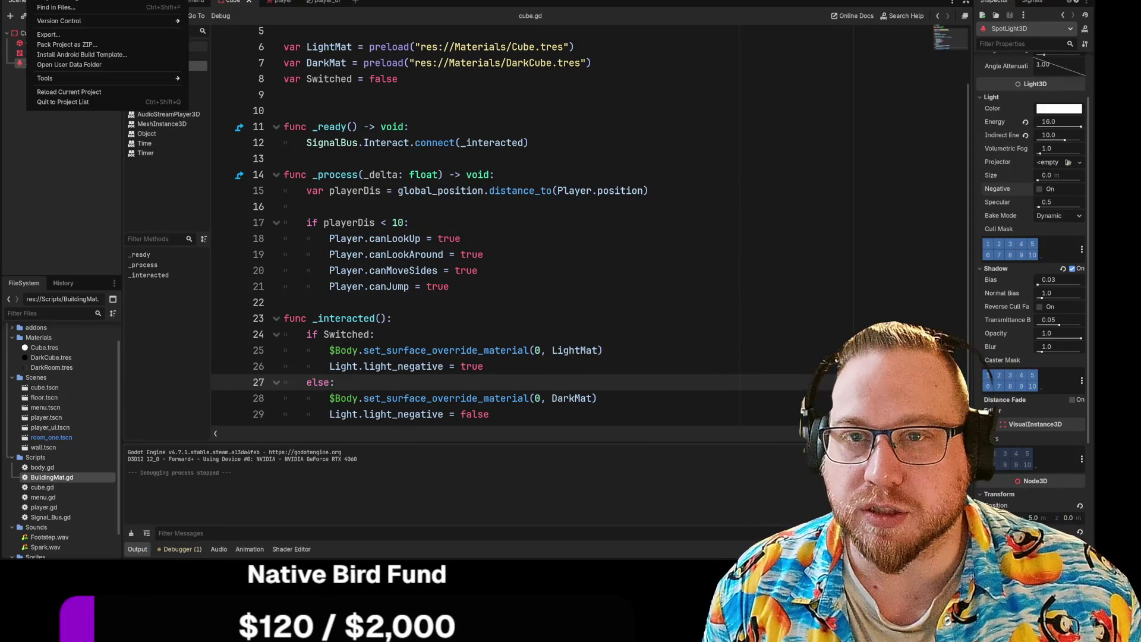
pyautogui.click(62, 5)
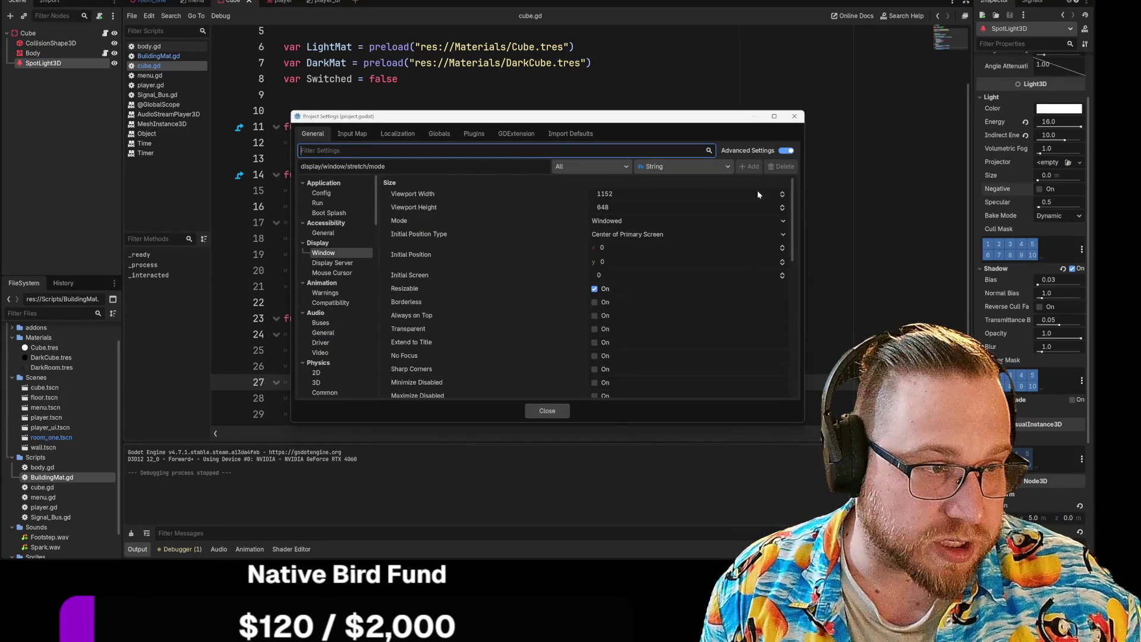
pyautogui.click(626, 195)
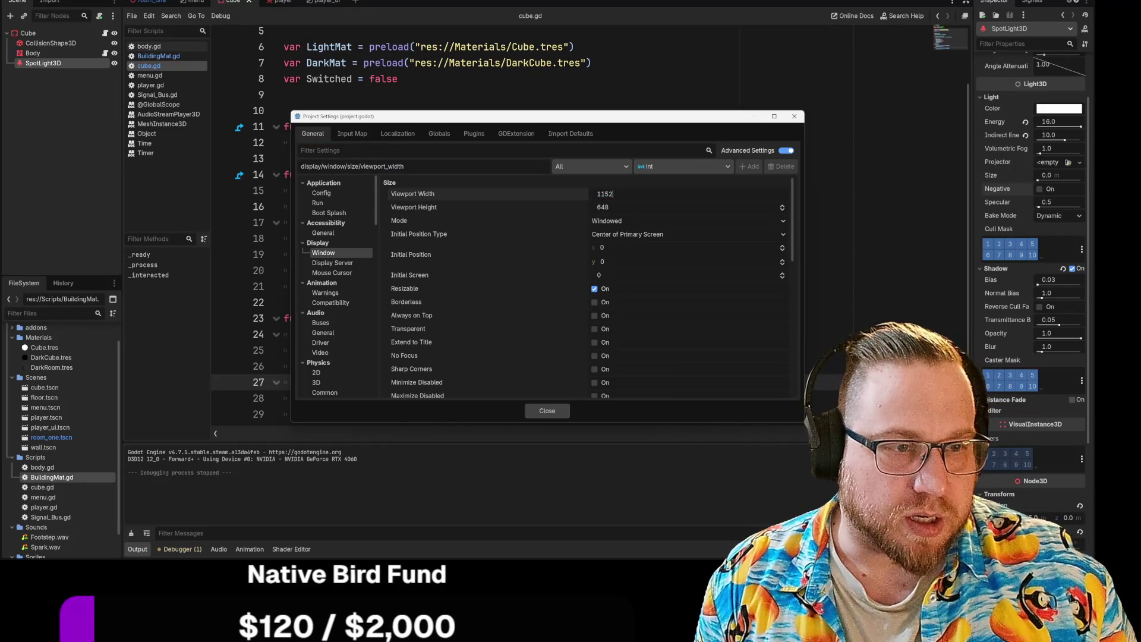
pyautogui.click(597, 194)
pyautogui.write('2')
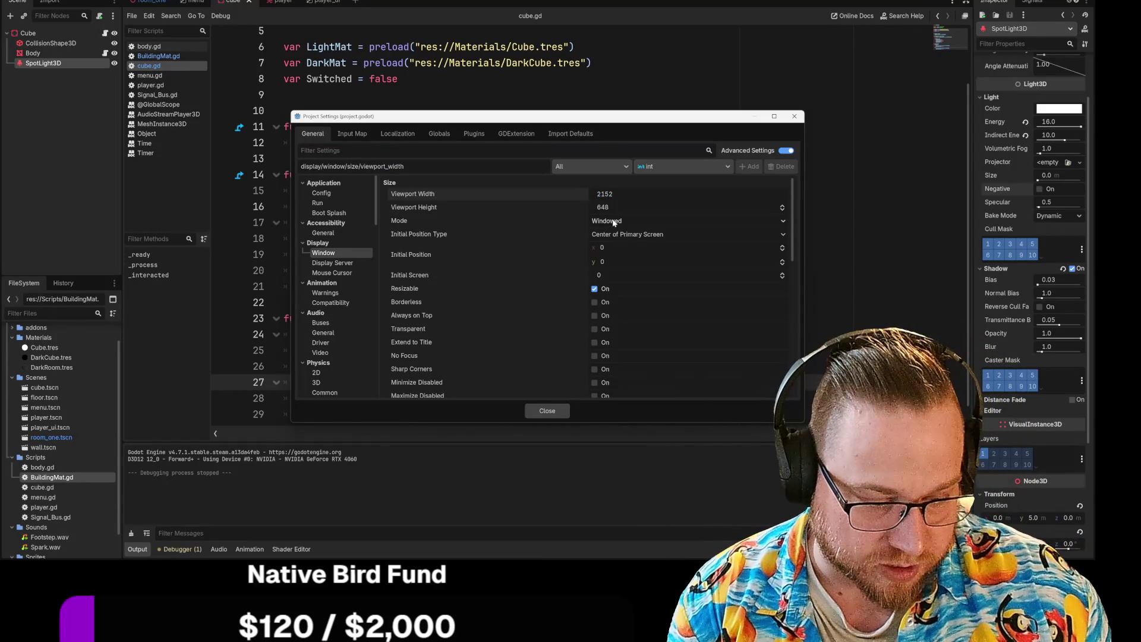
pyautogui.press('Delete')
pyautogui.write('304')
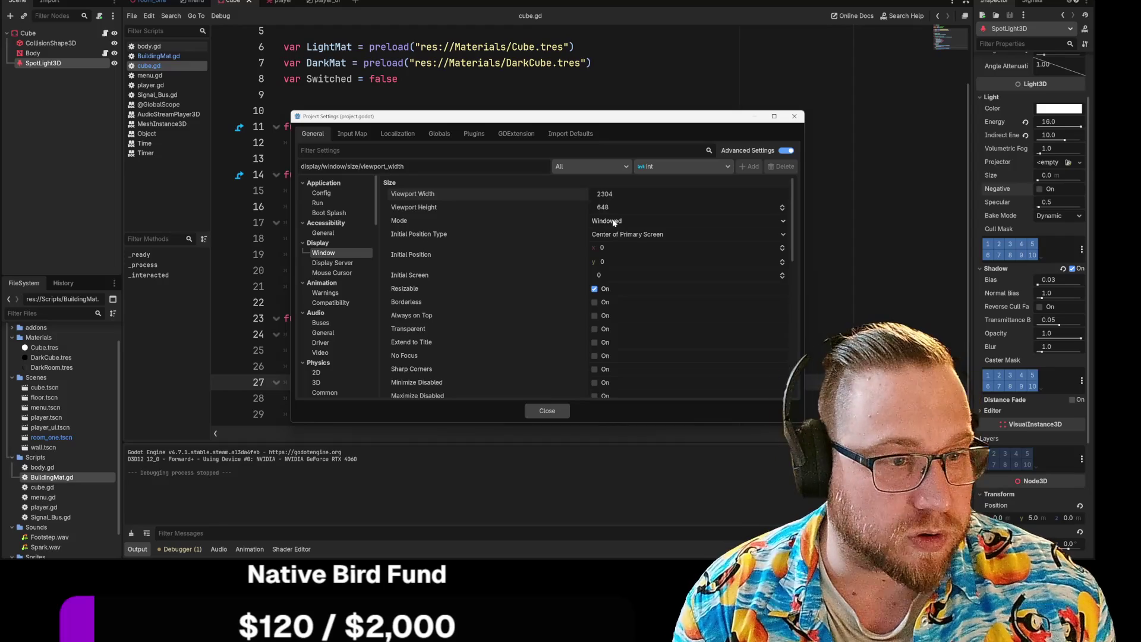
pyautogui.click(622, 206)
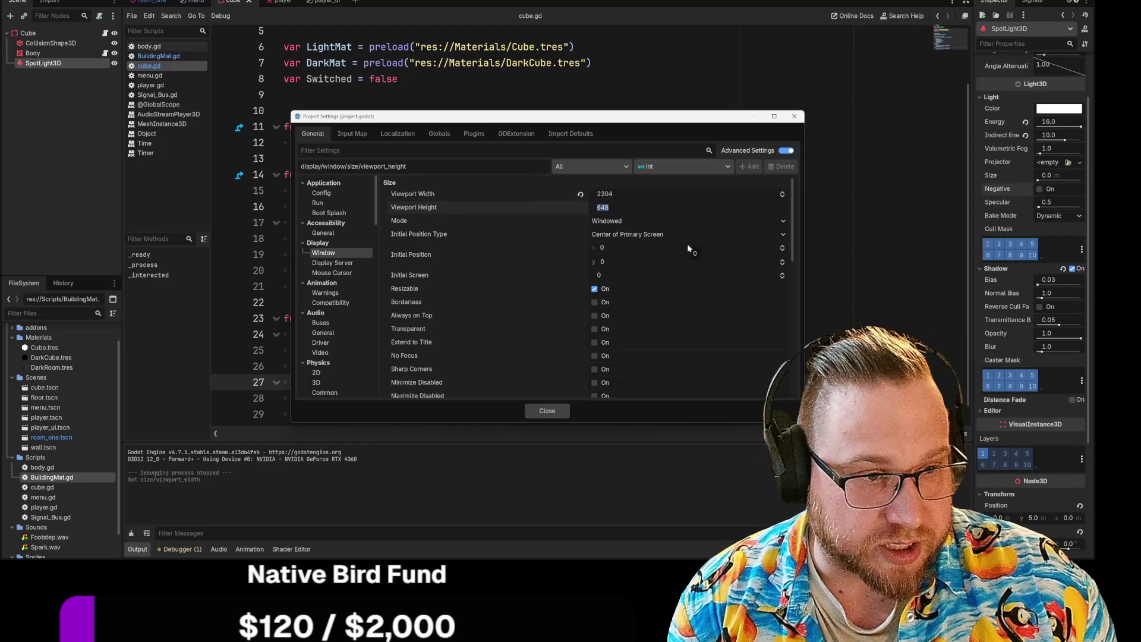
pyautogui.write('1296')
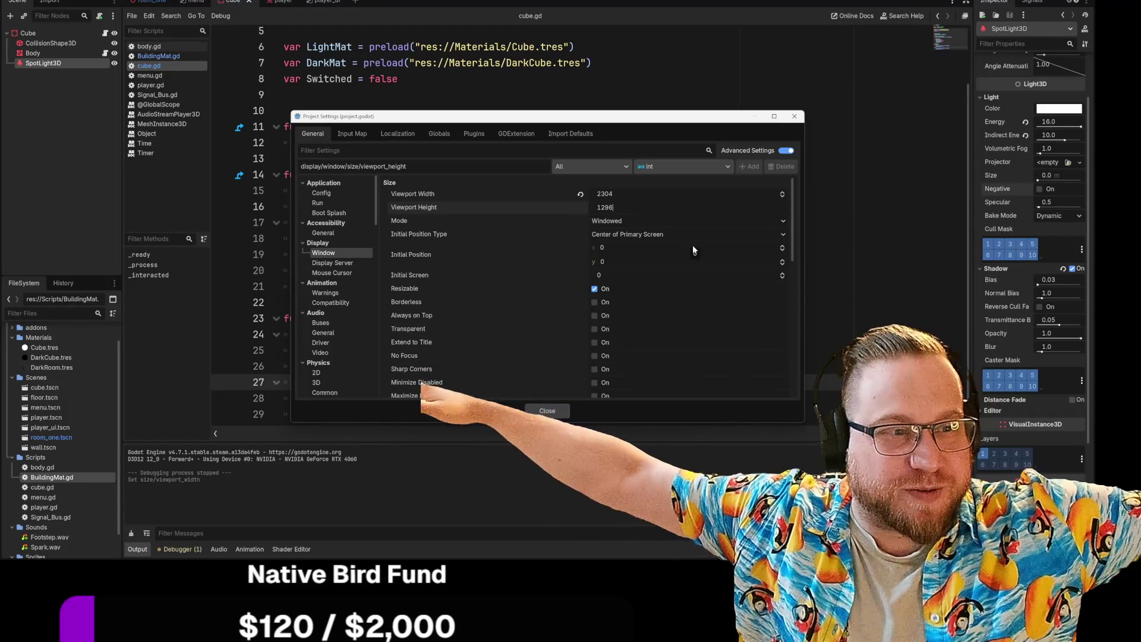
pyautogui.click(527, 256)
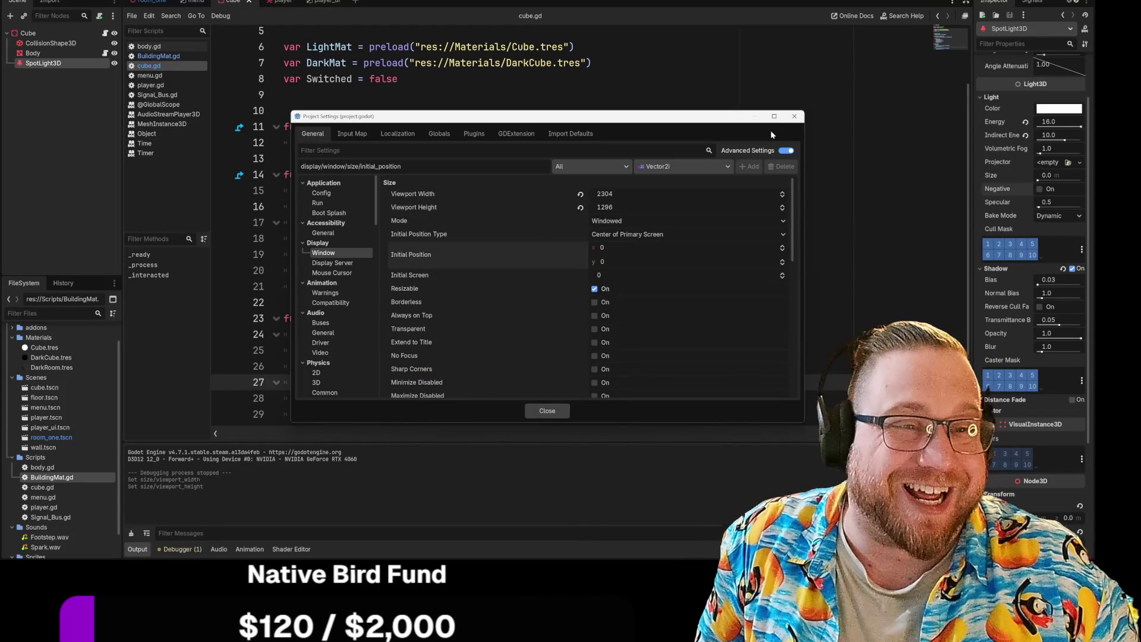
pyautogui.click(548, 413)
pyautogui.press('F5')
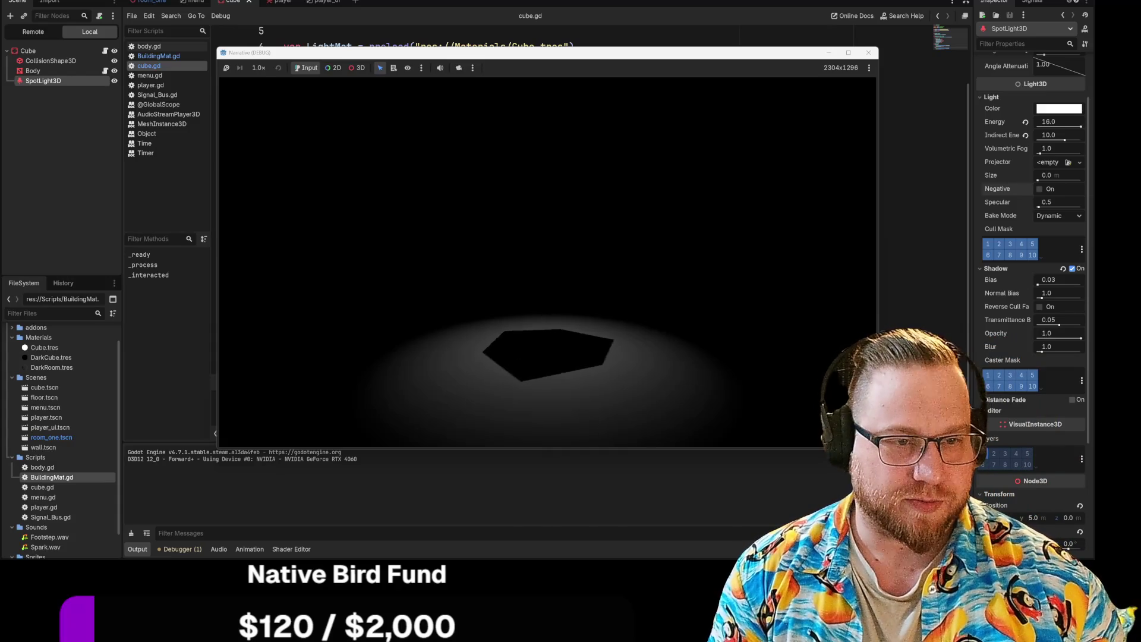
pyautogui.press('Escape')
pyautogui.click(869, 53)
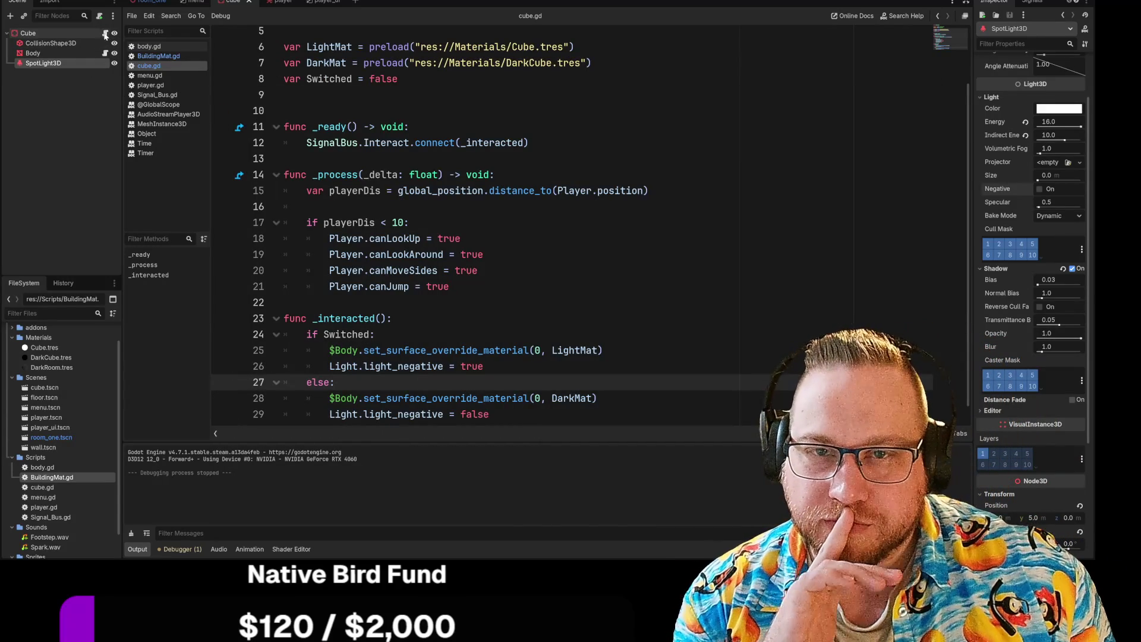
pyautogui.scroll(-1, 536, 237)
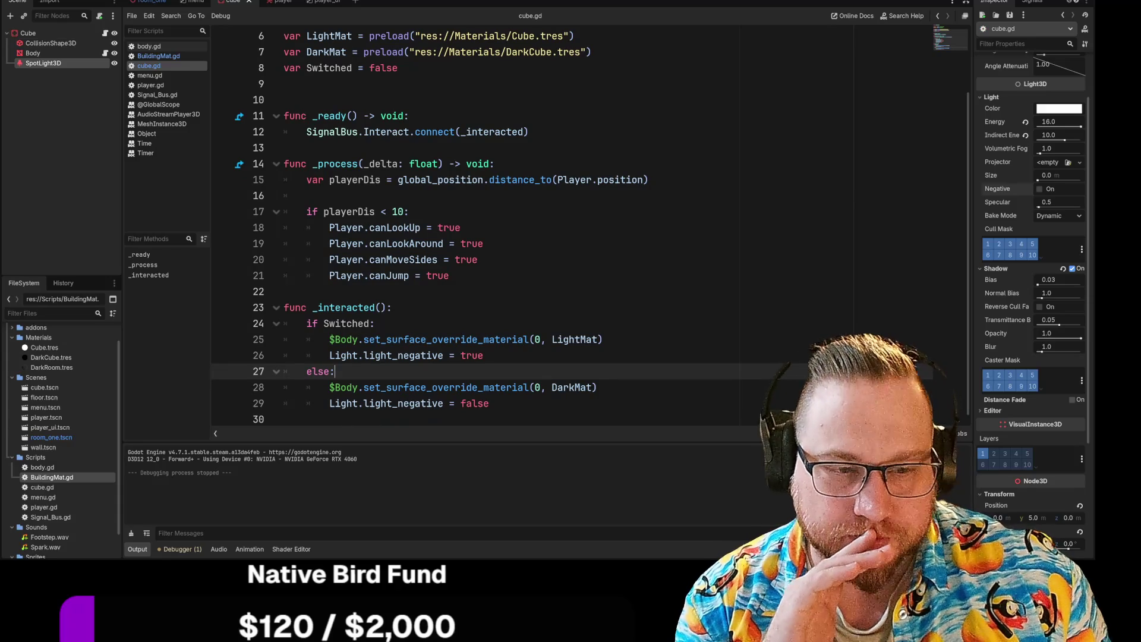
pyautogui.moveTo(307, 323)
pyautogui.mouseDown()
pyautogui.moveTo(376, 323)
pyautogui.moveTo(380, 355)
pyautogui.moveTo(410, 356)
pyautogui.mouseUp()
pyautogui.click(483, 356)
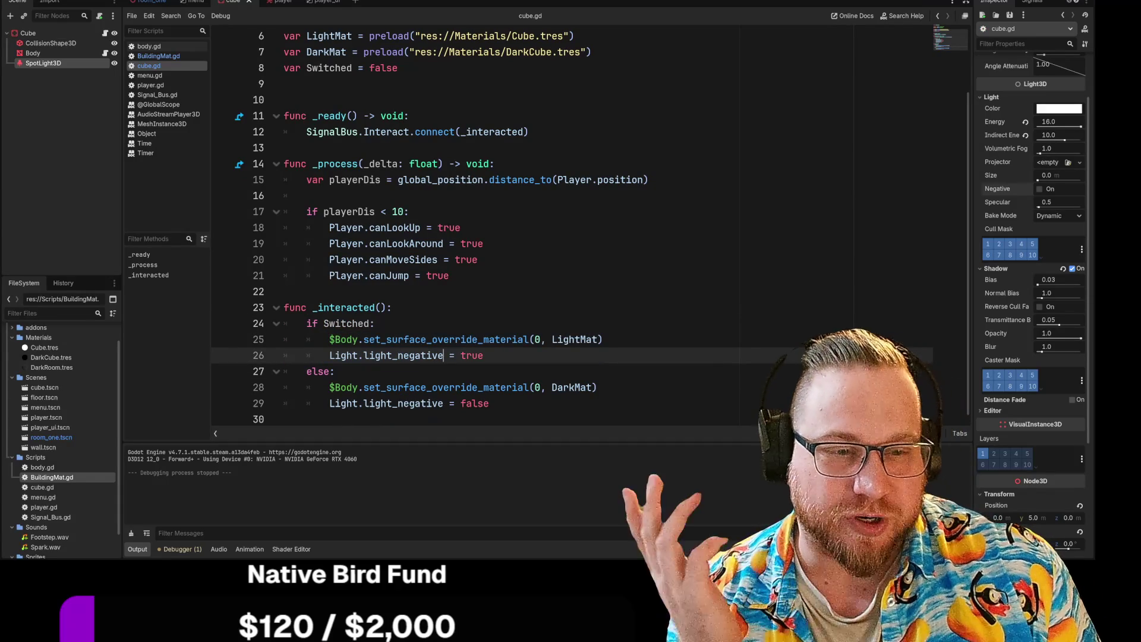
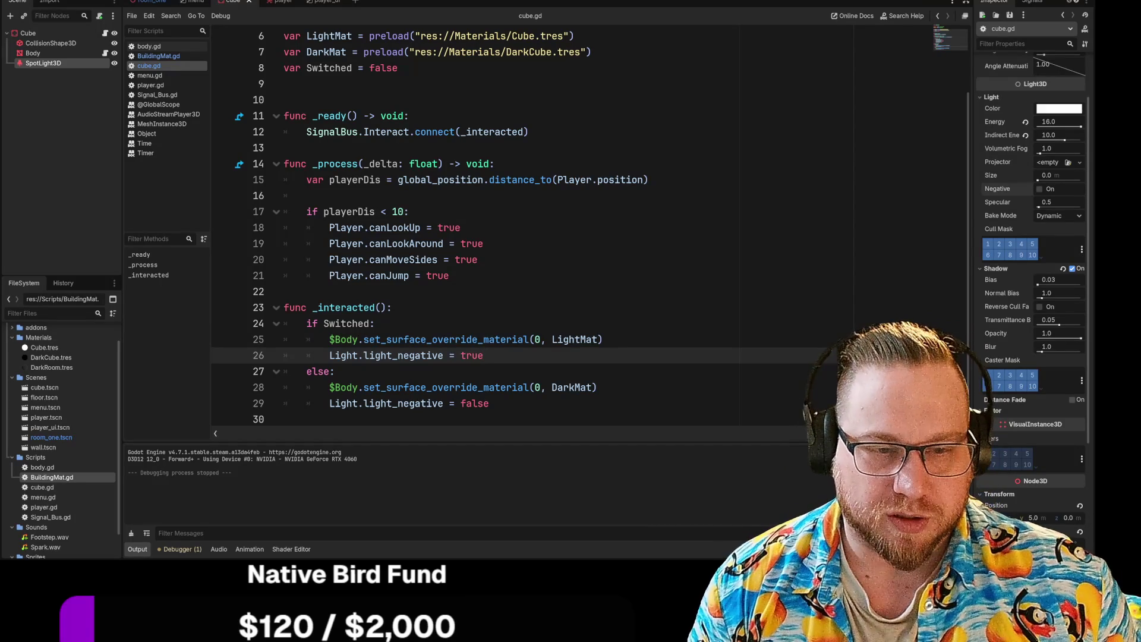
# Change line 24 to 'if Switched == true:' and replace else with 'if Switched == false:'
pyautogui.click(372, 323)
pyautogui.write('= = true')
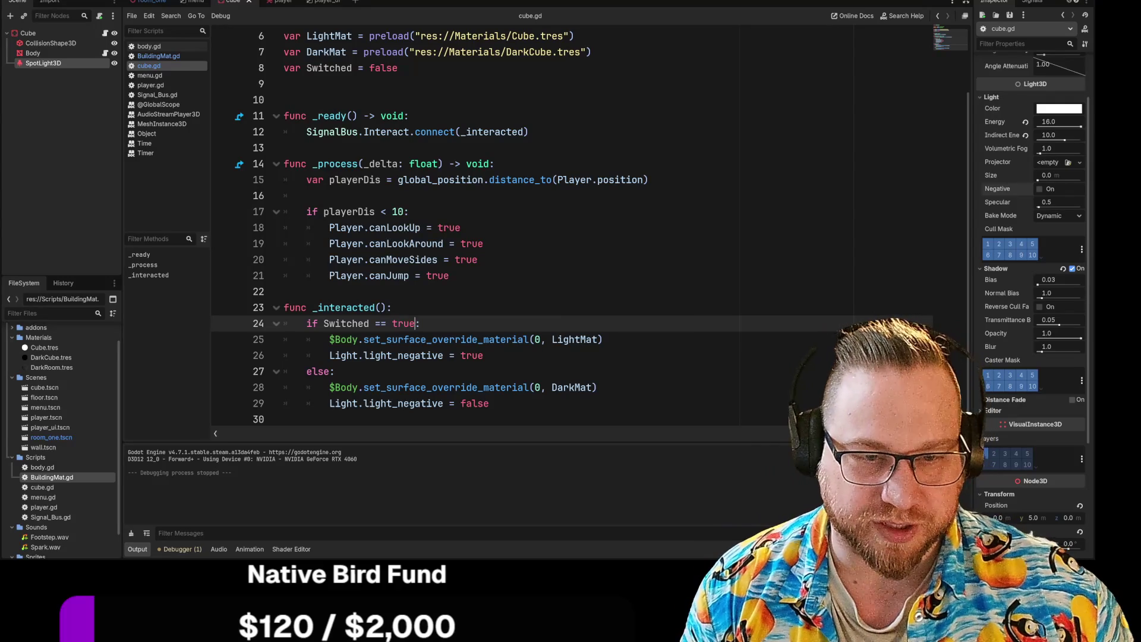
pyautogui.press('End')
pyautogui.hotkey('shift', 'Home')
pyautogui.hotkey('ctrl', 'c')
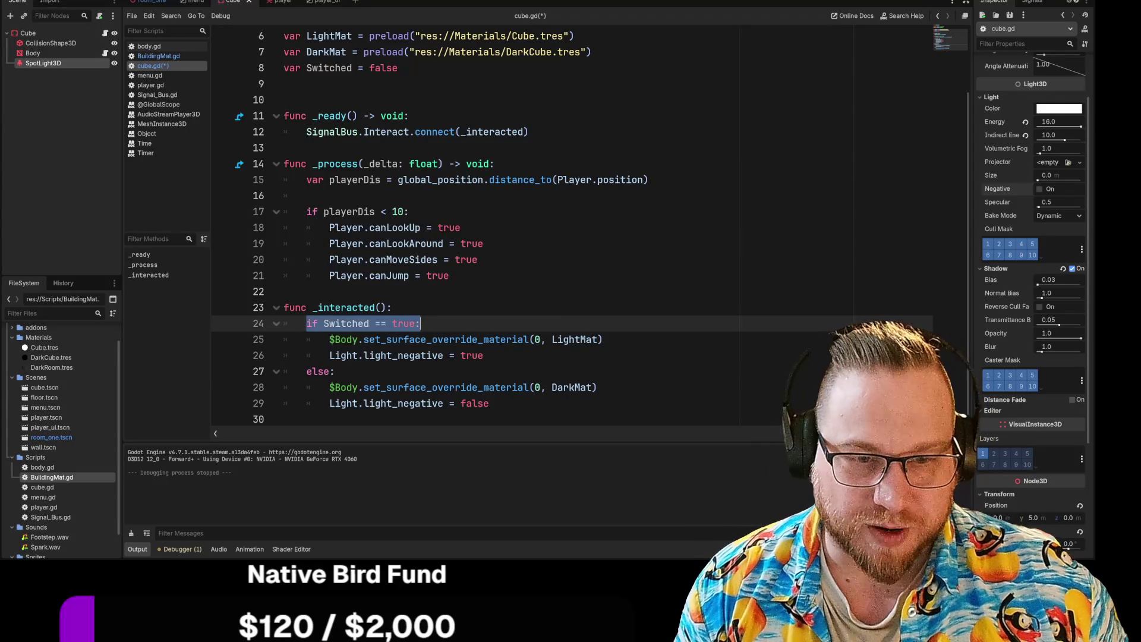
pyautogui.moveTo(336, 371); pyautogui.dragTo(312, 371)
pyautogui.press('BackSpace')
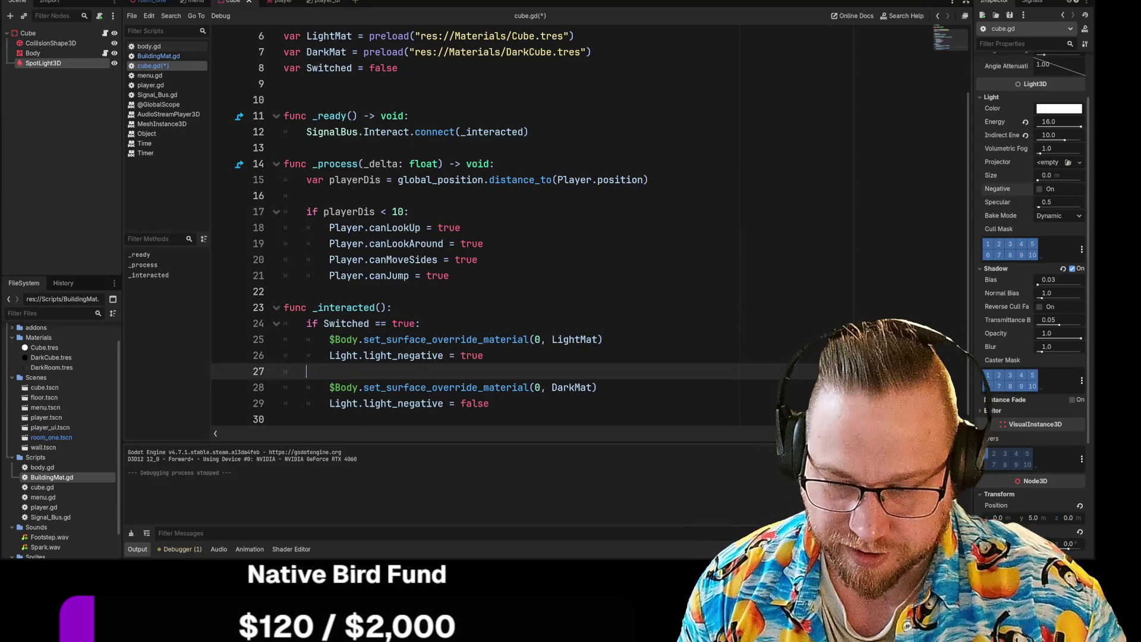
pyautogui.hotkey('ctrl', 'v')
pyautogui.doubleClick(406, 371)
pyautogui.write('false')
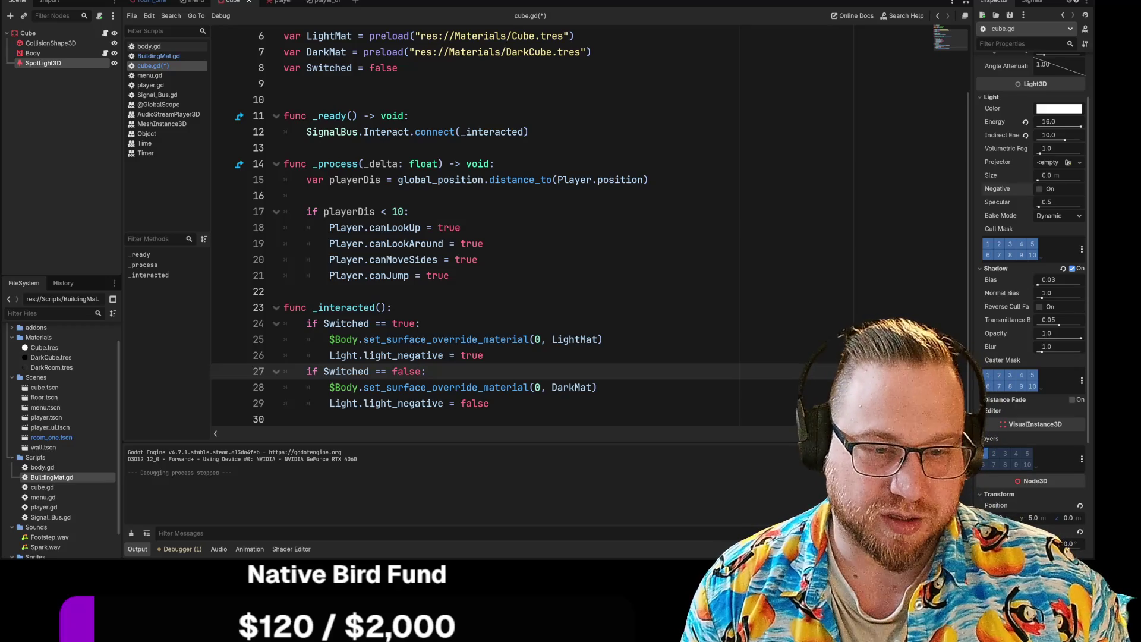
# Add a 'Switched == false' line at the end of the true branch
pyautogui.click(484, 355)
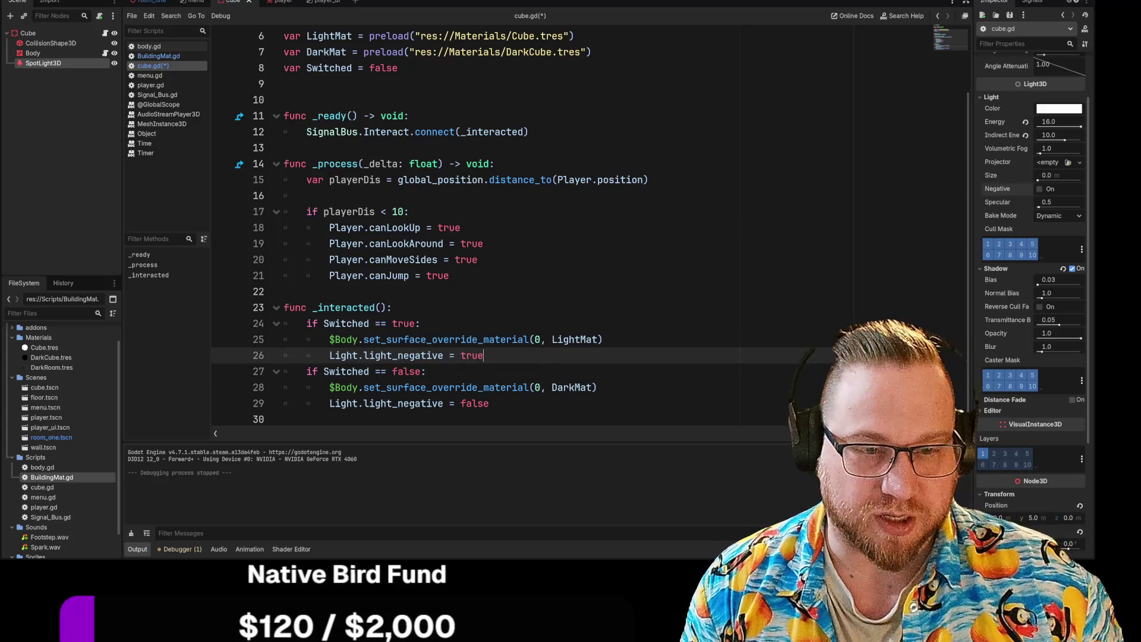
pyautogui.press('Return')
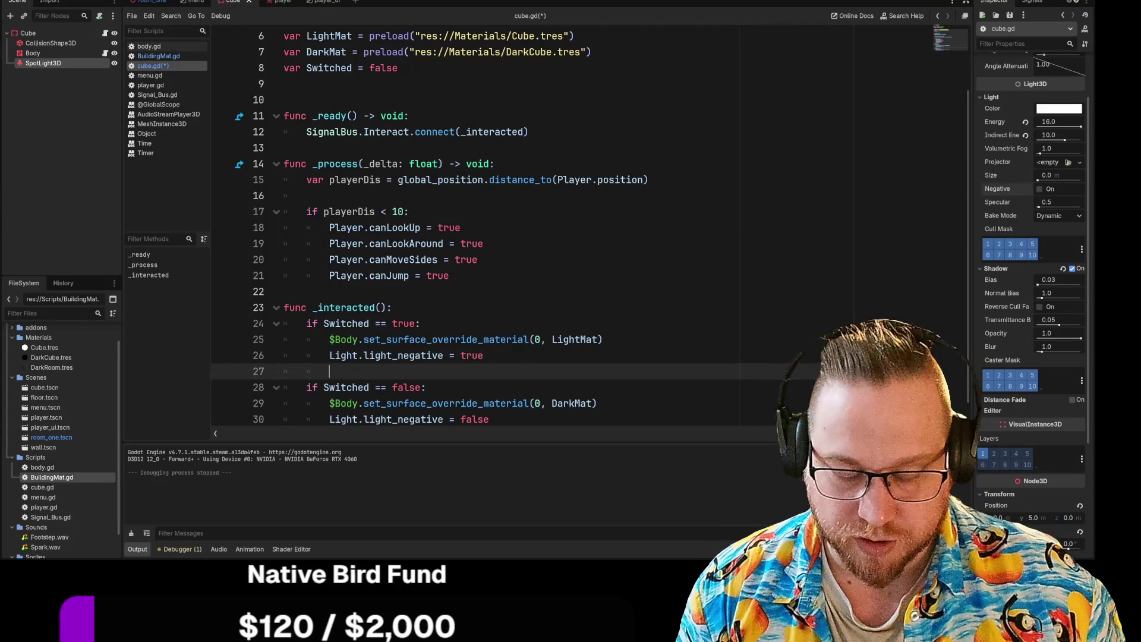
pyautogui.moveTo(324, 387); pyautogui.dragTo(421, 387)
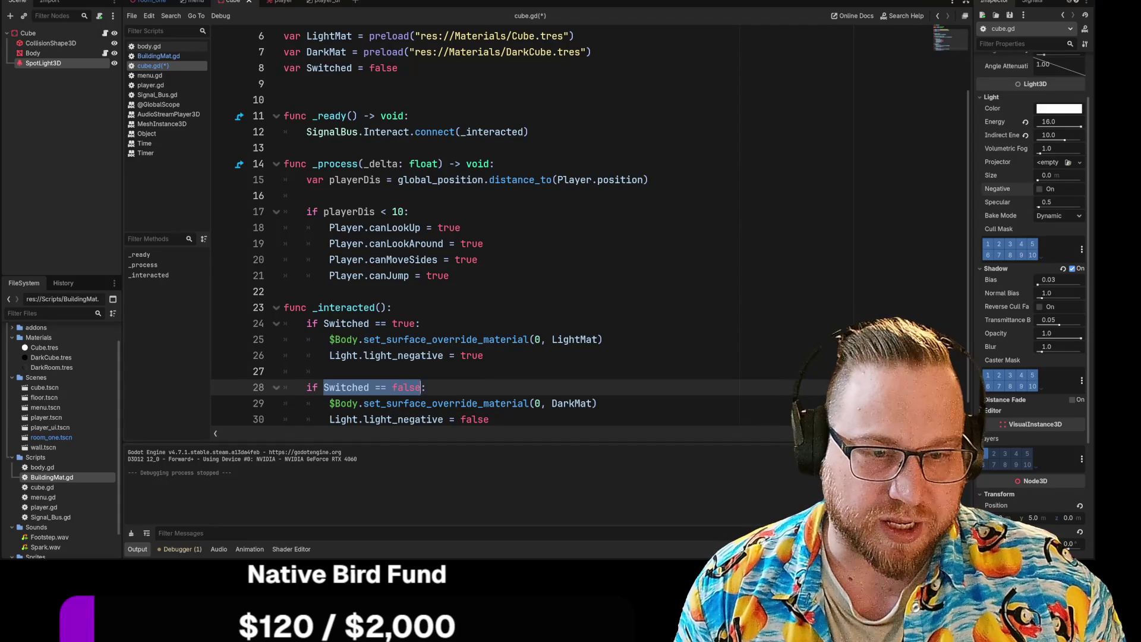
pyautogui.hotkey('ctrl', 'c')
pyautogui.press('Up')
pyautogui.hotkey('ctrl', 'v')
pyautogui.tripleClick(368, 371)
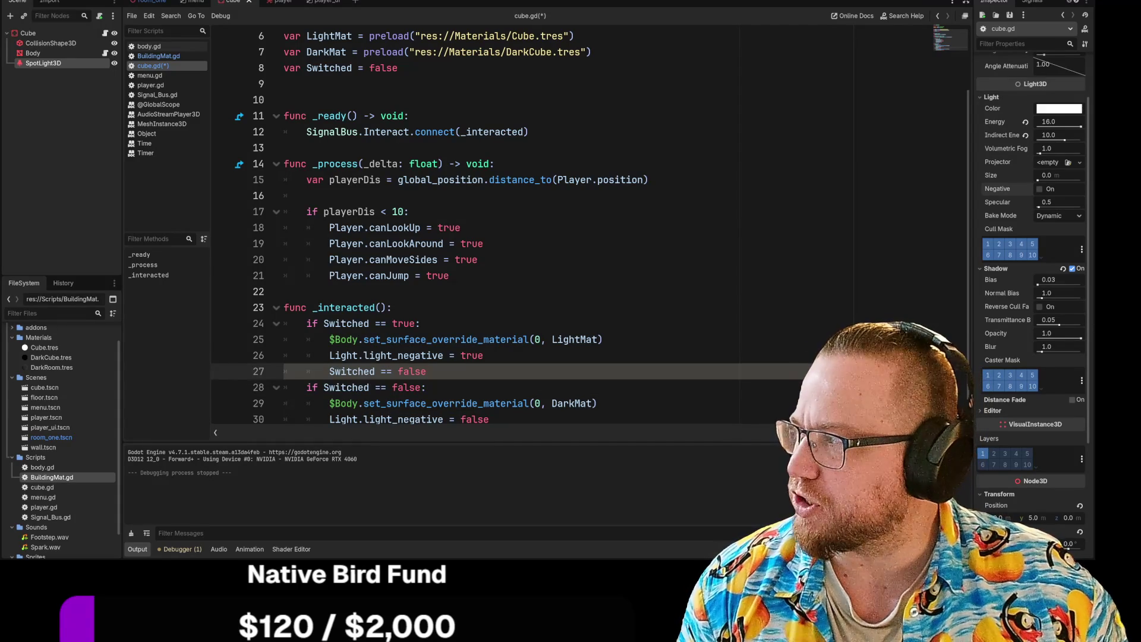
# Insert a blank line between branches and end the false branch with 'Switched == true' copied from line 24
pyautogui.scroll(-1, 590, 227)
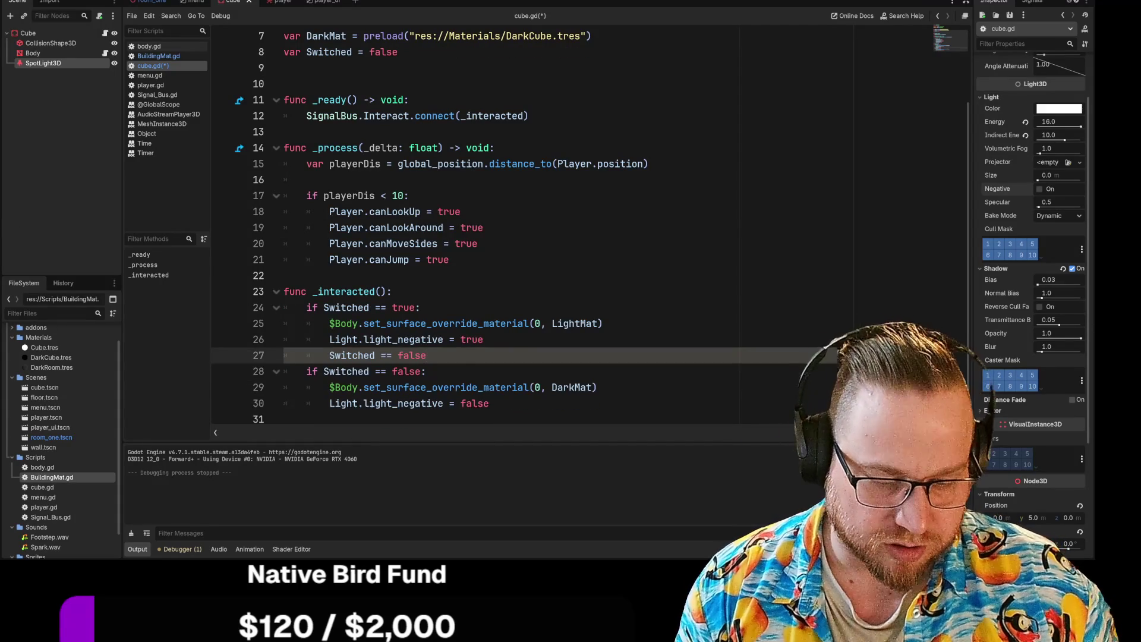
pyautogui.press('Return')
pyautogui.press('Down')
pyautogui.press('Down')
pyautogui.press('Down')
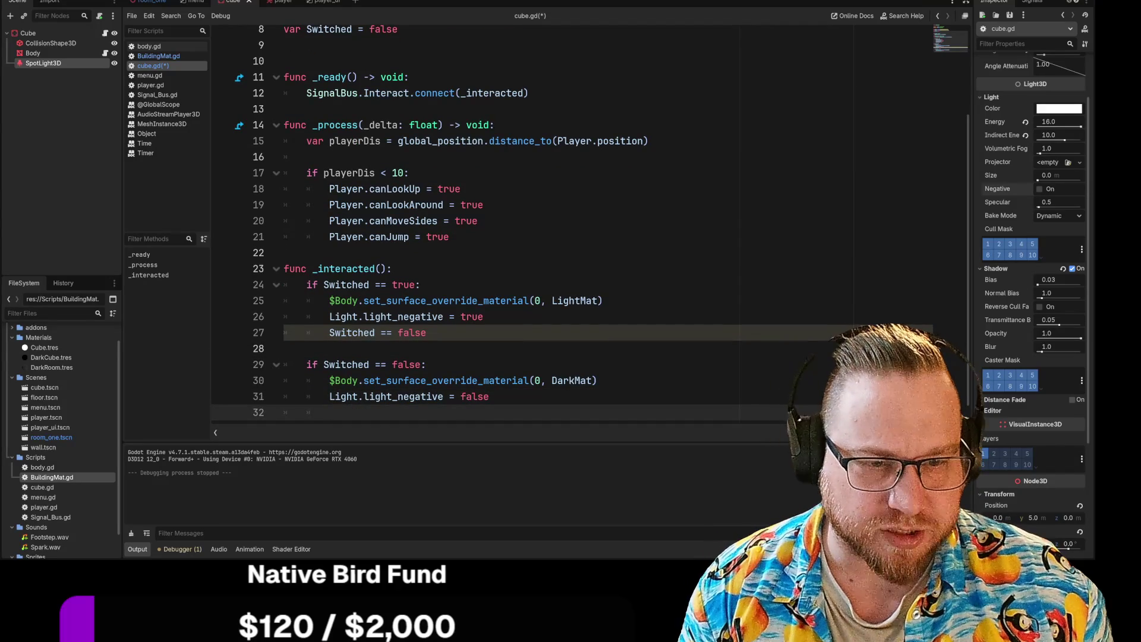
pyautogui.moveTo(324, 284); pyautogui.dragTo(416, 285)
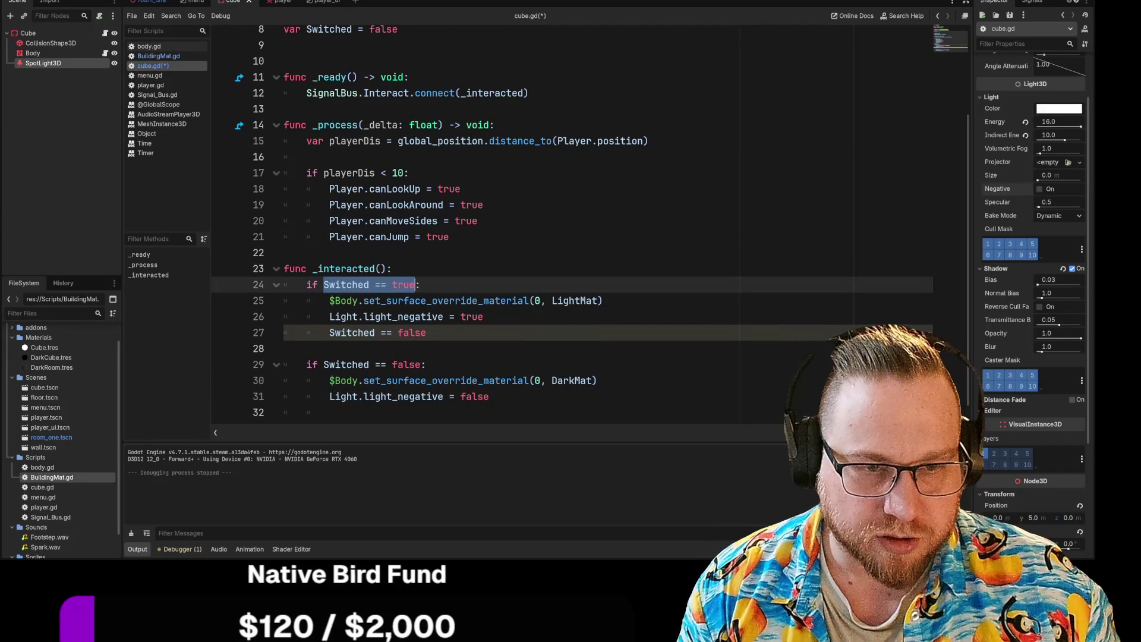
pyautogui.hotkey('ctrl', 'c')
pyautogui.click(330, 413)
pyautogui.hotkey('ctrl', 'v')
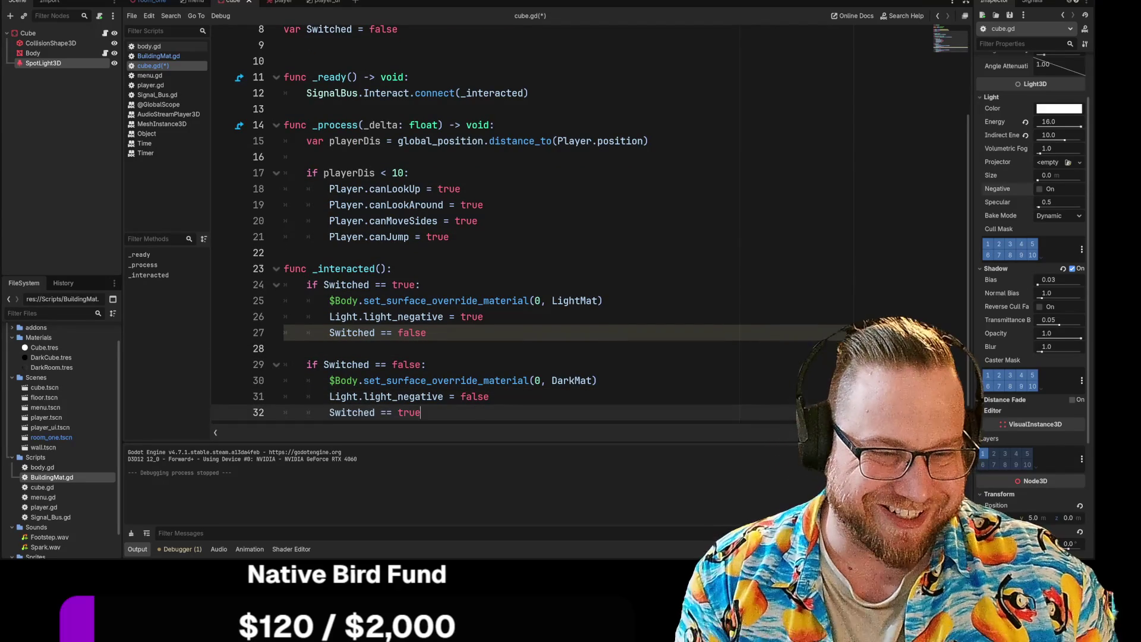
pyautogui.click(426, 365)
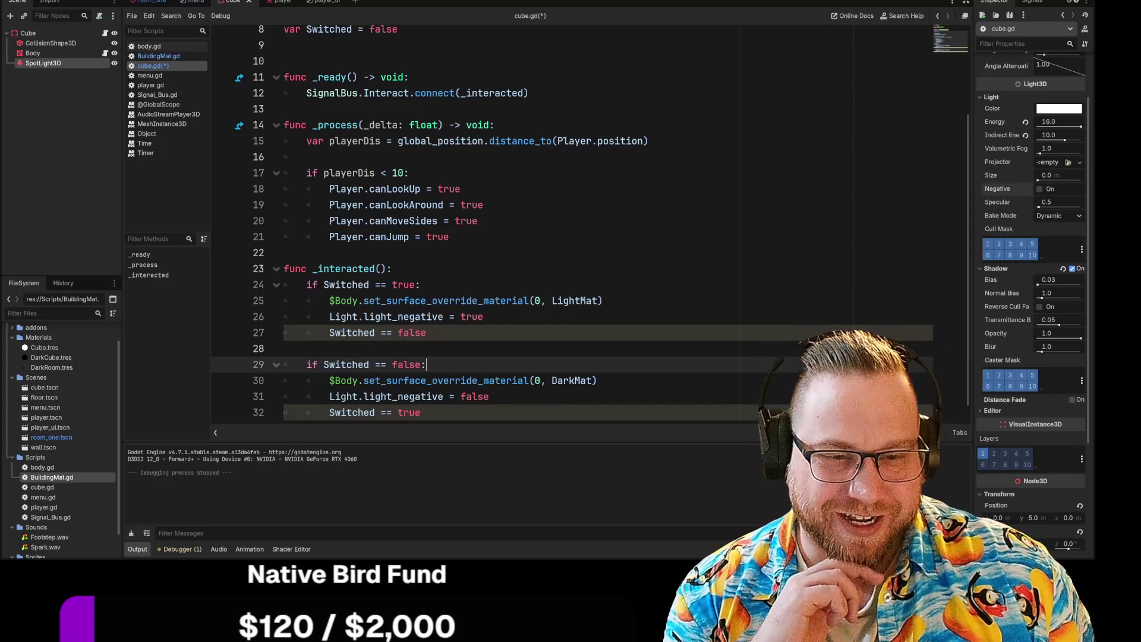
pyautogui.click(285, 252)
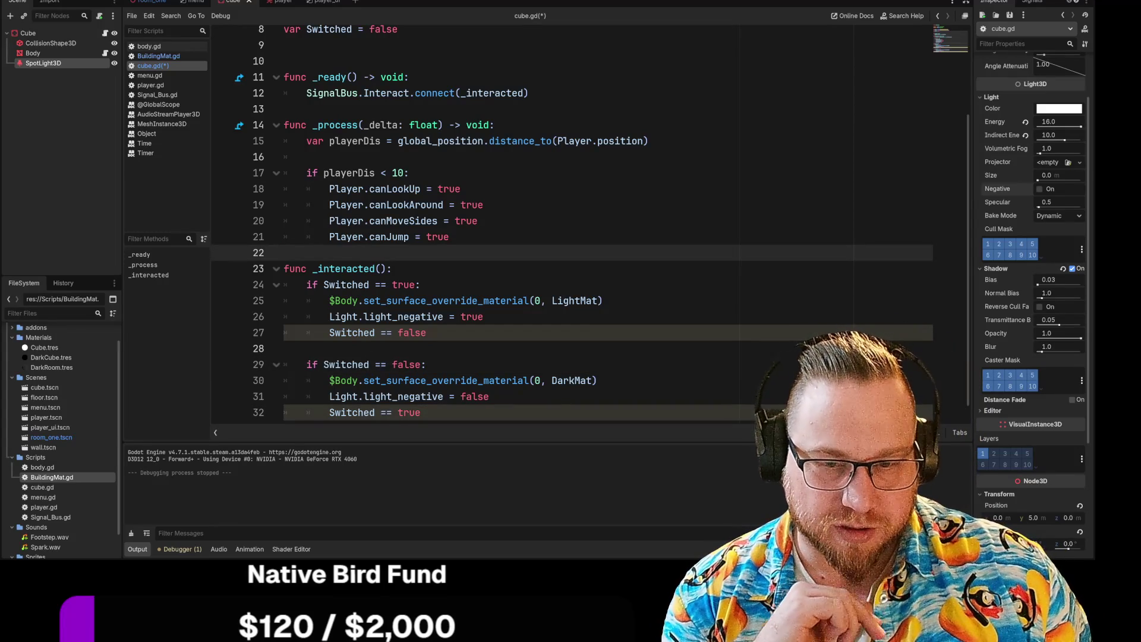
pyautogui.scroll(-1, 571, 238)
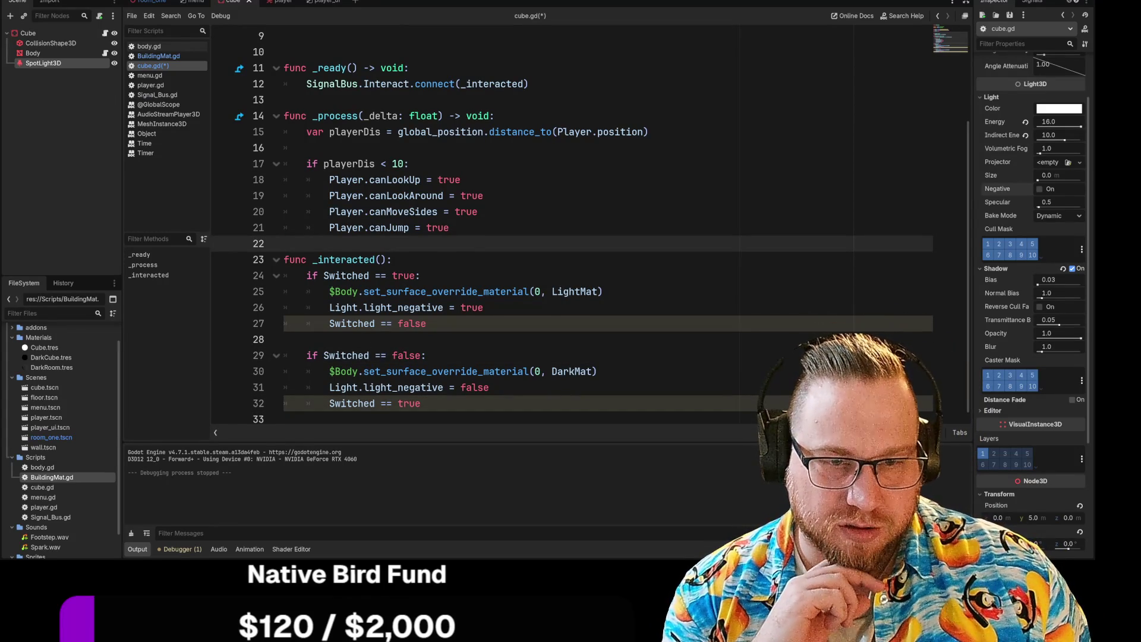
pyautogui.click(426, 356)
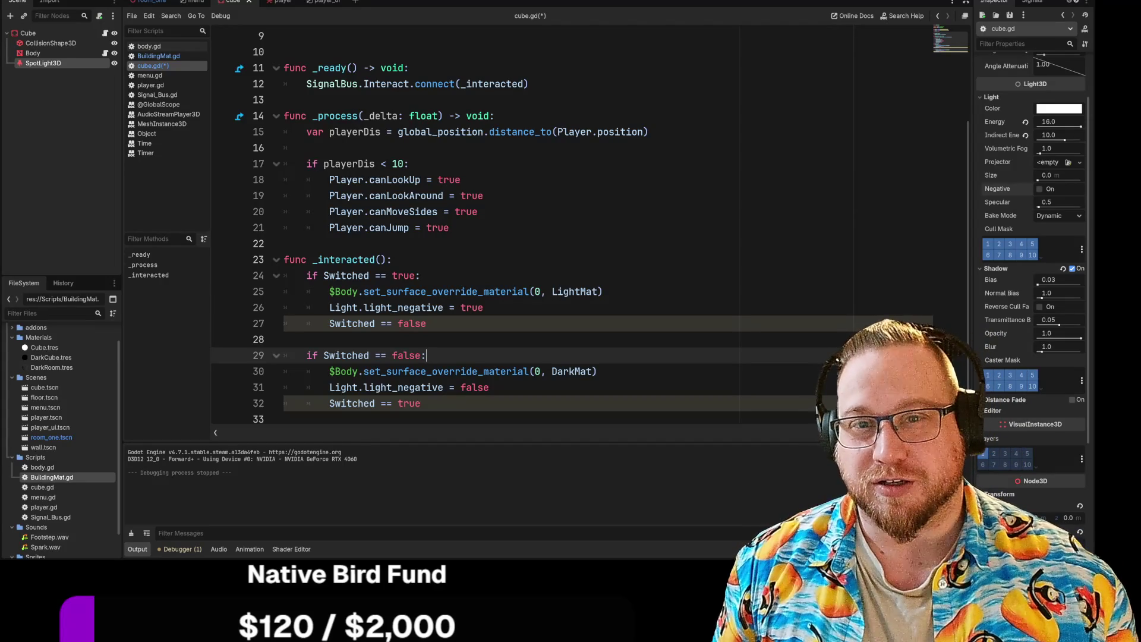
# Save cube.gd from the script list's context menu, then switch to BuildingMat.gd
pyautogui.rightClick(156, 66)
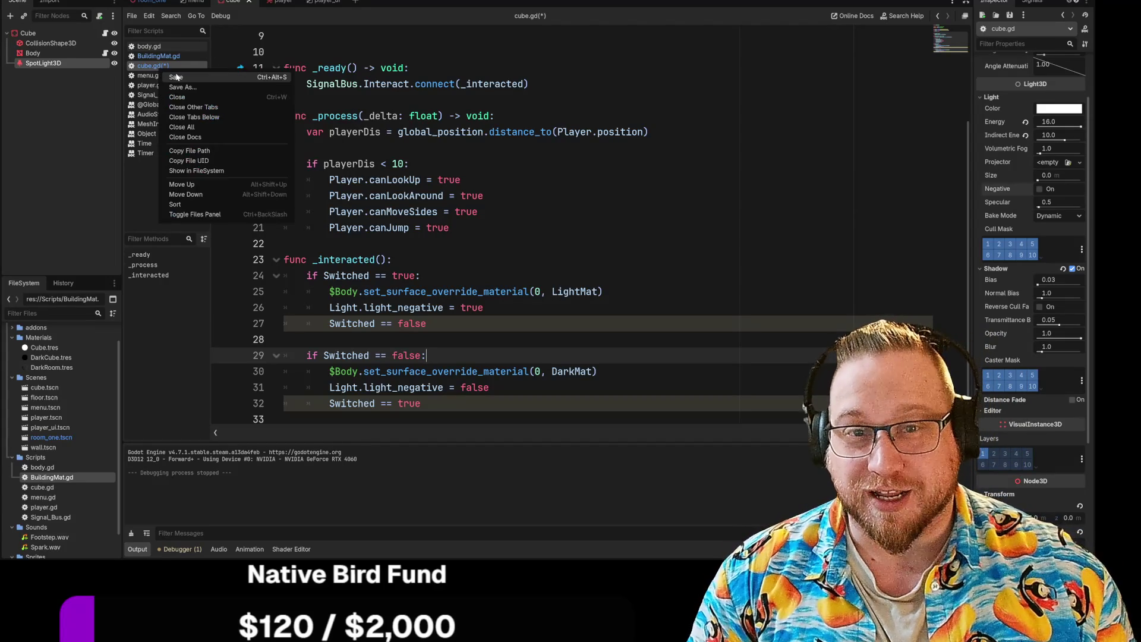
pyautogui.click(175, 75)
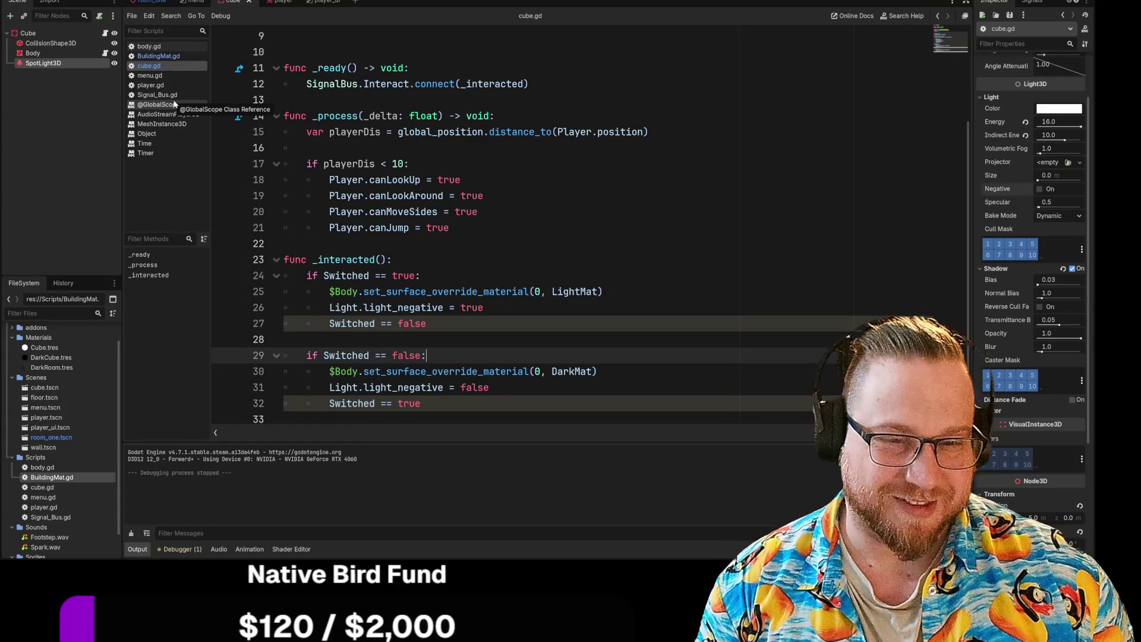
pyautogui.click(285, 340)
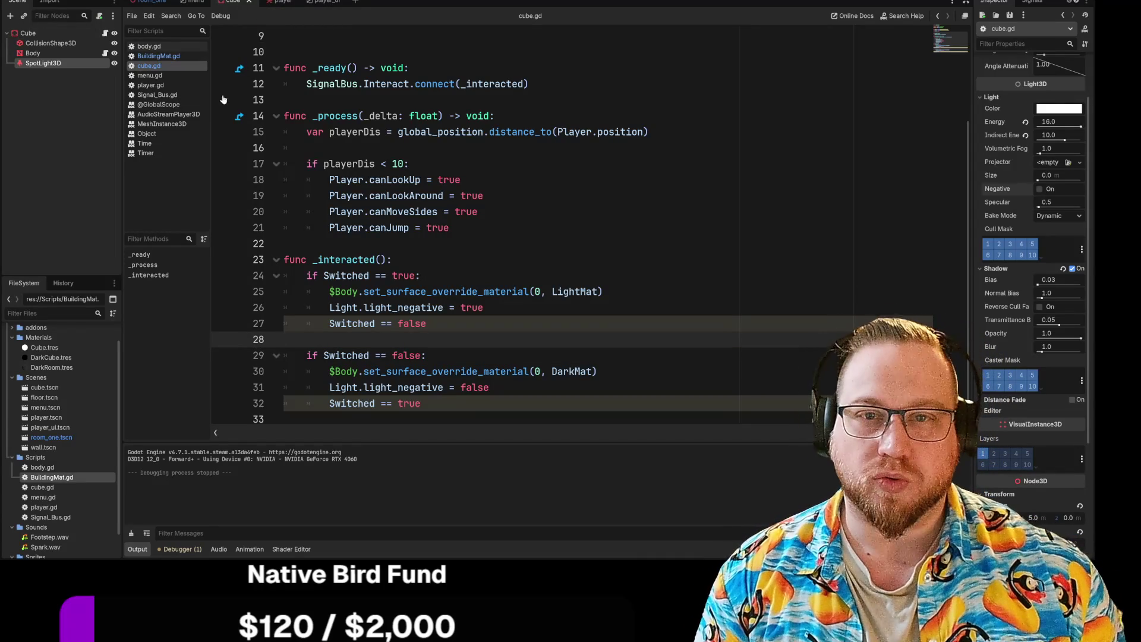
pyautogui.click(158, 56)
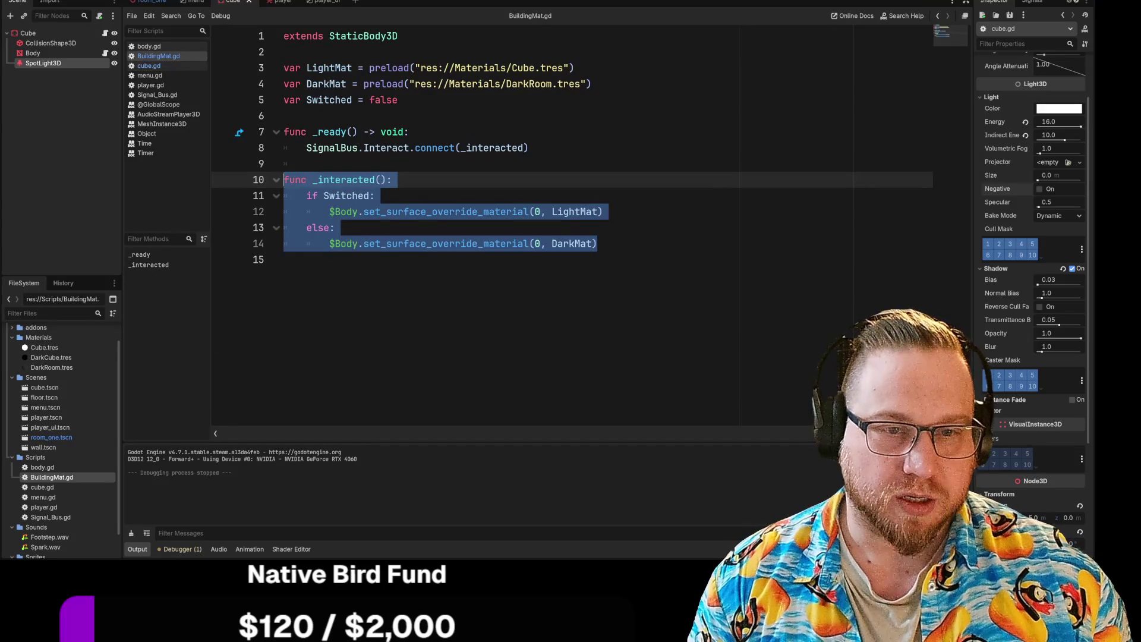
# Rewrite line 11 as 'if Switched == true:' and line 13 as 'if Switched == false:'
pyautogui.click(335, 227)
pyautogui.hotkey('shift', 'Home')
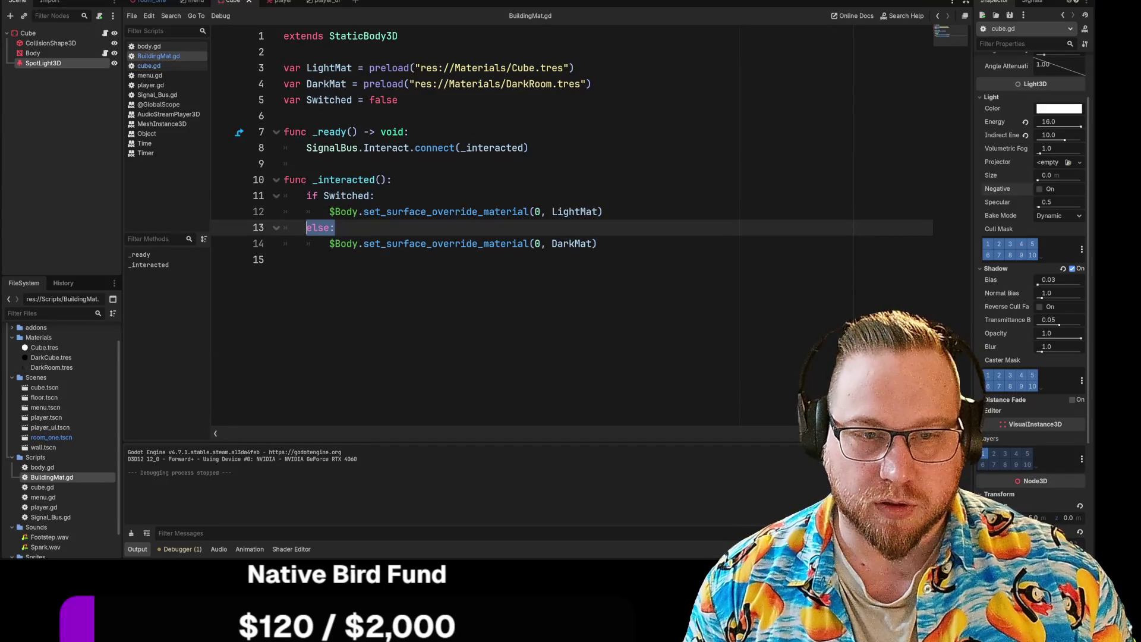
pyautogui.write('Switched == true')
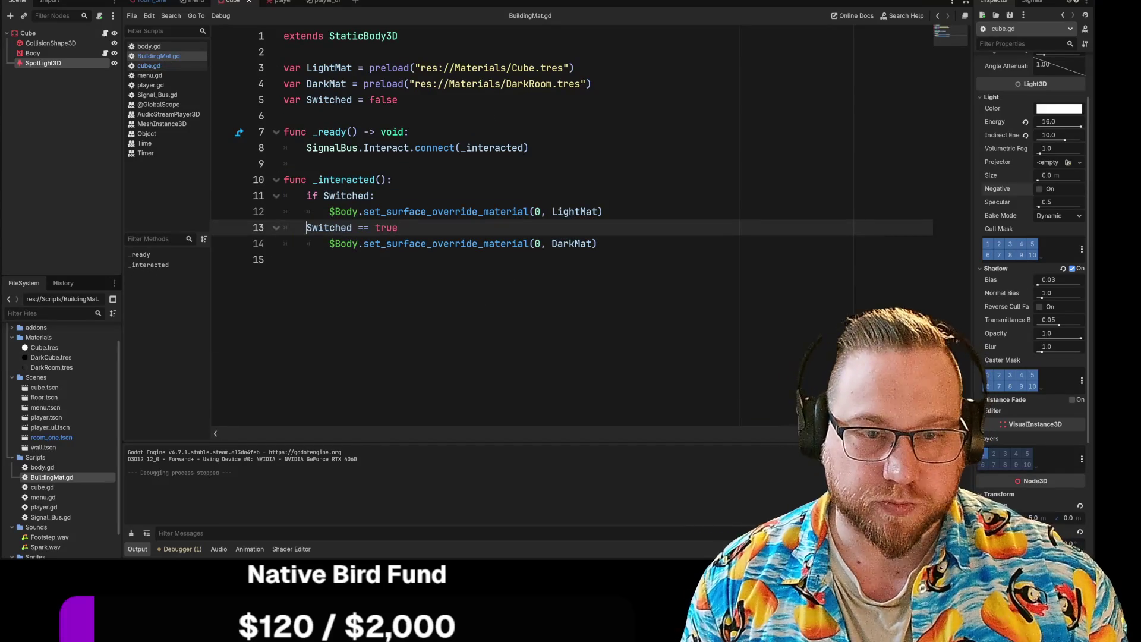
pyautogui.write('if')
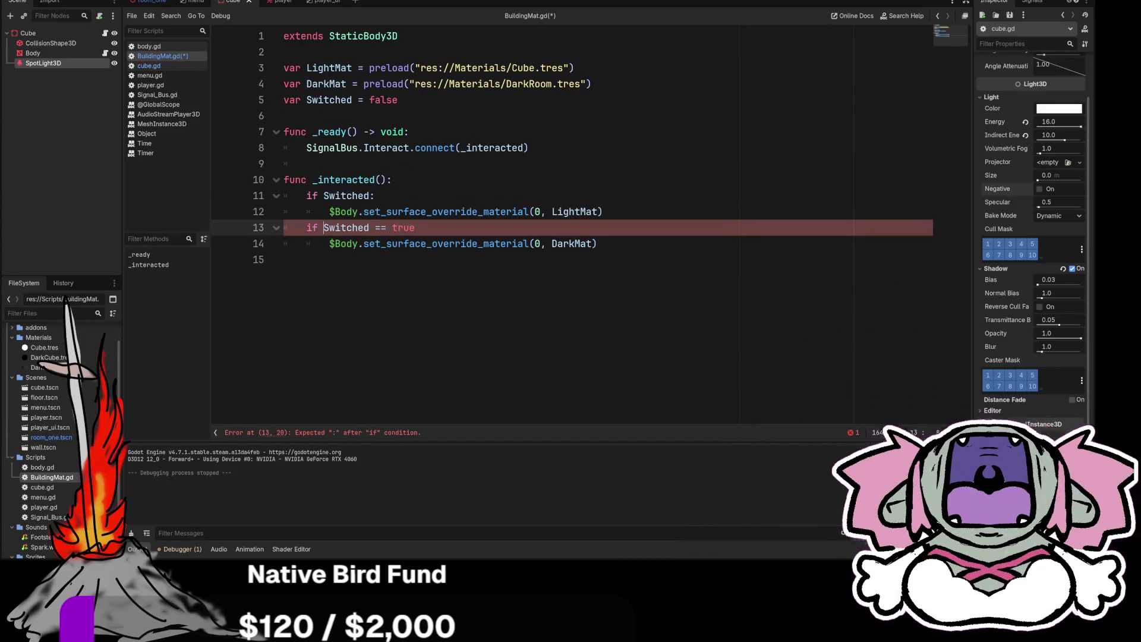
pyautogui.moveTo(374, 196); pyautogui.dragTo(306, 196)
pyautogui.hotkey('ctrl', 'v')
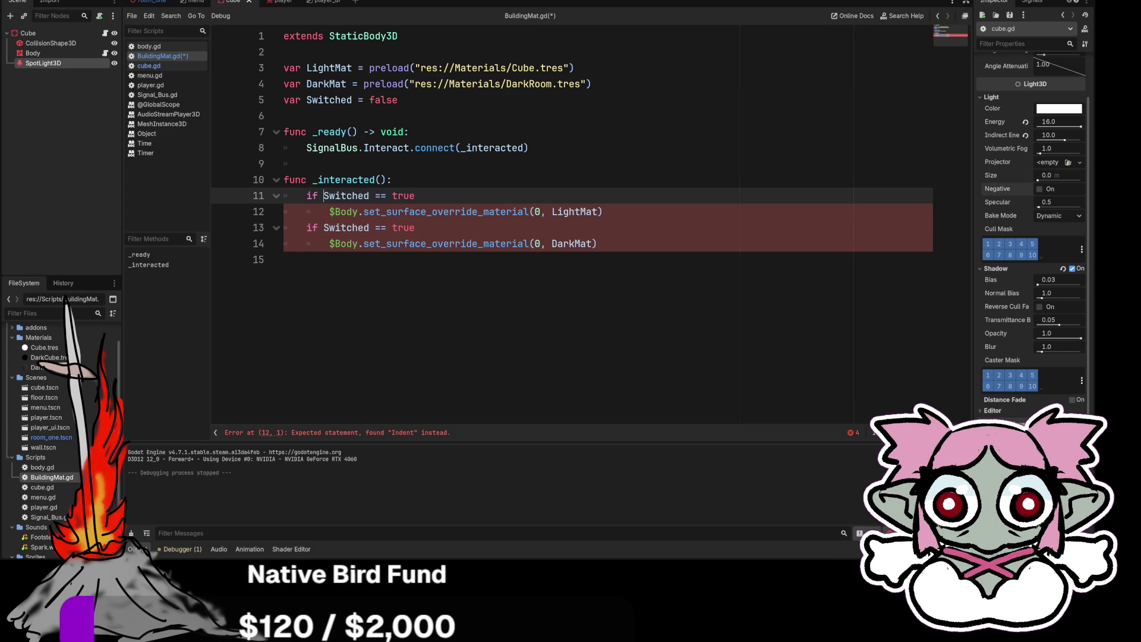
pyautogui.press('Home')
pyautogui.write('if')
pyautogui.press('End')
pyautogui.write(':')
pyautogui.click(416, 228)
pyautogui.press('BackSpace')
pyautogui.press('BackSpace')
pyautogui.press('BackSpace')
pyautogui.write('false:')
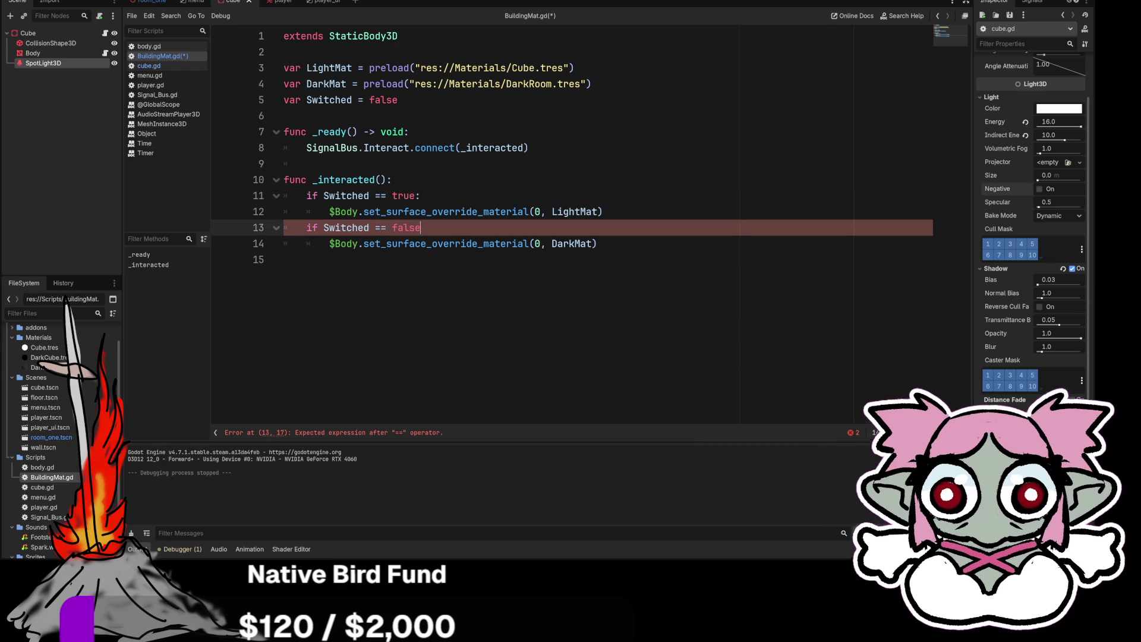
# Replace the 'if Switched == false:' check with 'else:'
pyautogui.click(603, 211)
pyautogui.press('Return')
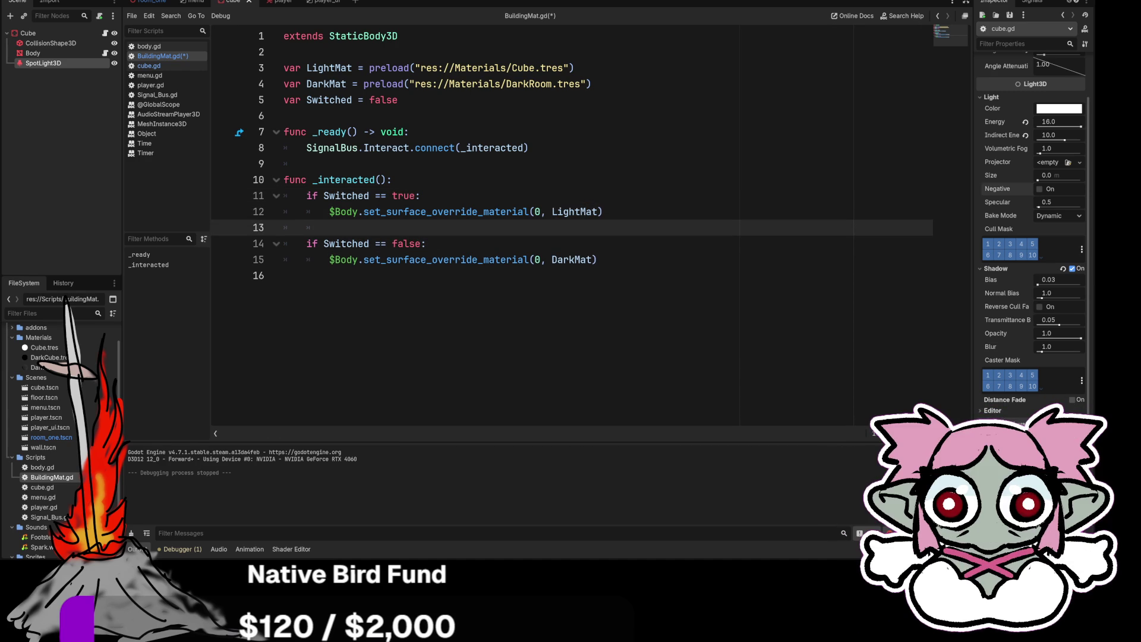
pyautogui.hotkey('ctrl', 'z')
pyautogui.press('Return')
pyautogui.press('BackSpace')
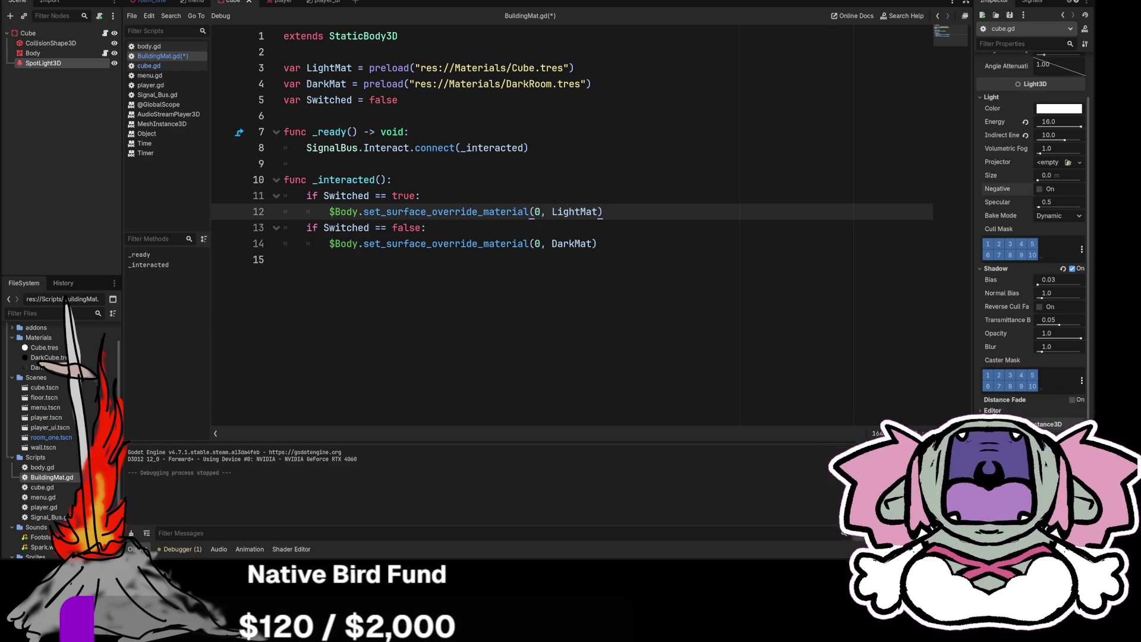
pyautogui.press('Down')
pyautogui.hotkey('ctrl', 'shift', 'Left')
pyautogui.hotkey('ctrl', 'shift', 'Left')
pyautogui.hotkey('ctrl', 'shift', 'Left')
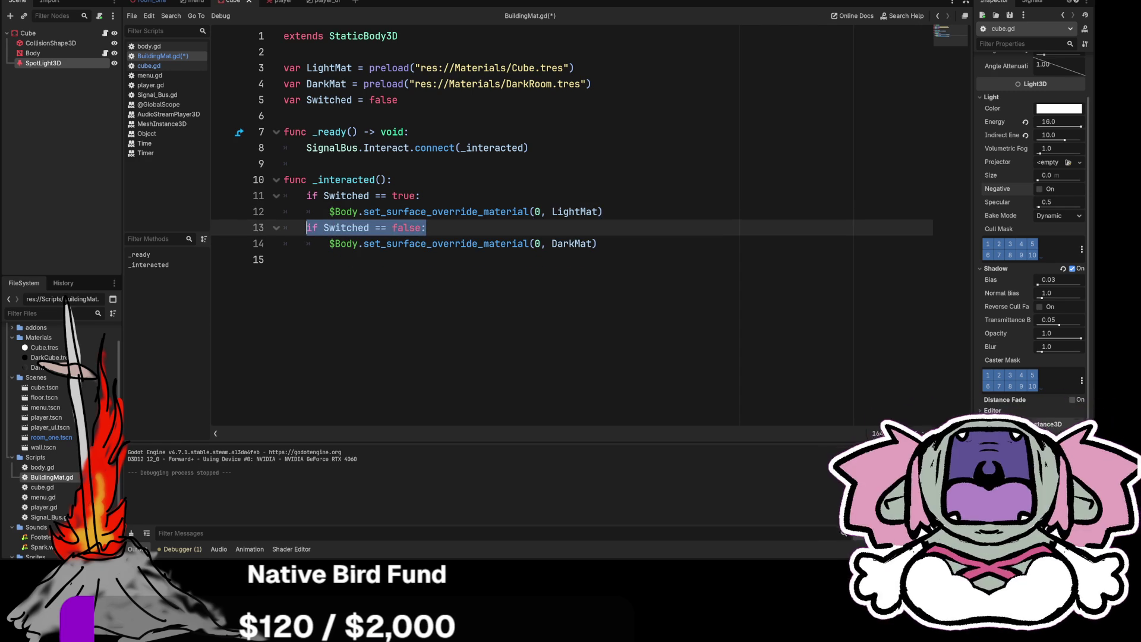
pyautogui.write('else')
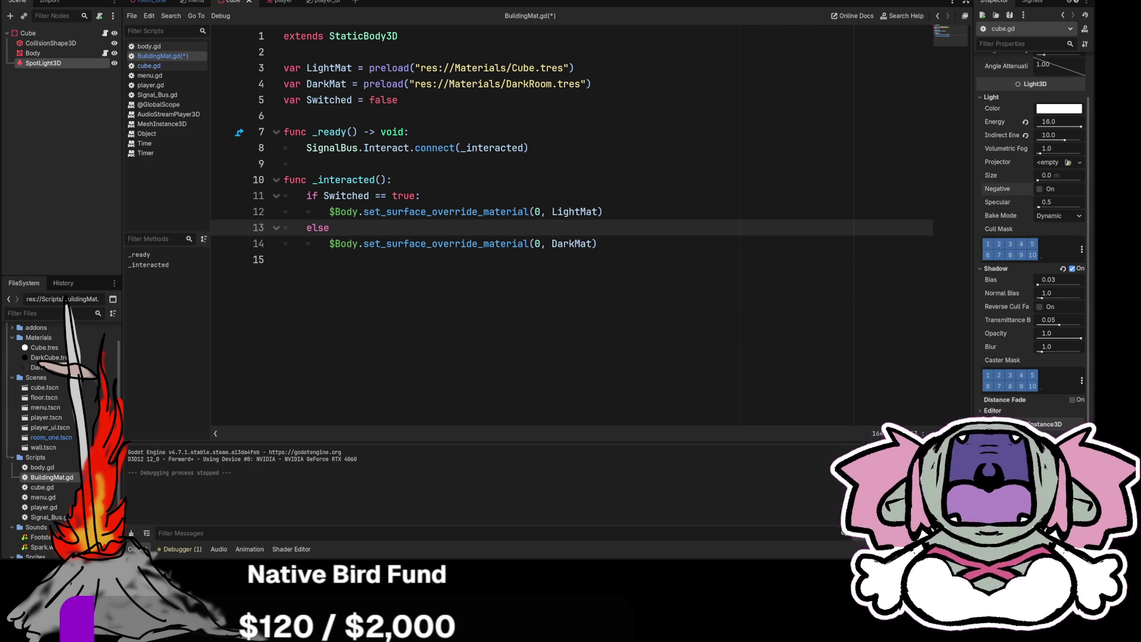
pyautogui.write(':')
# Add 'Switched = !Switched' on a new line after the DarkMat line
pyautogui.press('Down')
pyautogui.press('End')
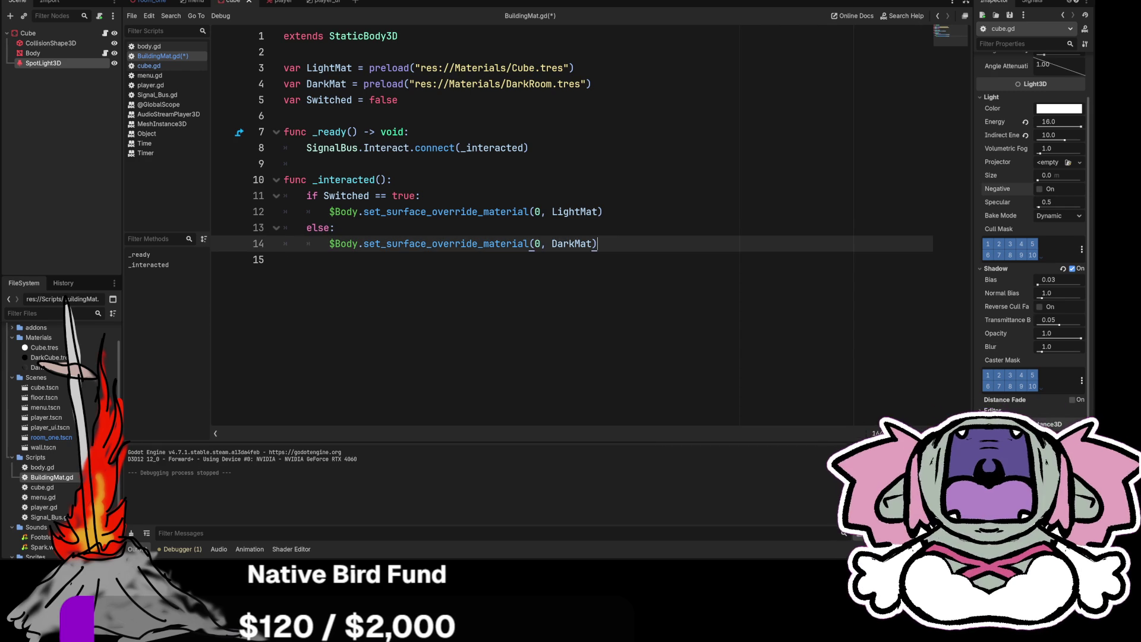
pyautogui.press('Return')
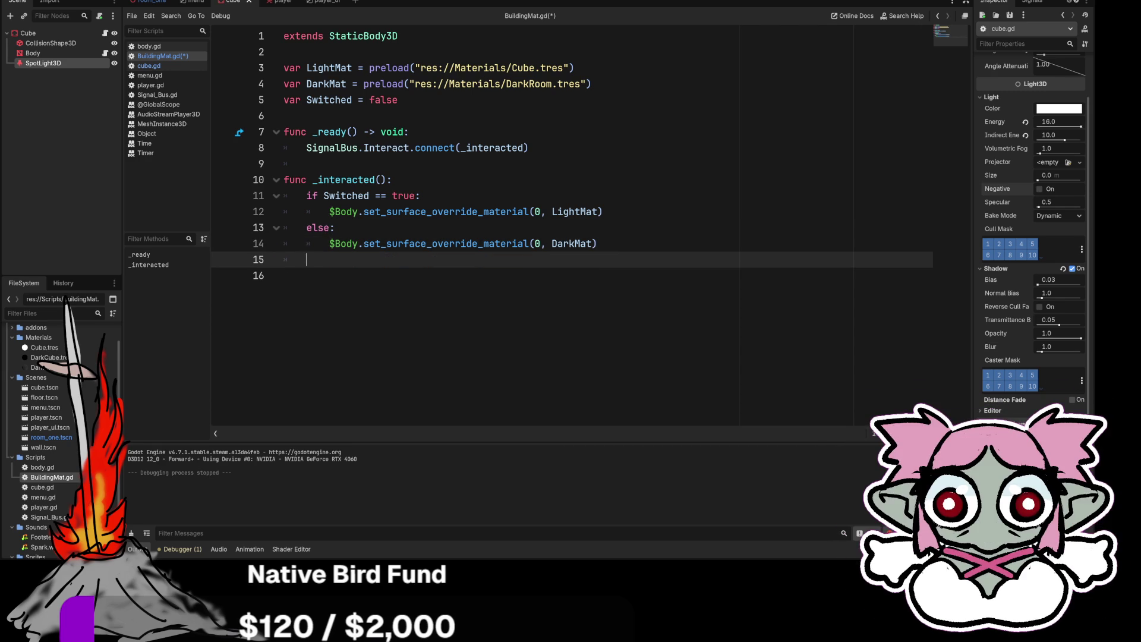
pyautogui.write('Switched')
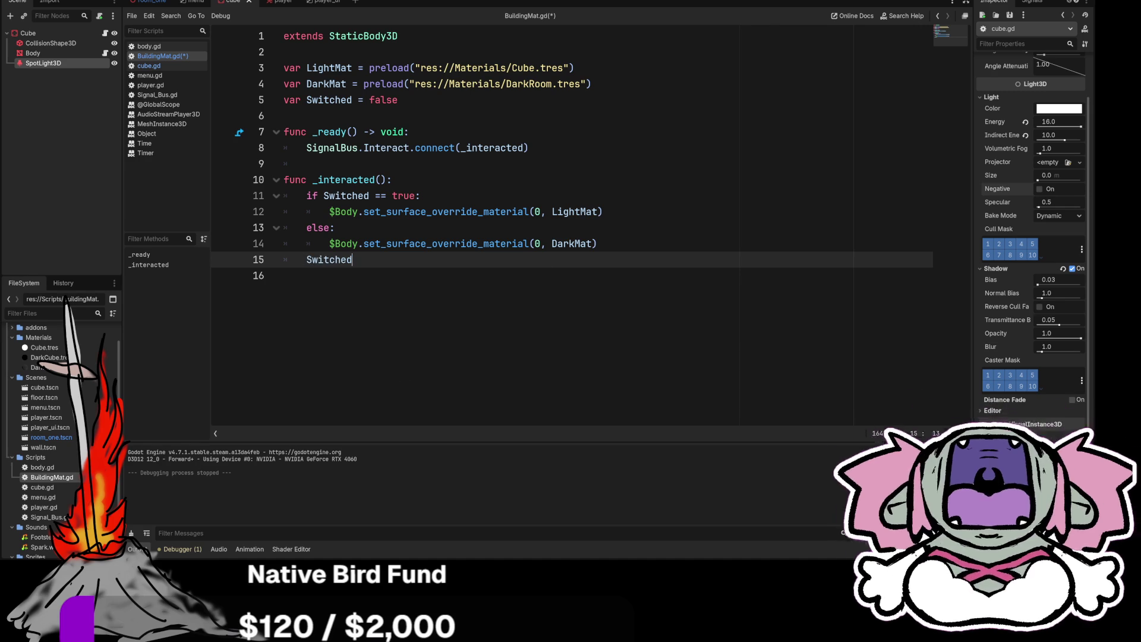
pyautogui.write('= !s')
pyautogui.press('BackSpace')
pyautogui.write('Switched')
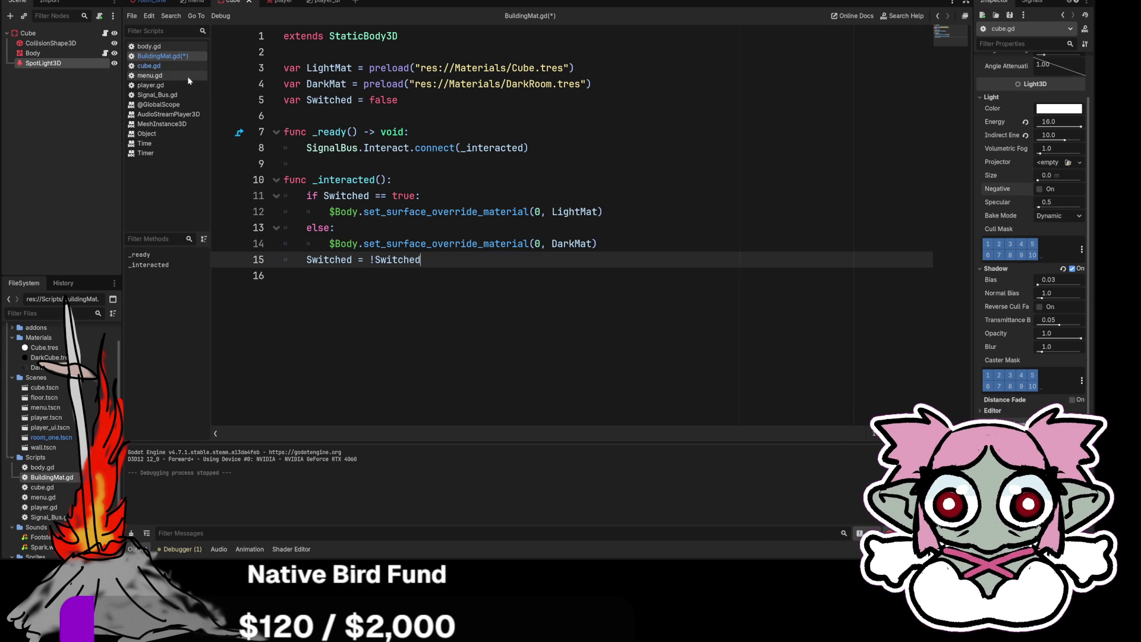
# Save BuildingMat.gd and switch back to cube.gd
pyautogui.rightClick(179, 59)
pyautogui.click(199, 64)
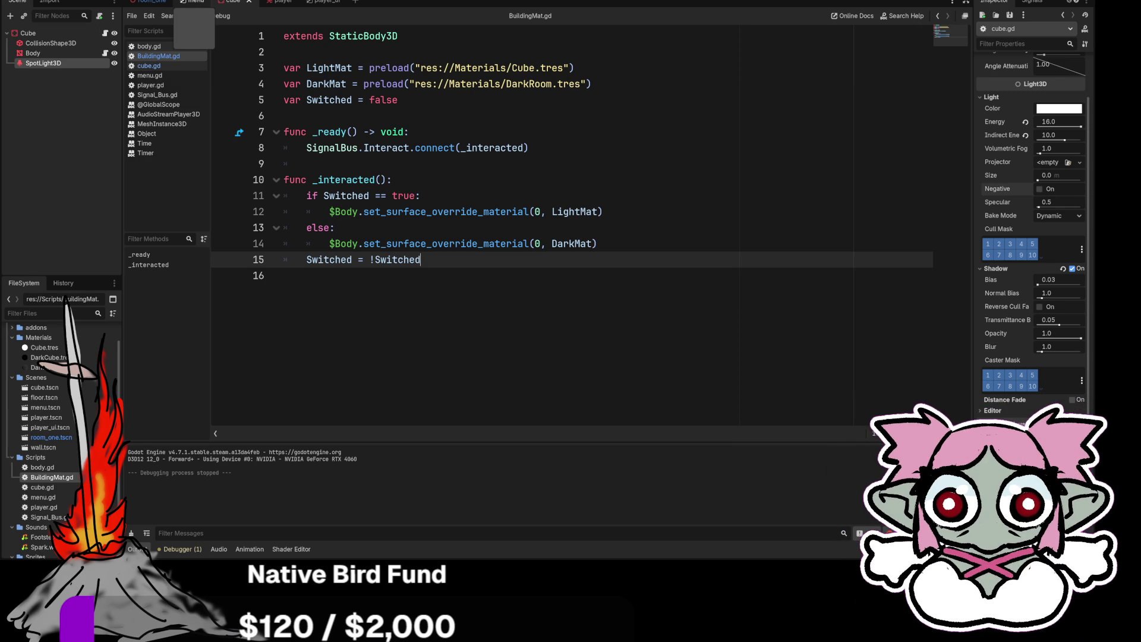
pyautogui.click(149, 66)
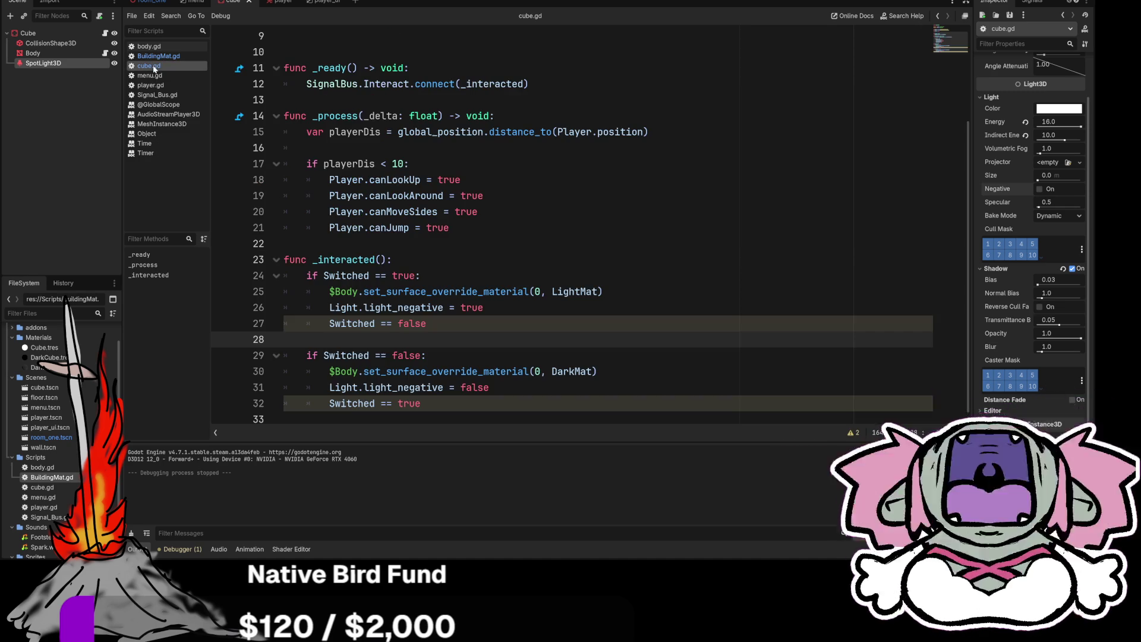
# Delete the 'Switched == false' line and turn 'if Switched == false:' into 'else:'
pyautogui.hotkey('shift', 'Up')
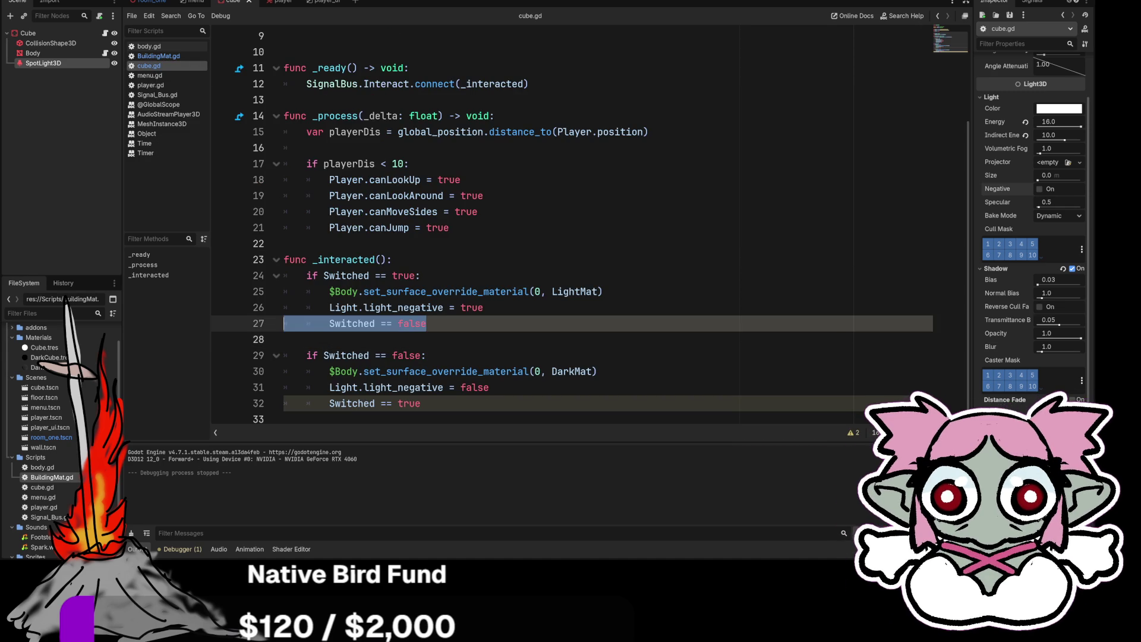
pyautogui.press('BackSpace')
pyautogui.press('Delete')
pyautogui.press('BackSpace')
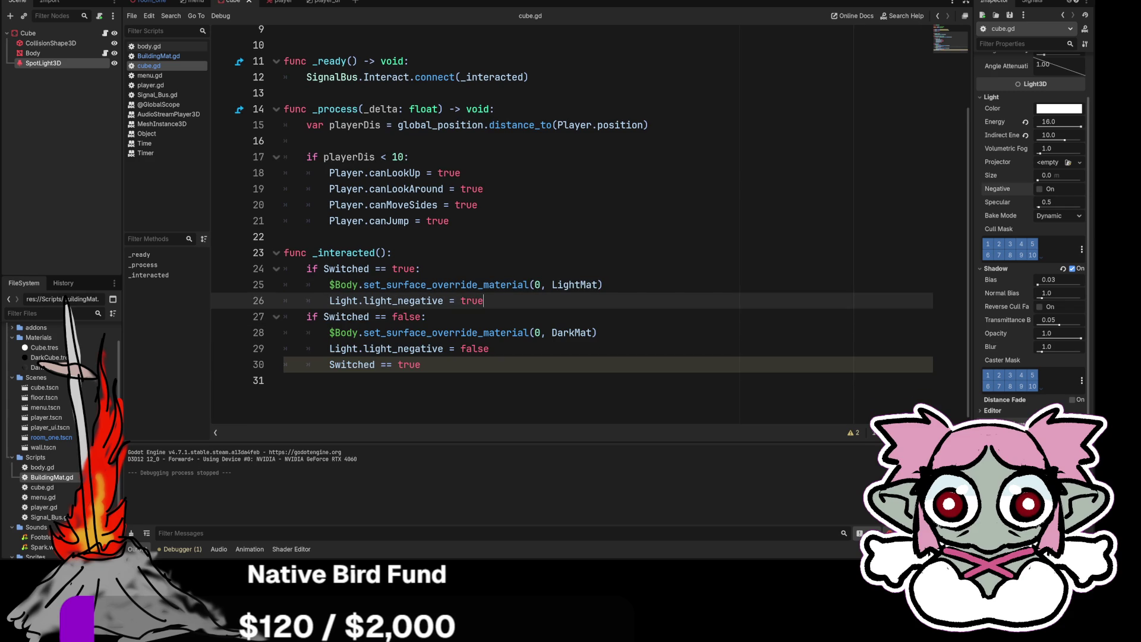
pyautogui.click(330, 365)
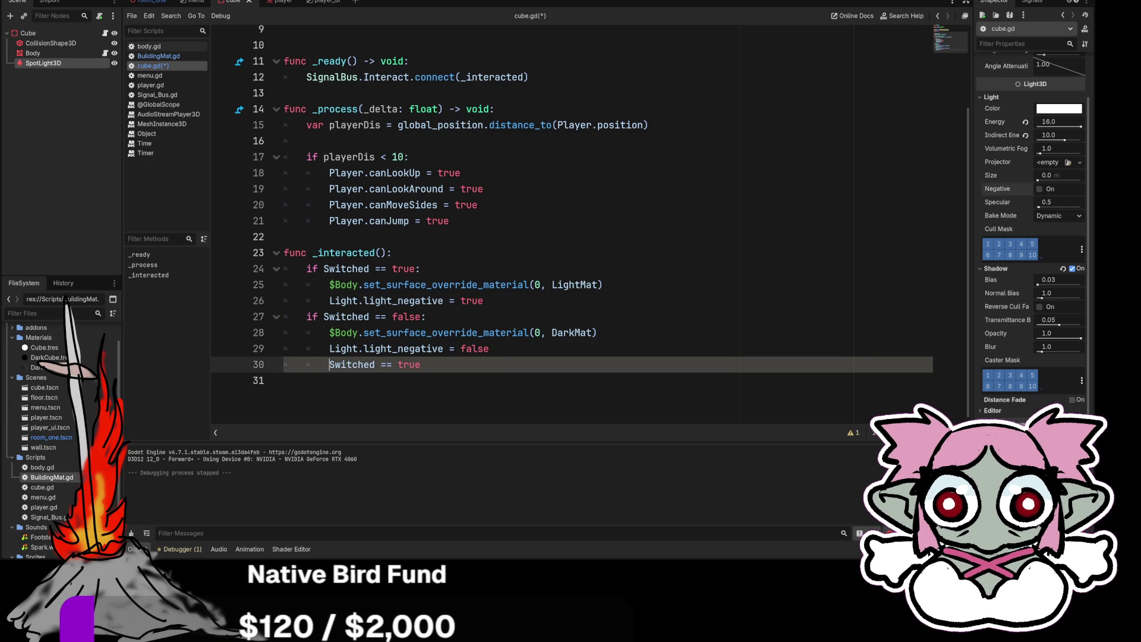
pyautogui.moveTo(426, 317); pyautogui.dragTo(306, 316)
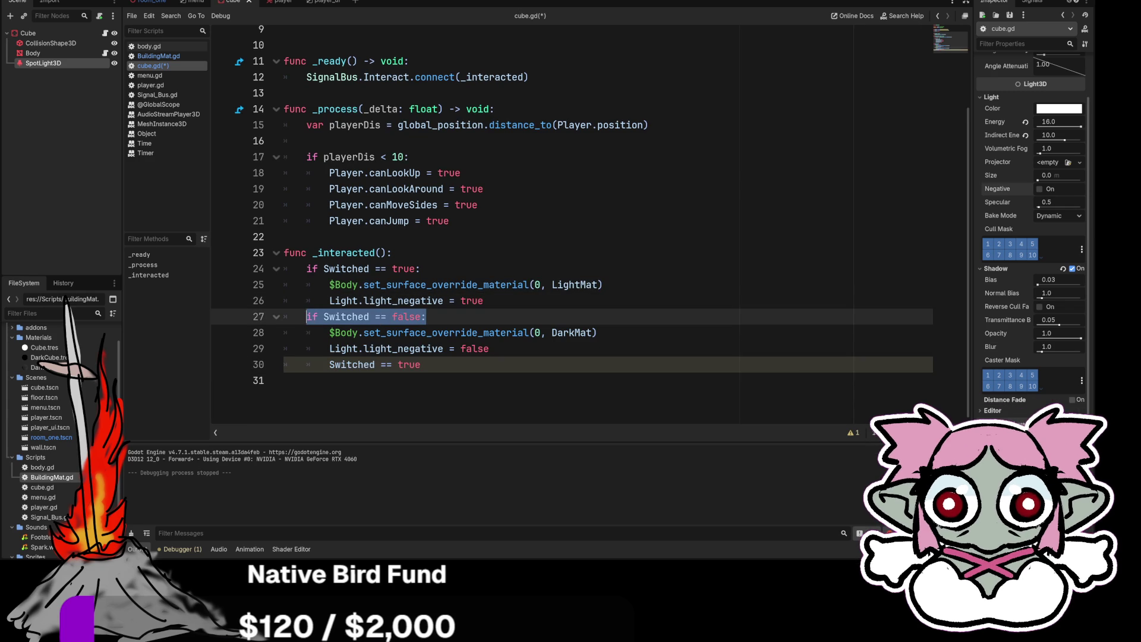
pyautogui.write('else:')
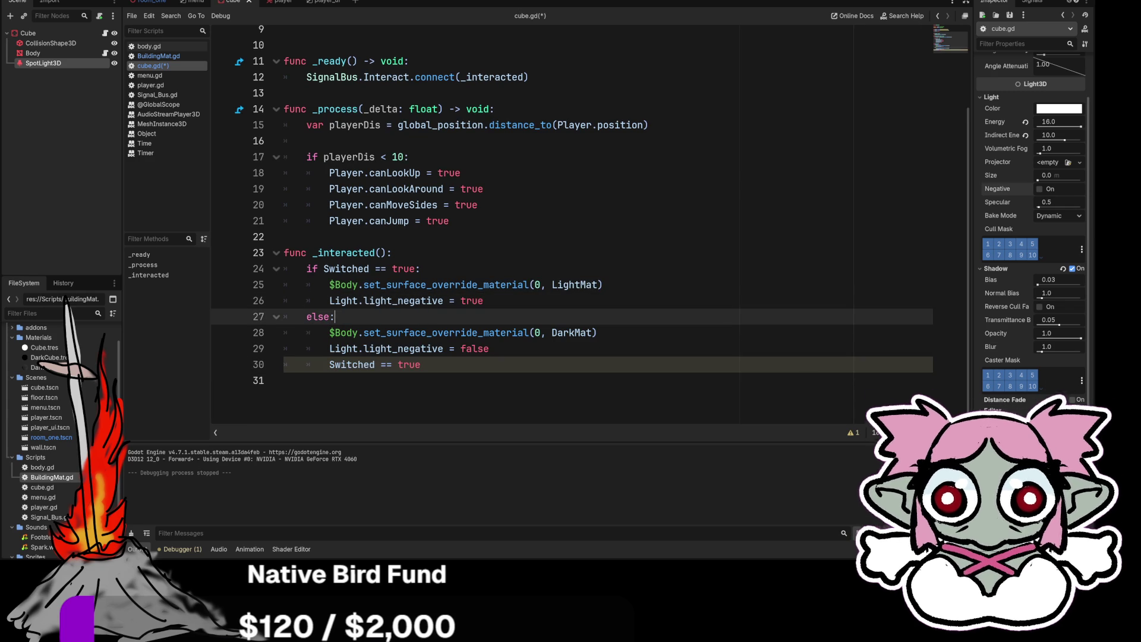
# Unindent line 30 and change it into a single 'Switched = !Switched' toggle
pyautogui.click(421, 365)
pyautogui.hotkey('shift', 'Tab')
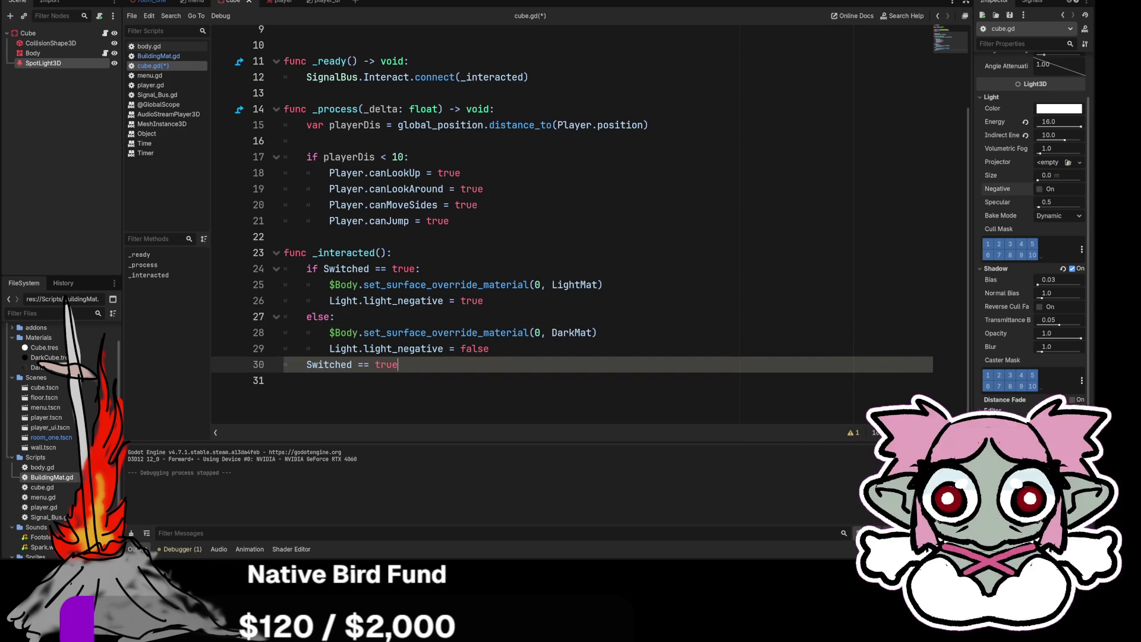
pyautogui.press('BackSpace')
pyautogui.press('BackSpace')
pyautogui.press('BackSpace')
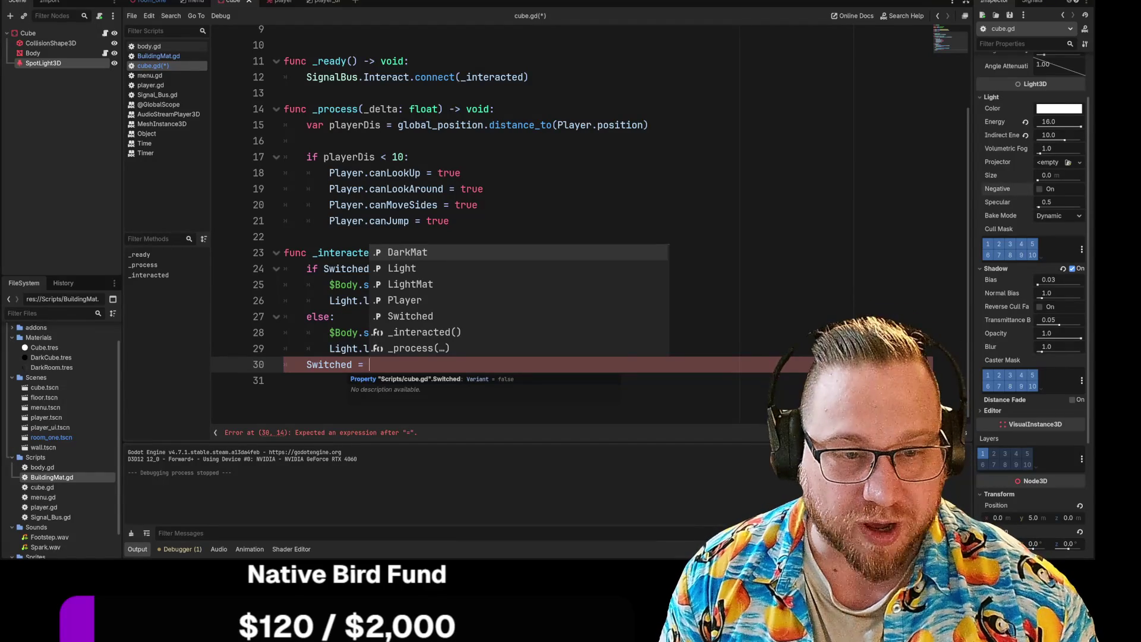
pyautogui.press('Down')
pyautogui.press('Down')
pyautogui.press('Down')
pyautogui.press('Return')
pyautogui.scroll(1, 387, 398)
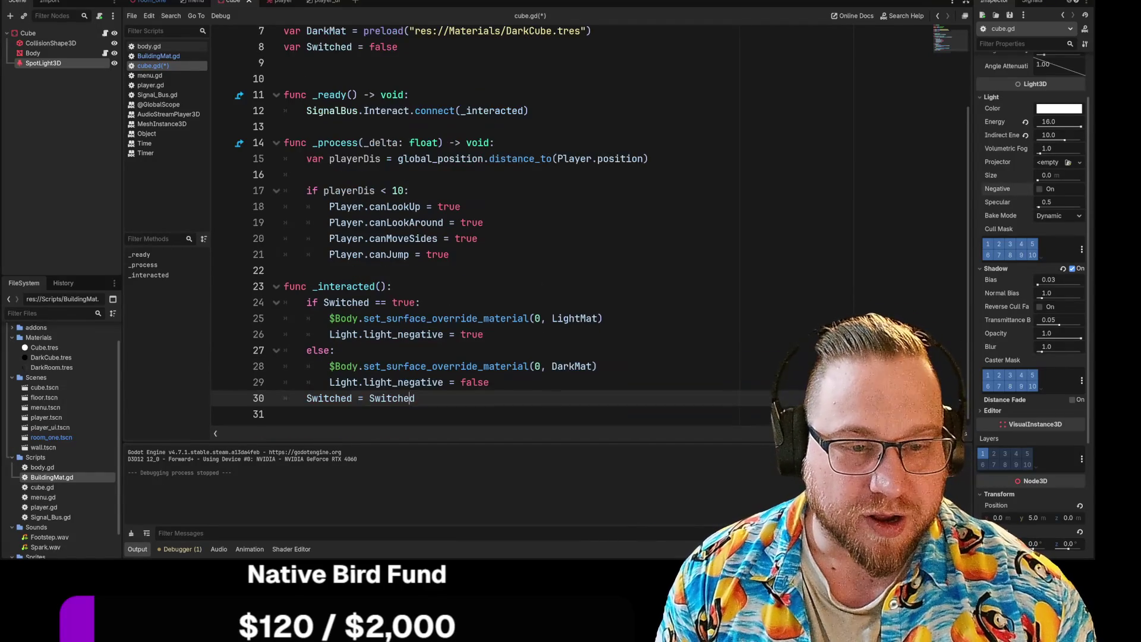
pyautogui.click(370, 399)
pyautogui.write('!')
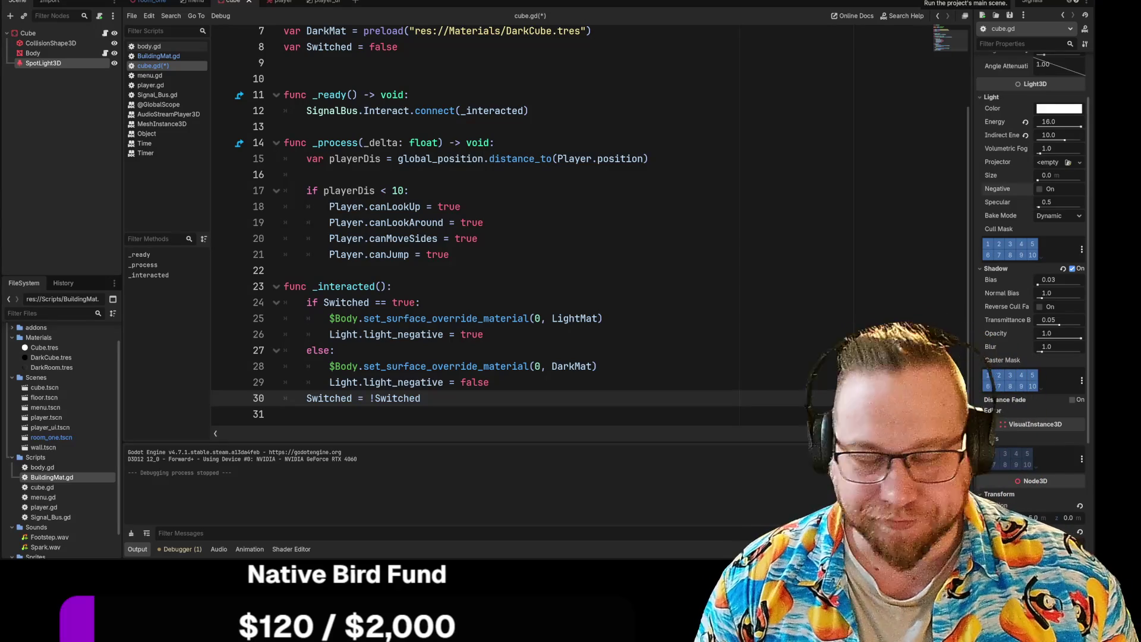
# Run the project to test the cube interaction, then pause with Esc and close the game window
pyautogui.click(951, 2)
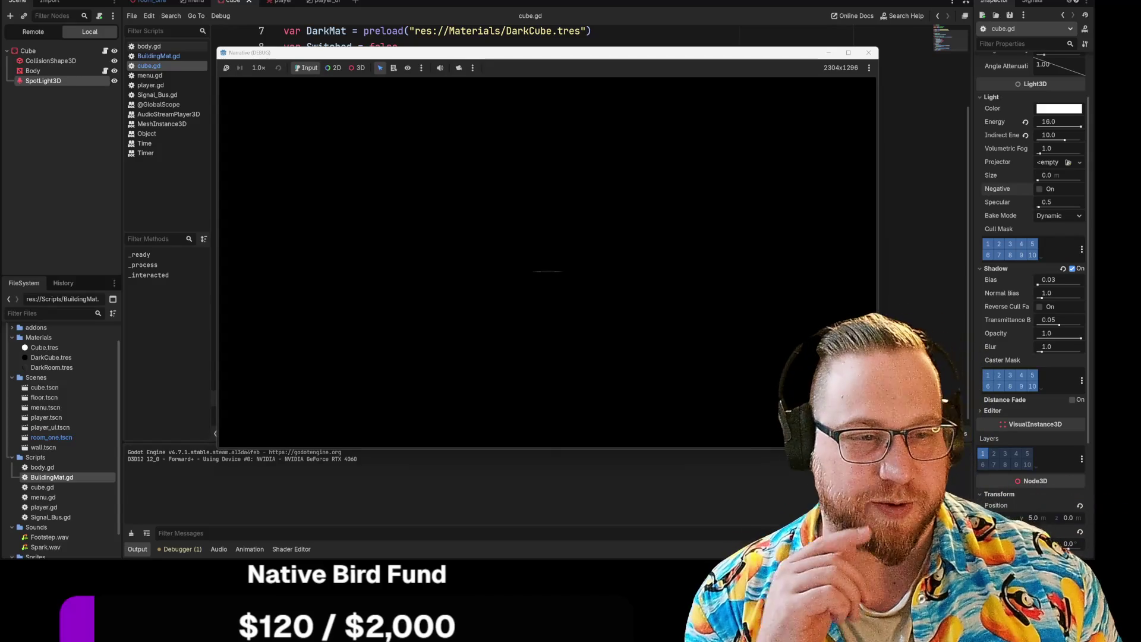
pyautogui.press('Escape')
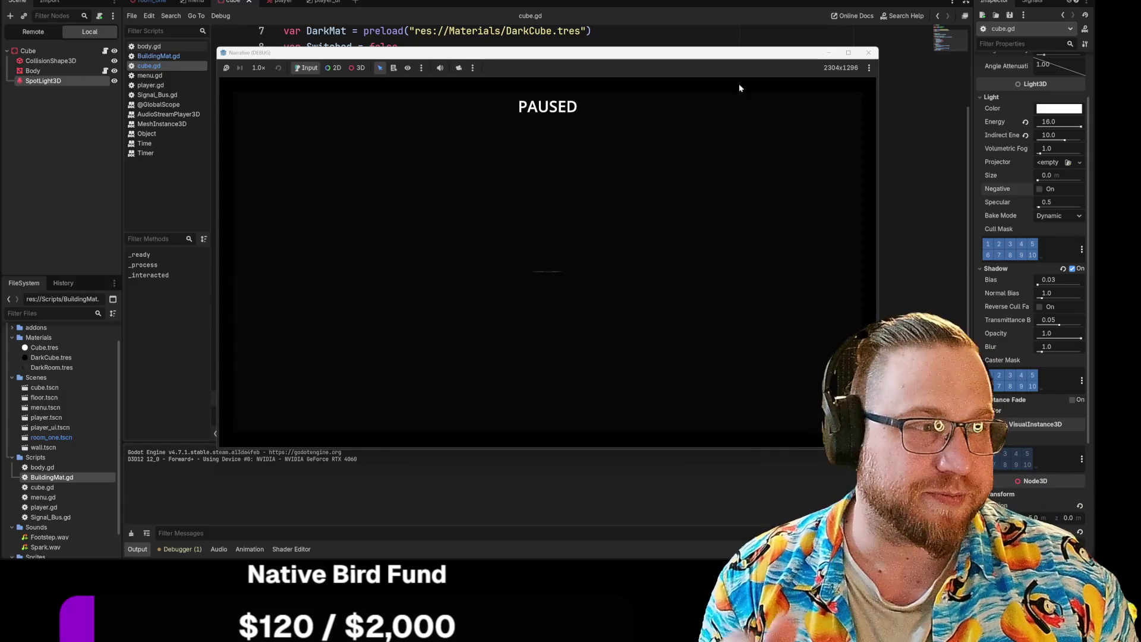
pyautogui.click(868, 52)
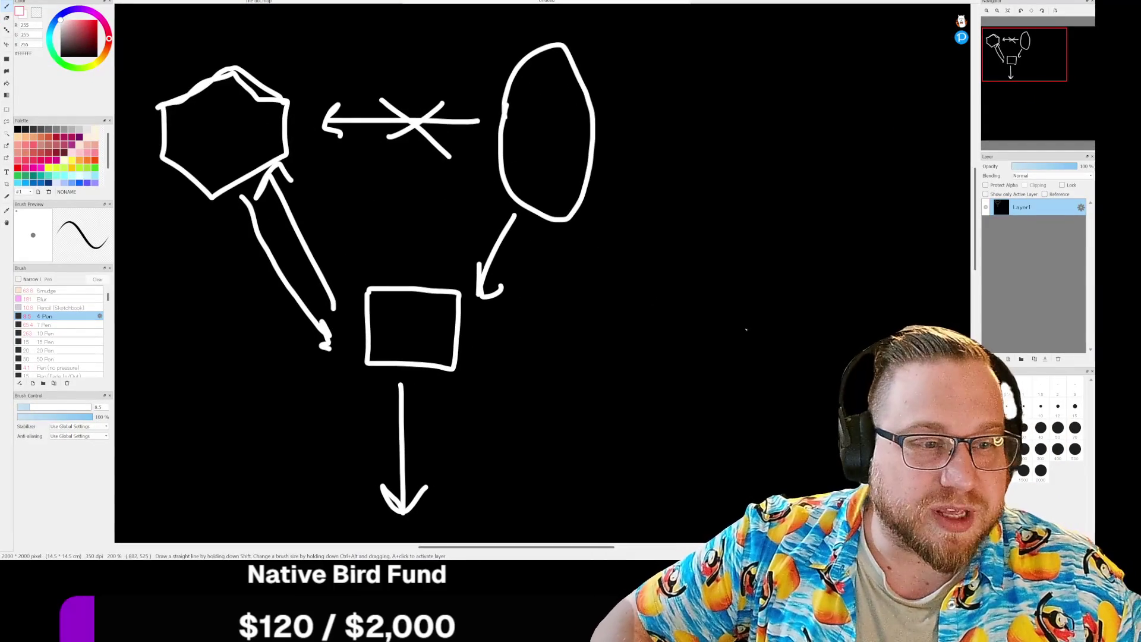
pyautogui.moveTo(458, 546); pyautogui.dragTo(532, 543)
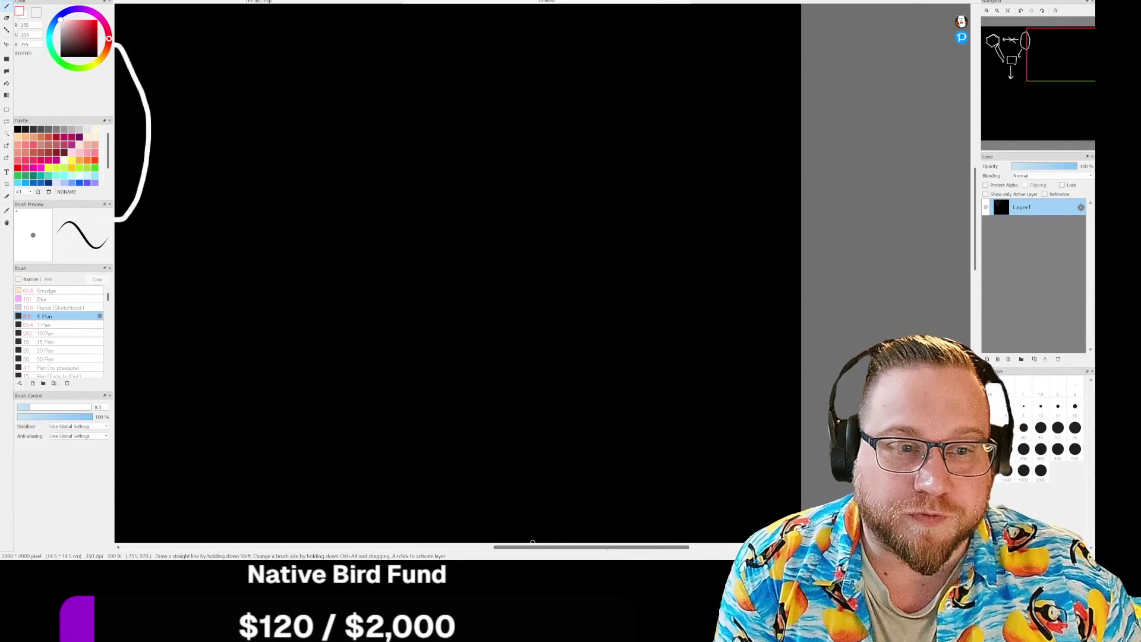
pyautogui.moveTo(368, 202)
pyautogui.mouseDown()
pyautogui.moveTo(504, 142)
pyautogui.moveTo(547, 217)
pyautogui.mouseUp()
pyautogui.moveTo(470, 215)
pyautogui.mouseDown()
pyautogui.moveTo(716, 309)
pyautogui.moveTo(715, 224)
pyautogui.mouseUp()
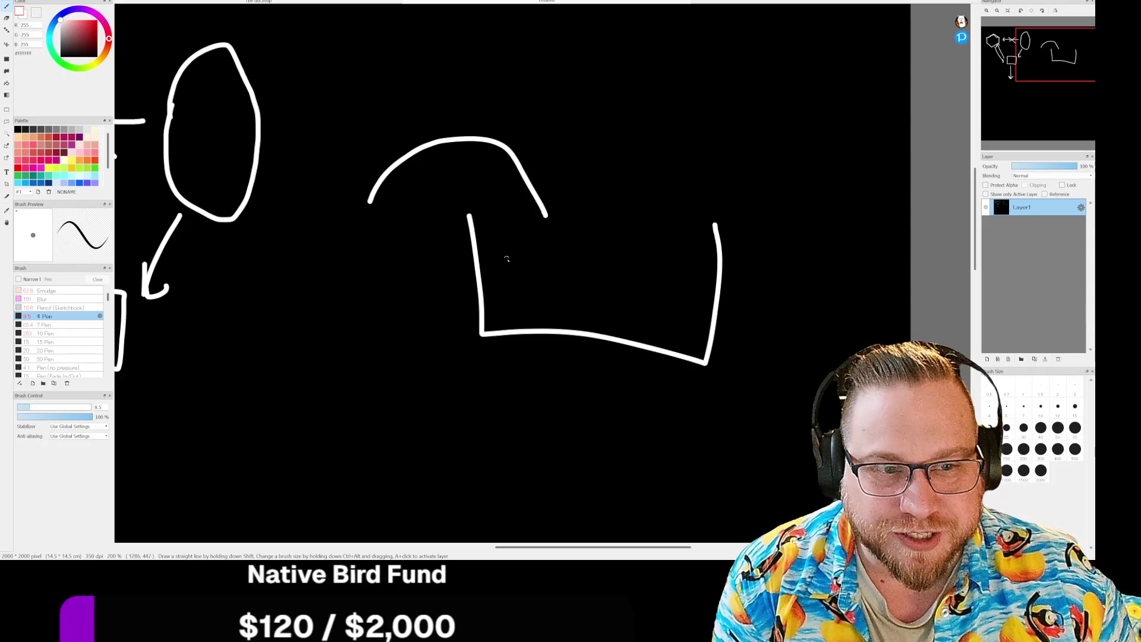
pyautogui.hotkey('ctrl', 'z')
pyautogui.hotkey('ctrl', 'z')
pyautogui.moveTo(443, 178)
pyautogui.mouseDown()
pyautogui.moveTo(642, 150)
pyautogui.moveTo(693, 220)
pyautogui.moveTo(443, 263)
pyautogui.moveTo(431, 176)
pyautogui.moveTo(461, 186)
pyautogui.moveTo(683, 167)
pyautogui.moveTo(684, 134)
pyautogui.moveTo(450, 155)
pyautogui.moveTo(450, 187)
pyautogui.moveTo(492, 189)
pyautogui.moveTo(452, 224)
pyautogui.moveTo(548, 237)
pyautogui.moveTo(665, 212)
pyautogui.moveTo(636, 177)
pyautogui.moveTo(484, 189)
pyautogui.mouseUp()
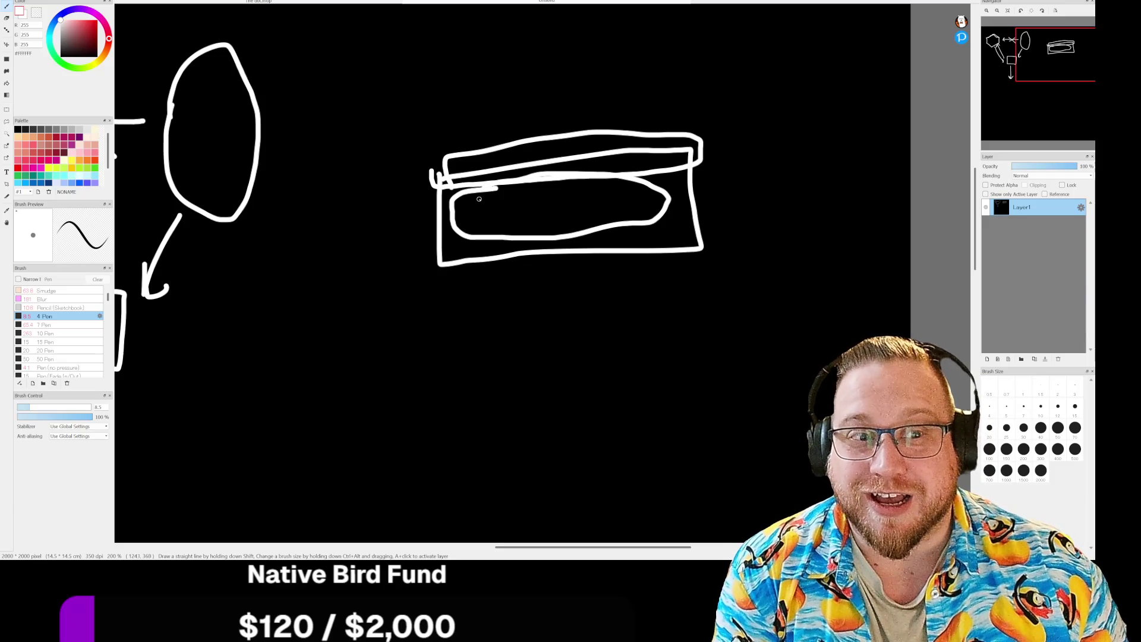
pyautogui.hotkey('ctrl', 'z')
pyautogui.hotkey('ctrl', 'z')
pyautogui.hotkey('ctrl', 'z')
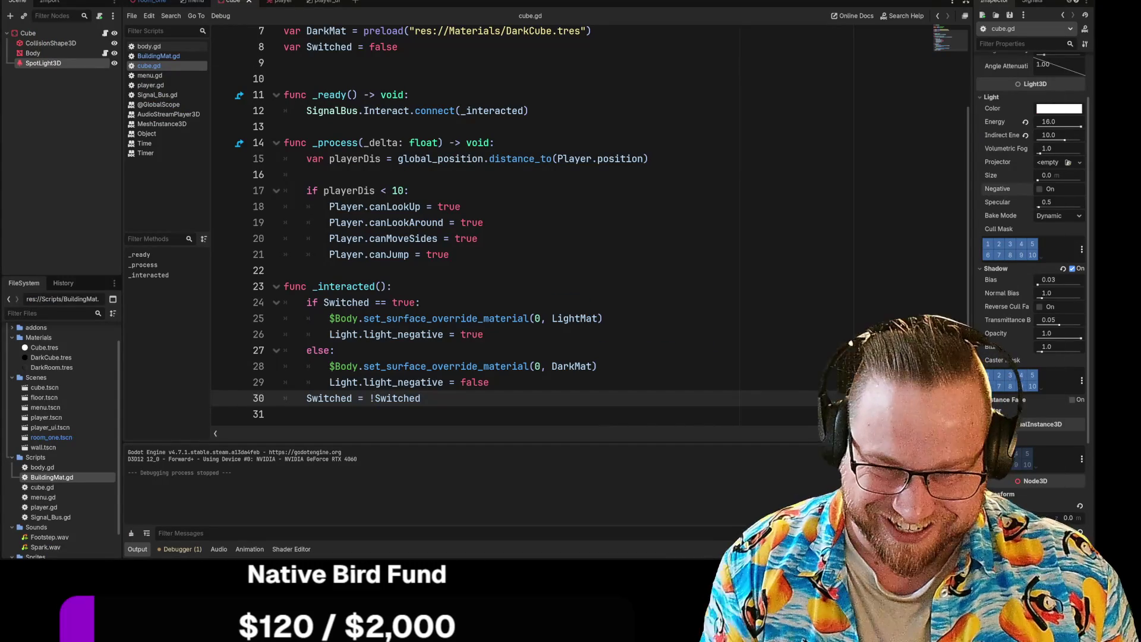
pyautogui.moveTo(502, 366)
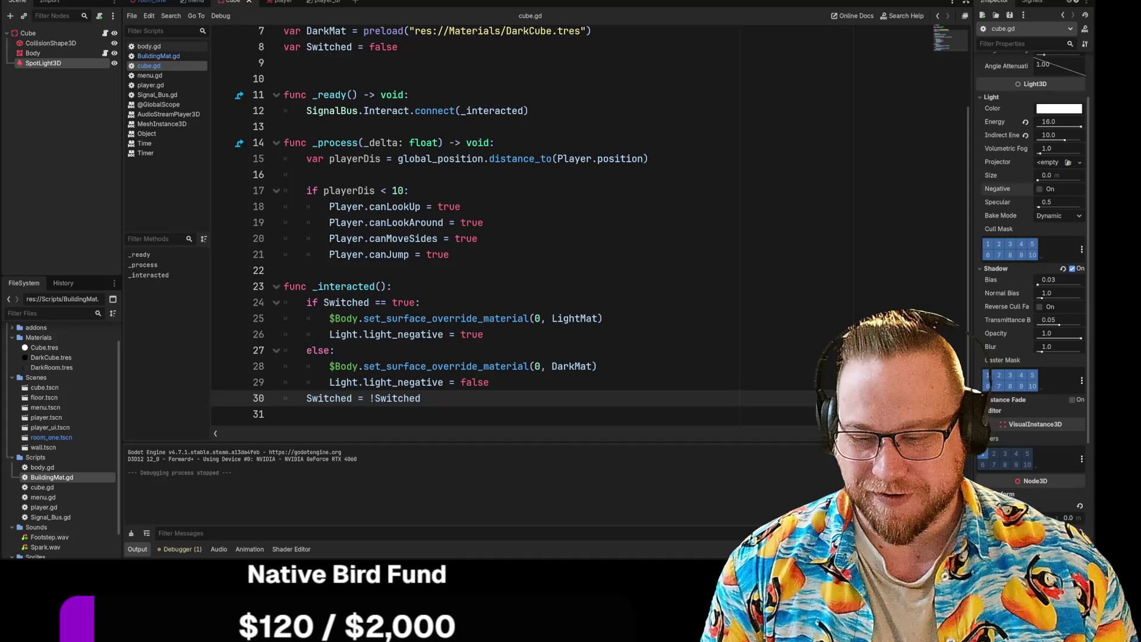
pyautogui.click(484, 335)
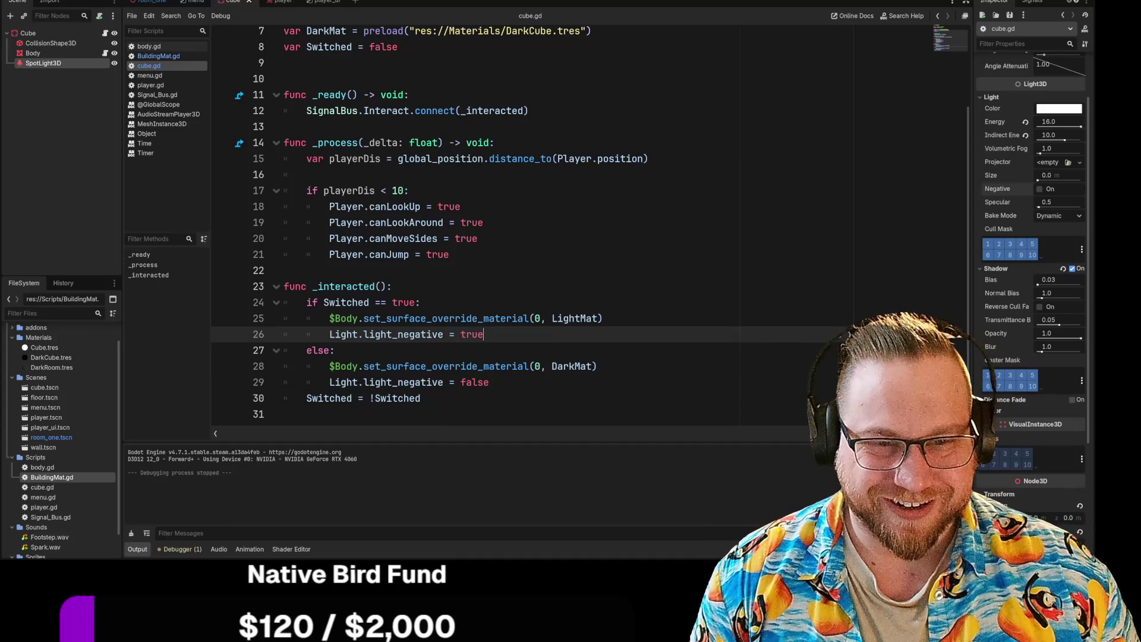
pyautogui.moveTo(357, 302); pyautogui.dragTo(421, 302)
pyautogui.click(484, 351)
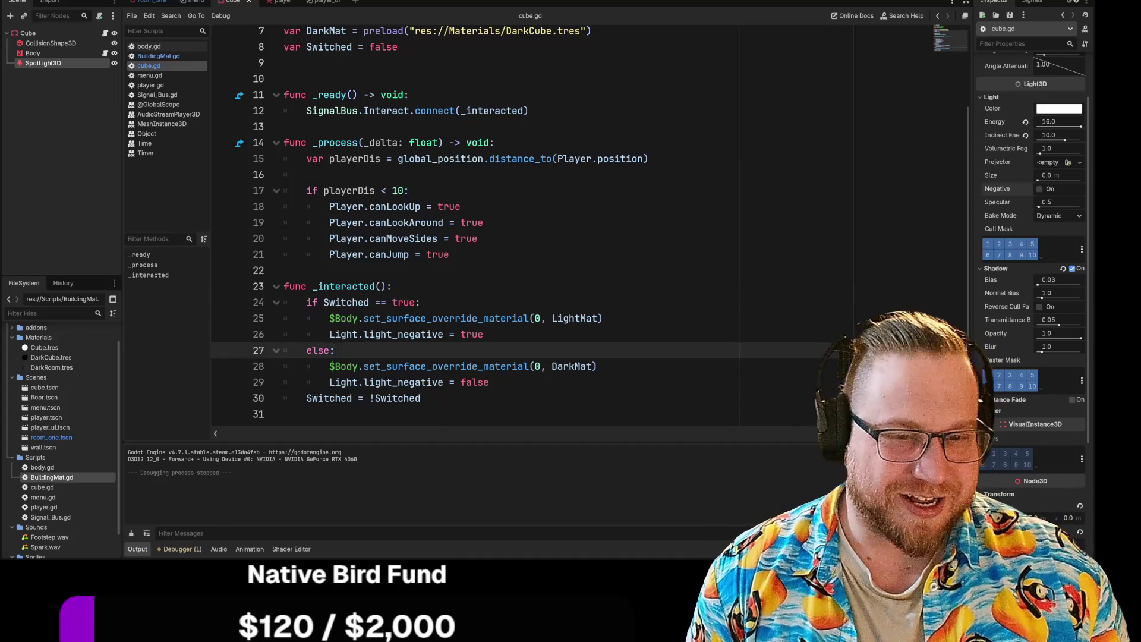
pyautogui.click(485, 334)
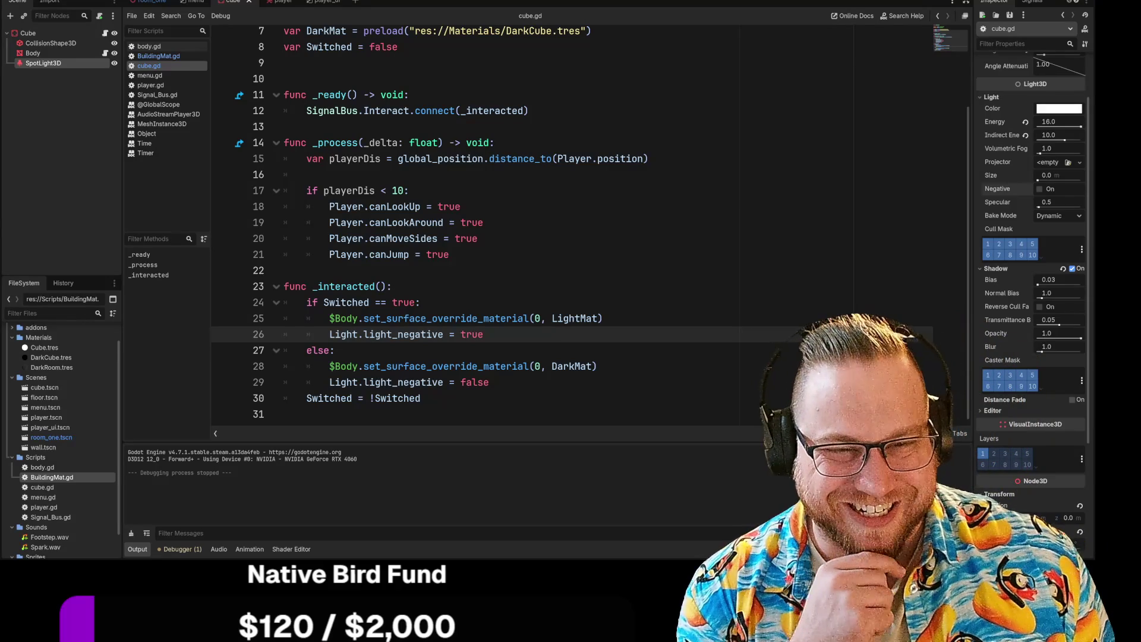
pyautogui.click(284, 271)
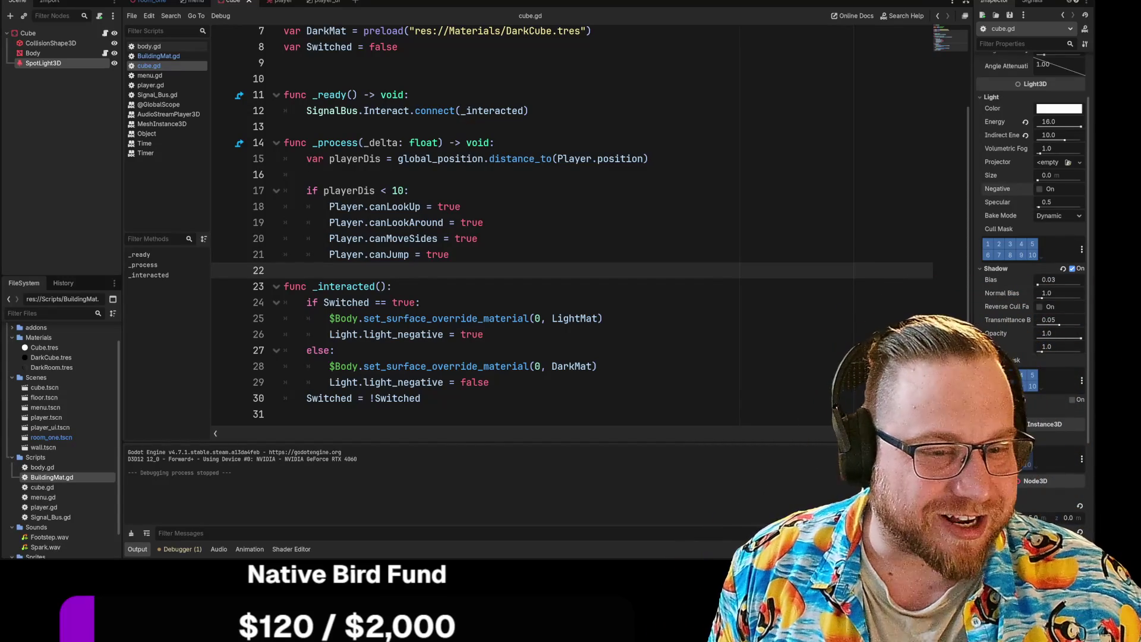
pyautogui.click(422, 399)
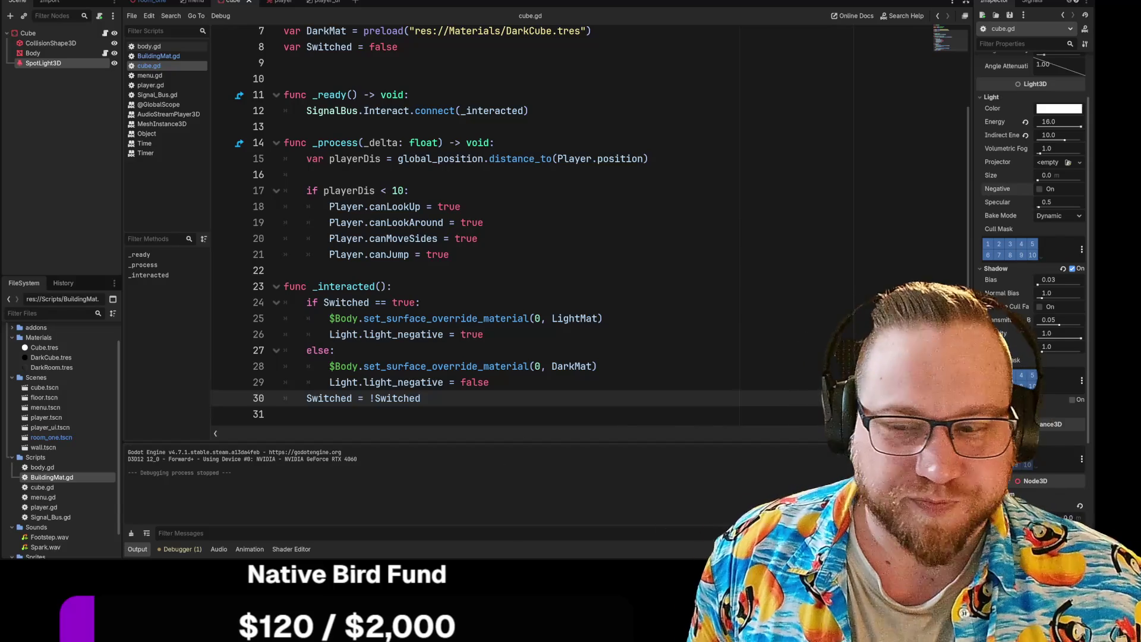
pyautogui.moveTo(494, 367)
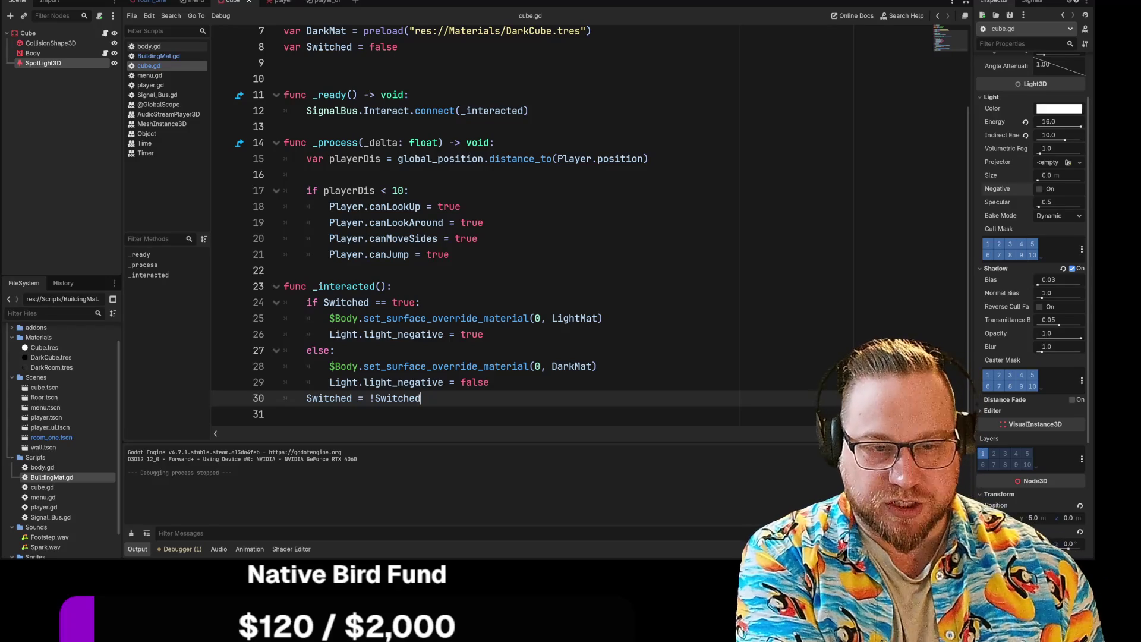
# Launch the game with F6 to test the lone cube
pyautogui.press('F6')
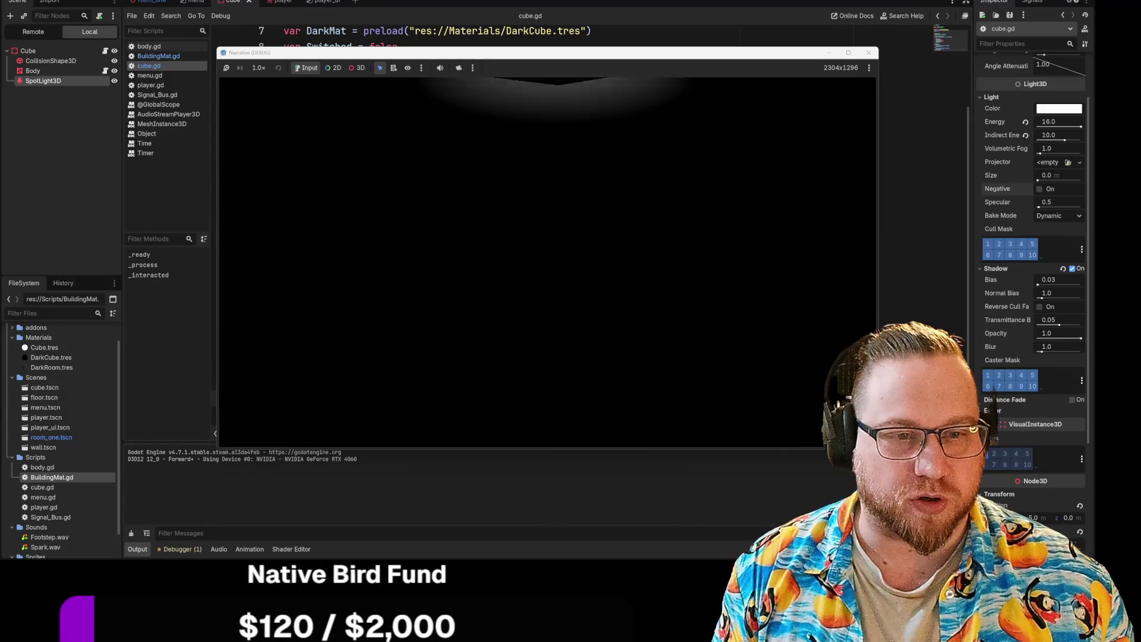
# Pause the game with Escape and close its window to end the debug run
pyautogui.press('Escape')
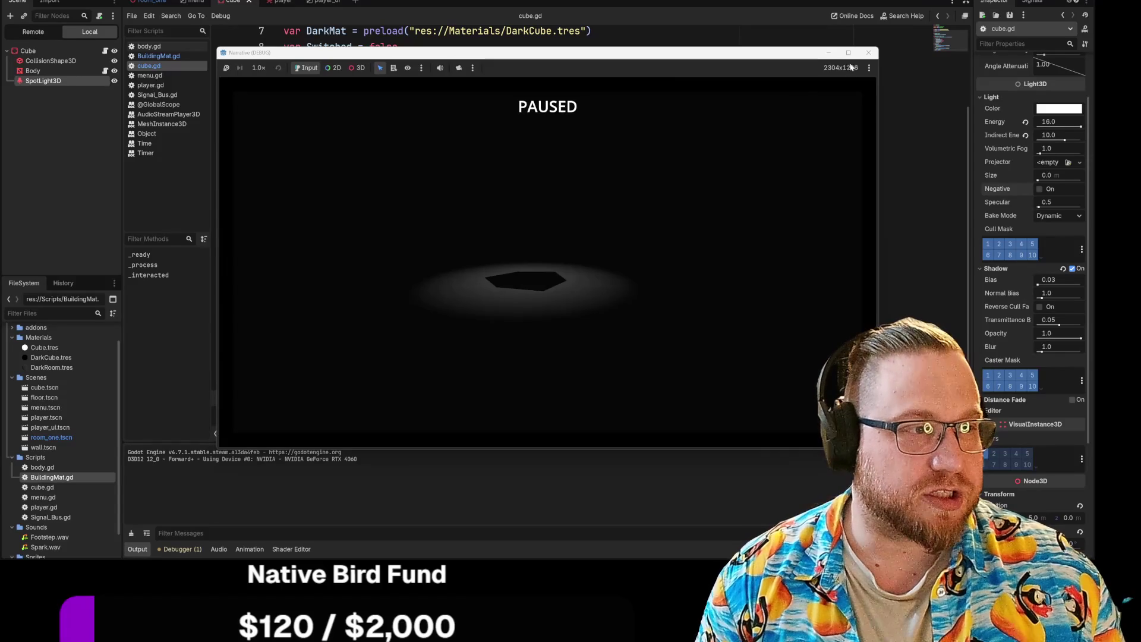
pyautogui.click(868, 52)
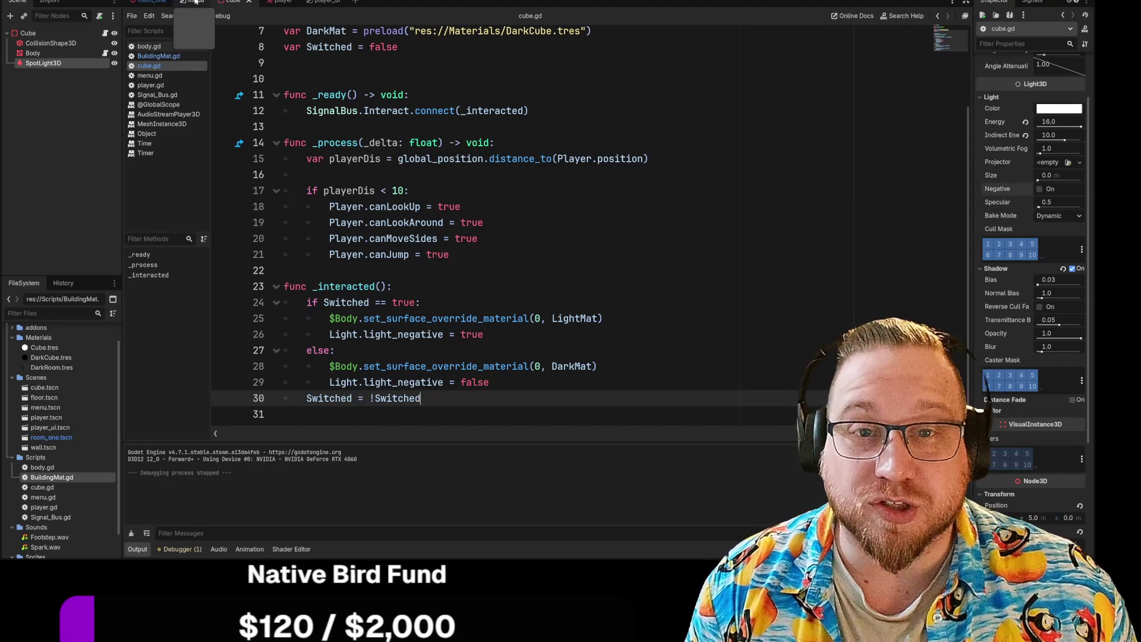
# In BuildingMat.gd, change line 12's LightMat to DarkMat, removing the doubled 'Mat'
pyautogui.click(158, 56)
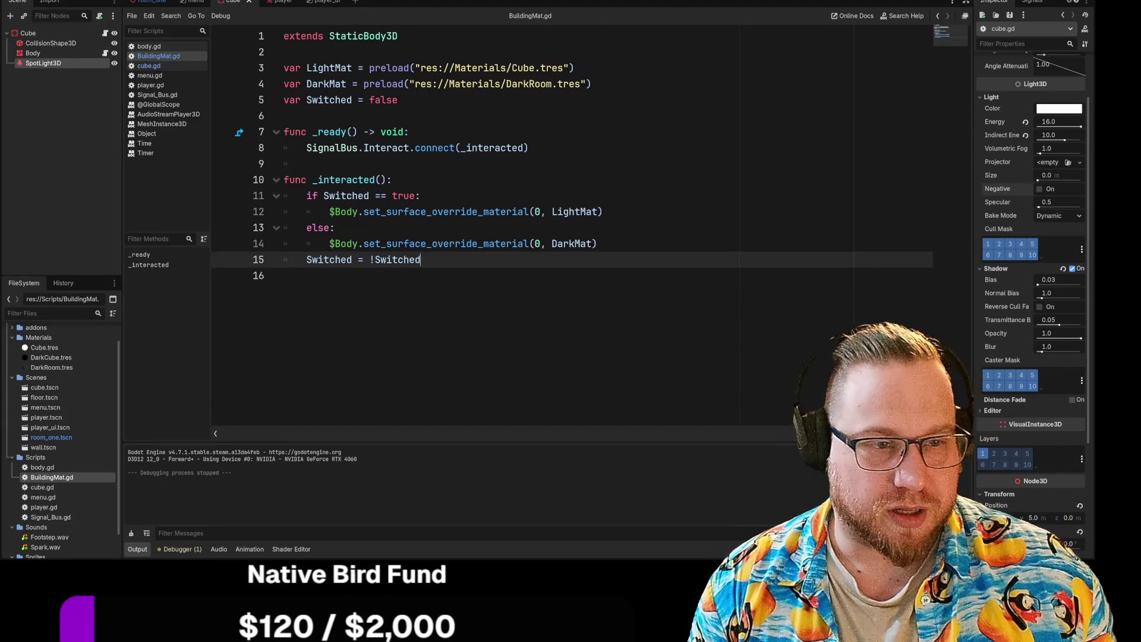
pyautogui.doubleClick(575, 212)
pyautogui.click(575, 211)
pyautogui.press('Right')
pyautogui.hotkey('ctrl', 'shift', 'Left')
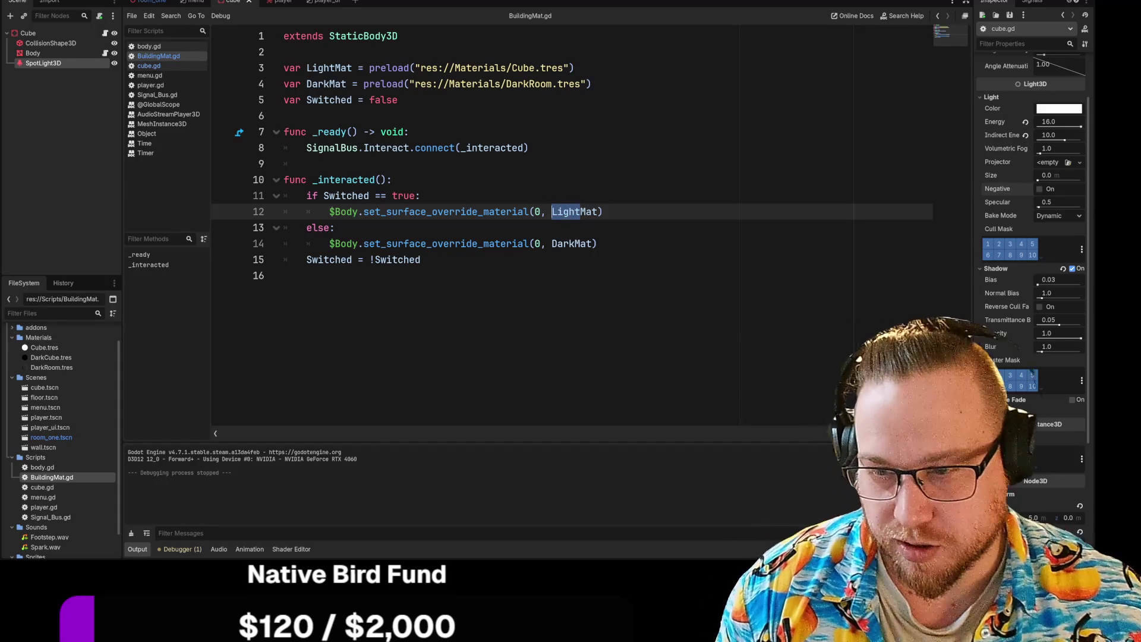
pyautogui.moveTo(575, 212)
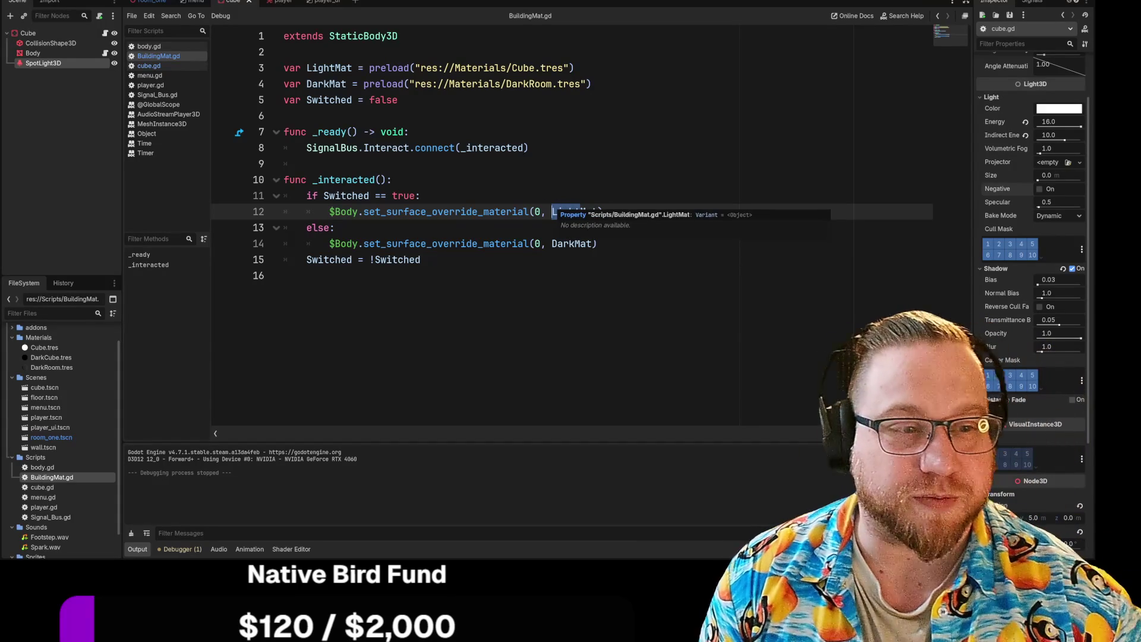
pyautogui.write('Da')
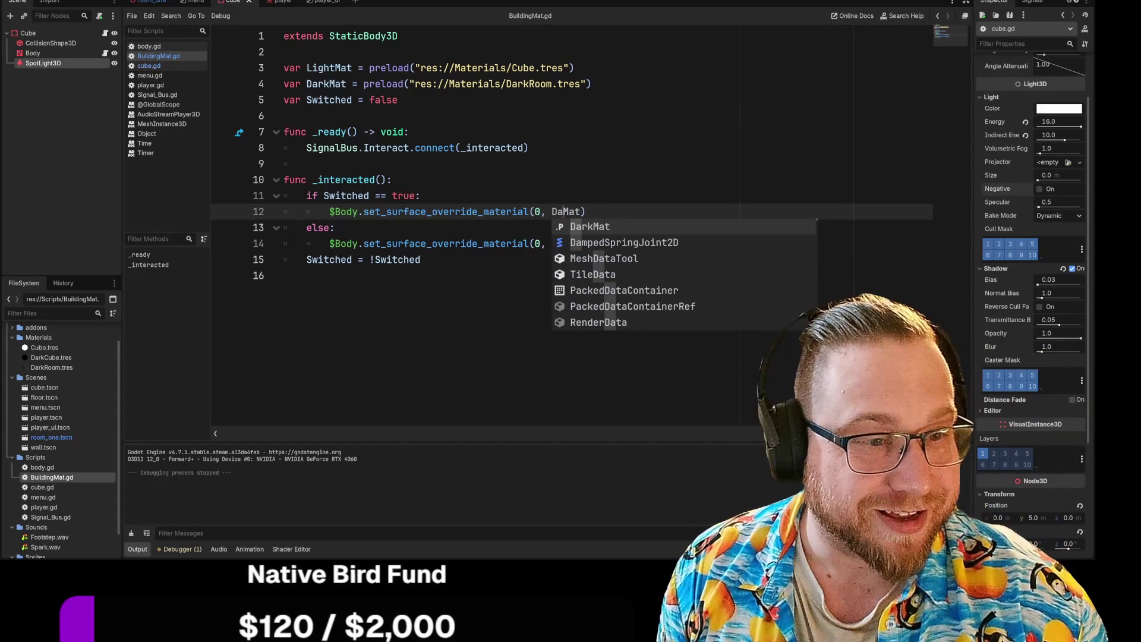
pyautogui.press('Return')
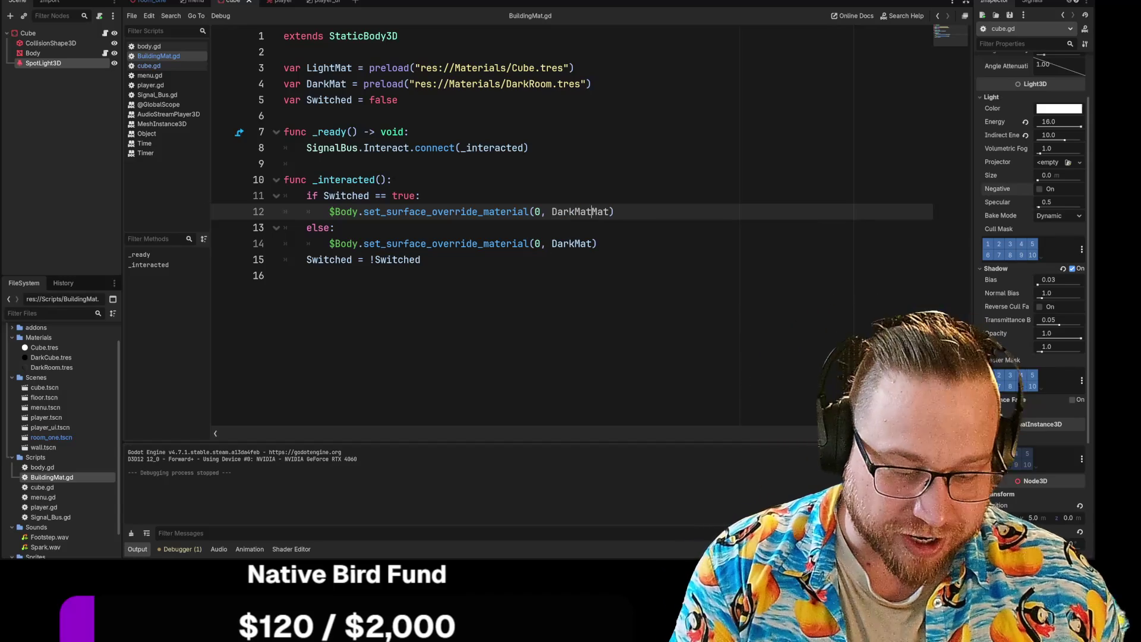
pyautogui.press('Delete')
pyautogui.press('Delete')
pyautogui.press('Delete')
# Change line 14's DarkMat to LightMat
pyautogui.click(563, 244)
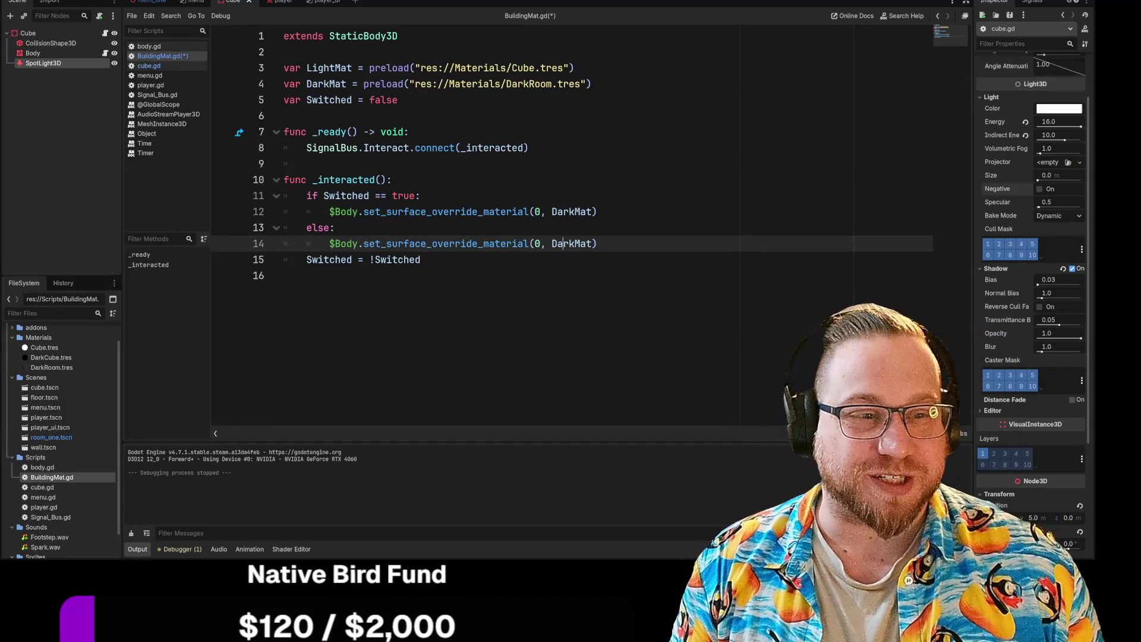
pyautogui.moveTo(575, 244); pyautogui.dragTo(552, 244)
pyautogui.write('Light')
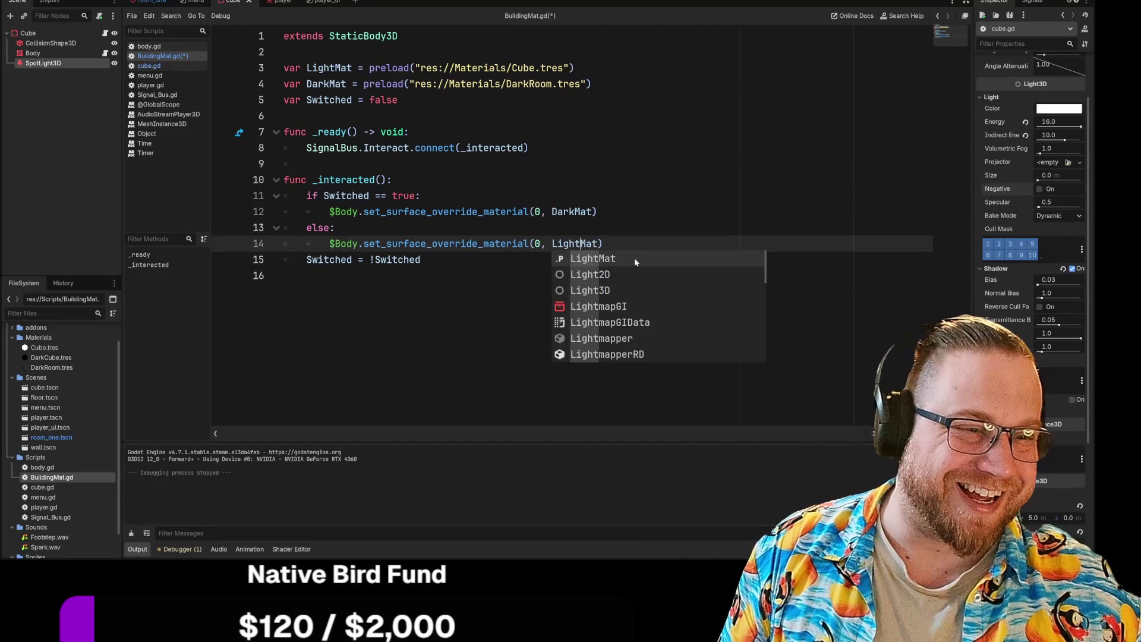
pyautogui.press('Escape')
pyautogui.click(421, 260)
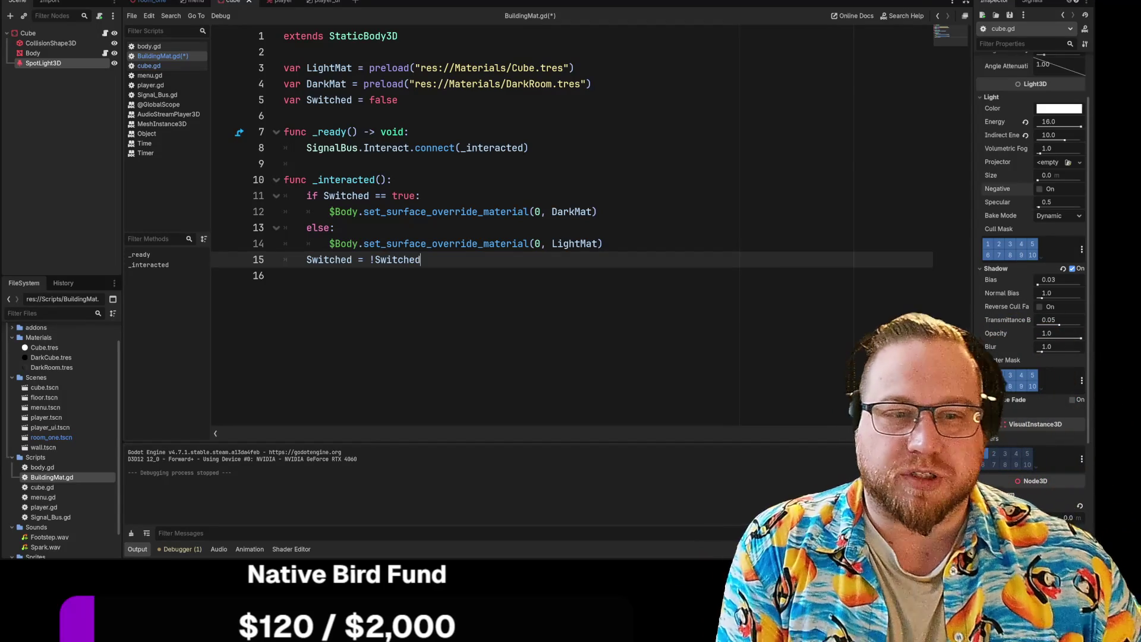
# Insert an empty line after 'Switched = !Switched' on line 15
pyautogui.press('Return')
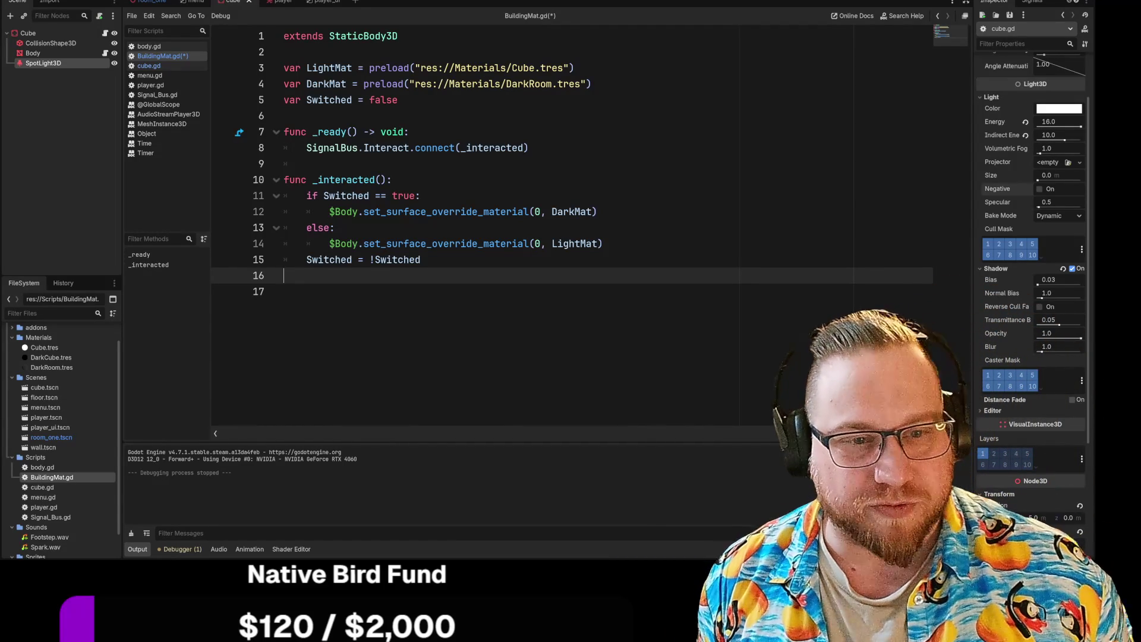
# Run the project with F5 to test BuildingMat.gd's LightMat/DarkMat toggle in the lit room
pyautogui.press('F5')
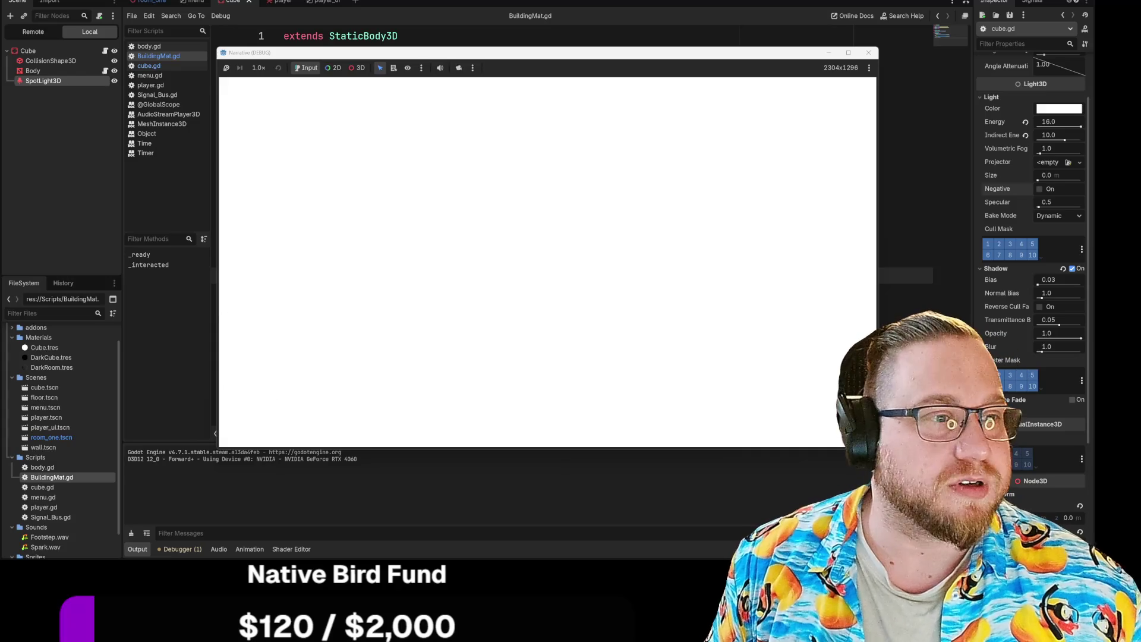
# Pause the running game and close the debug game window
pyautogui.press('Escape')
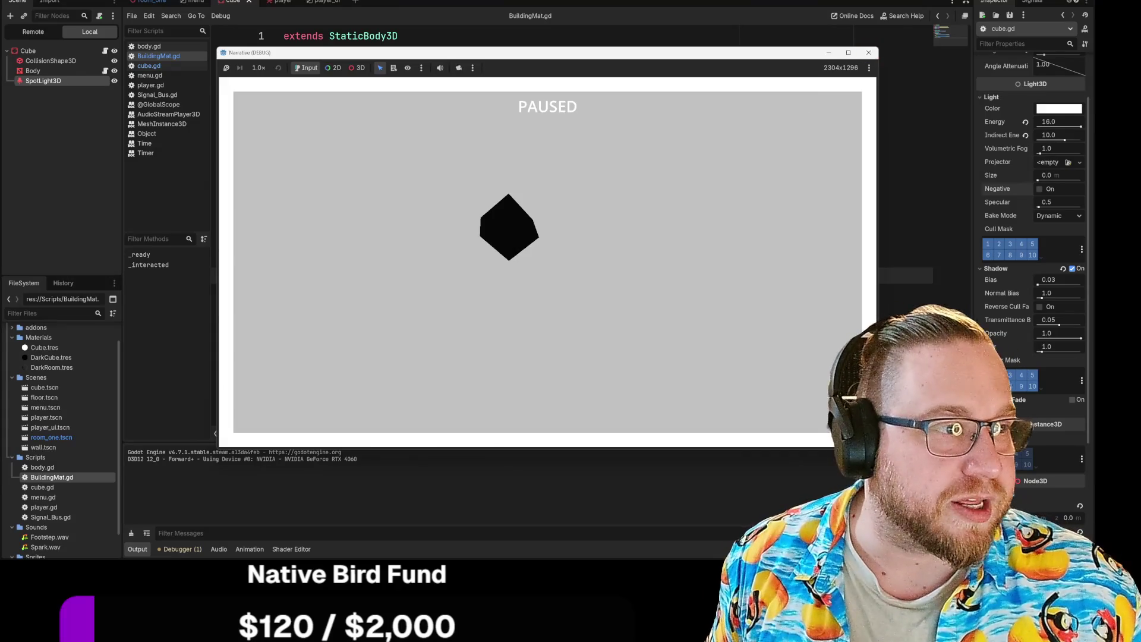
pyautogui.click(869, 52)
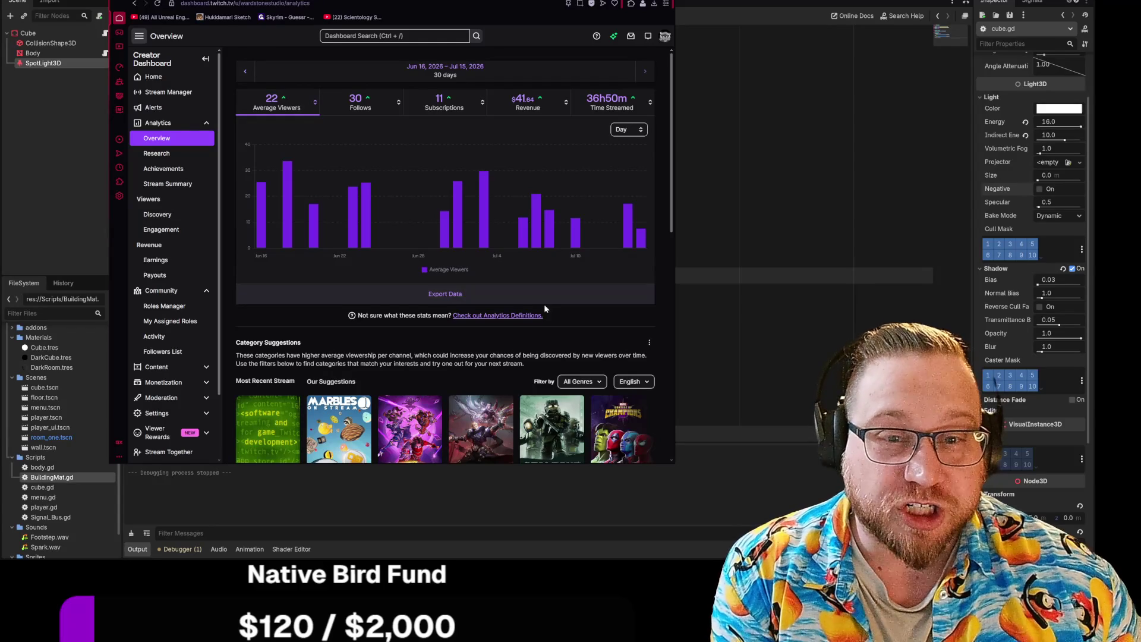
pyautogui.moveTo(324, 201)
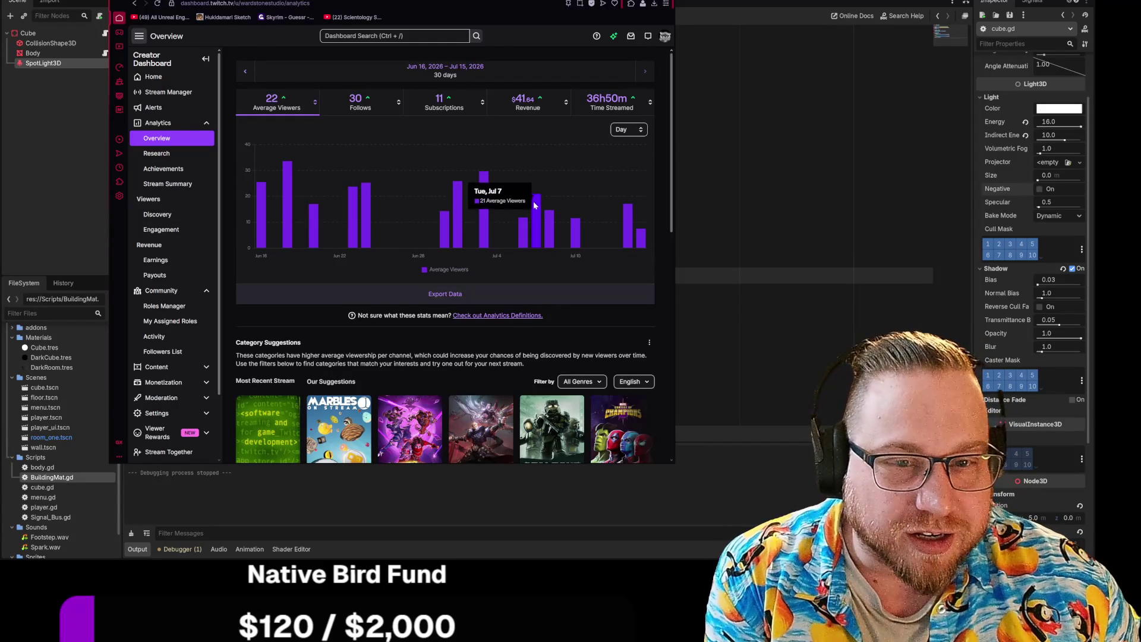
pyautogui.scroll(-3, 658, 283)
pyautogui.scroll(3, 654, 282)
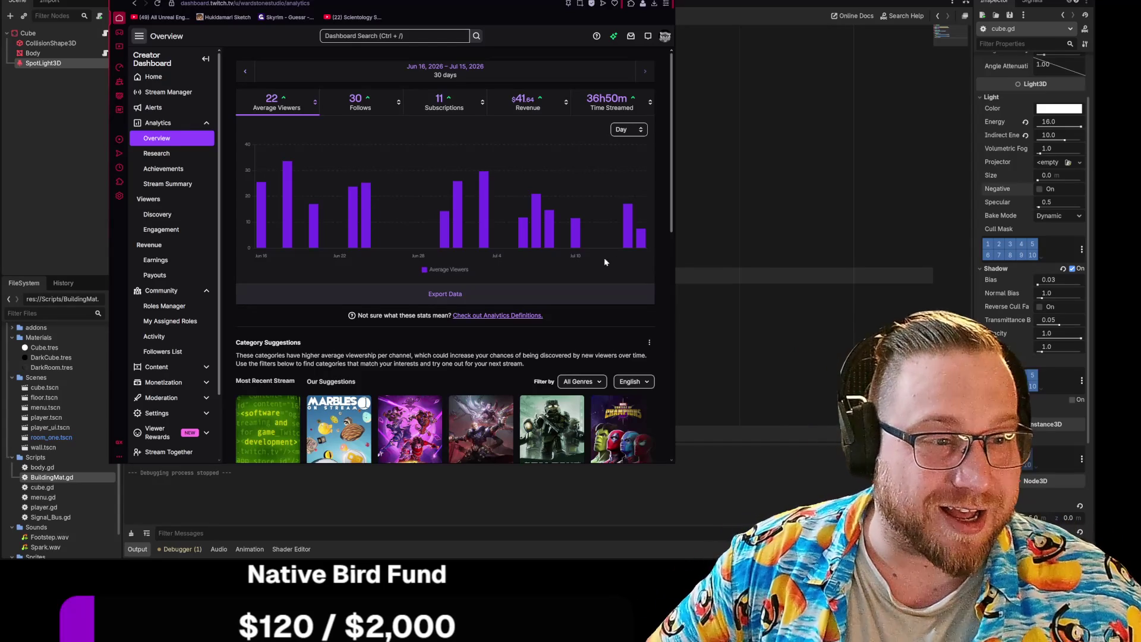
pyautogui.click(629, 129)
# Switch the average viewers chart grouping through Month, Week, and back to Day
pyautogui.click(625, 163)
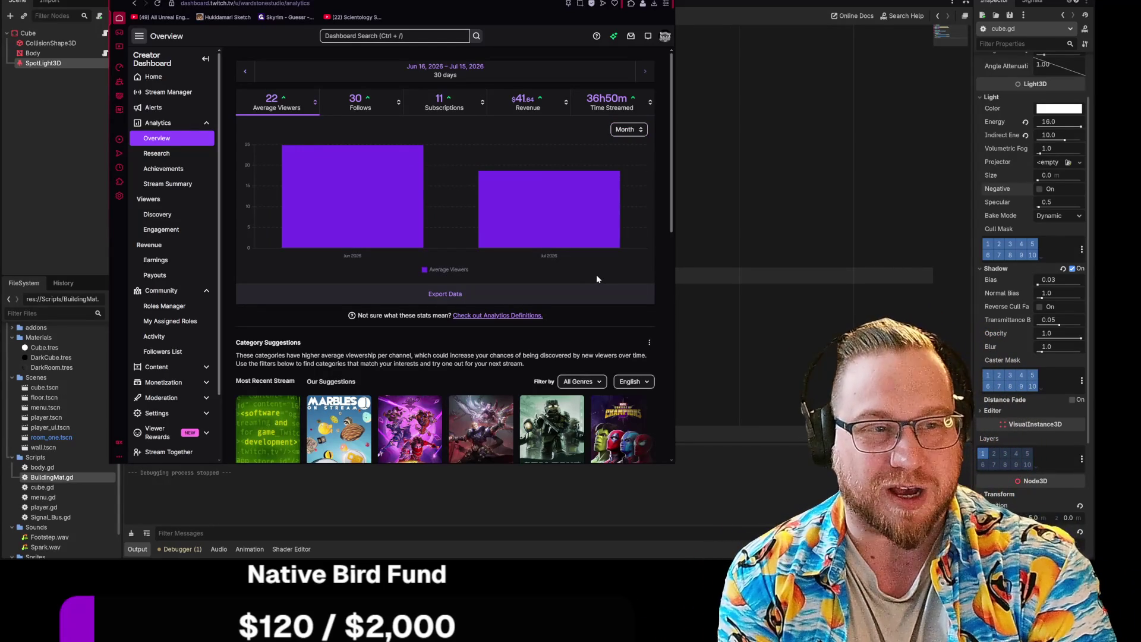
pyautogui.click(629, 129)
pyautogui.click(631, 166)
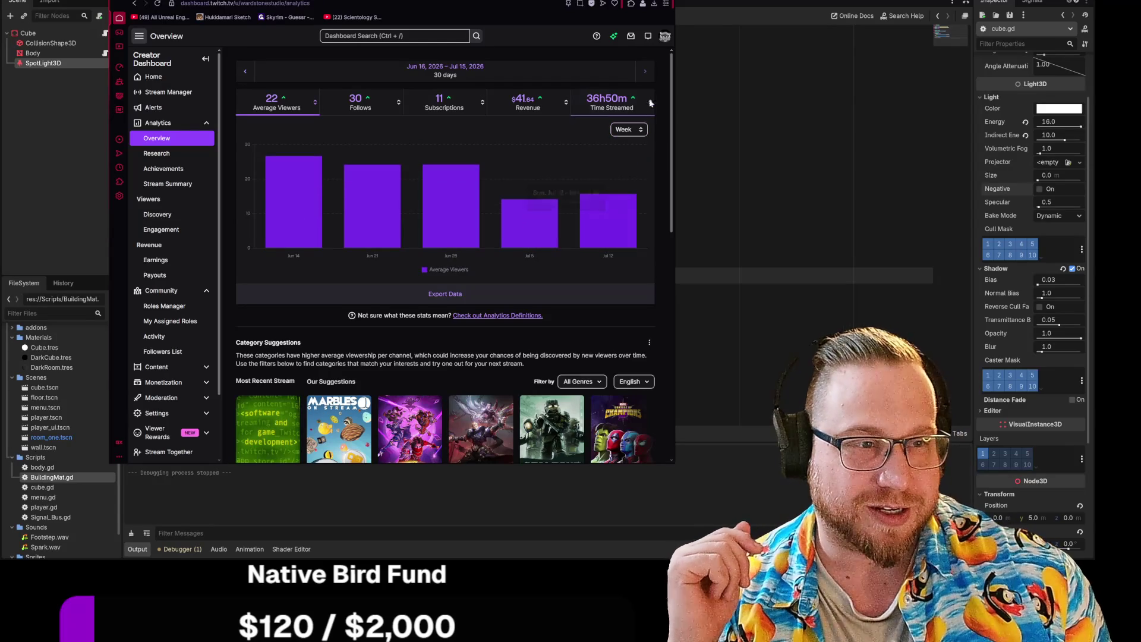
pyautogui.click(640, 131)
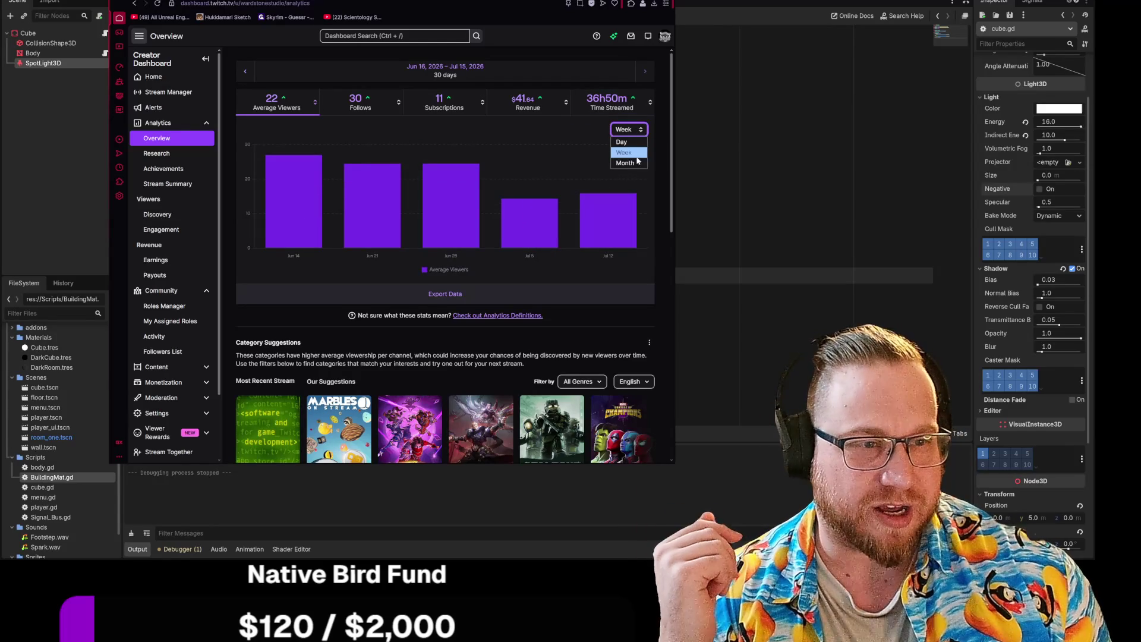
pyautogui.click(622, 142)
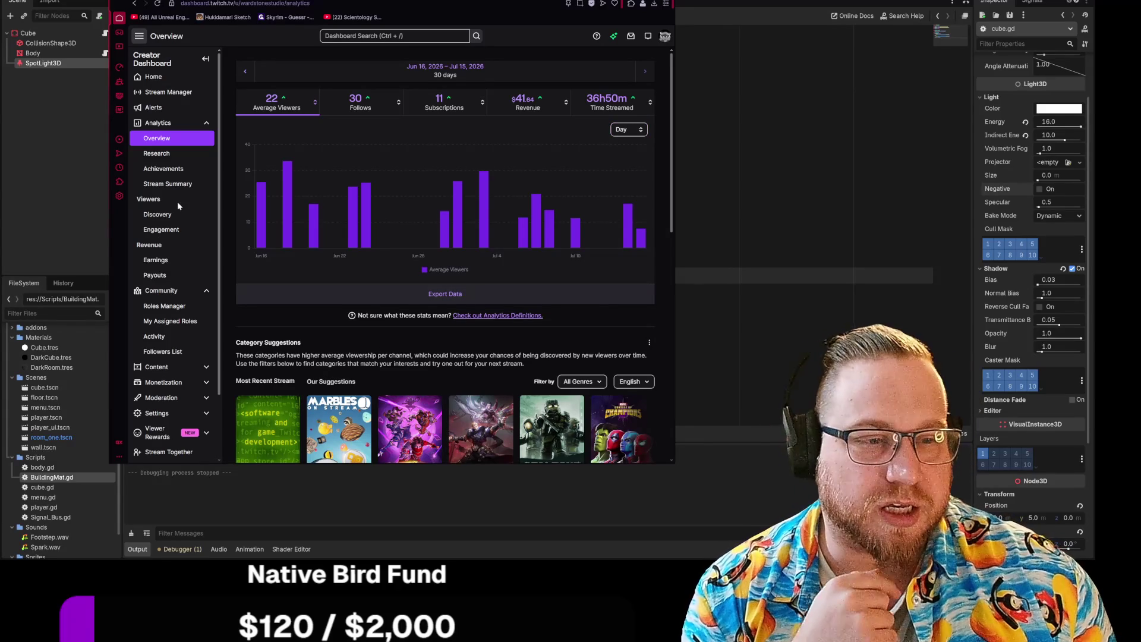
pyautogui.scroll(-1, 661, 220)
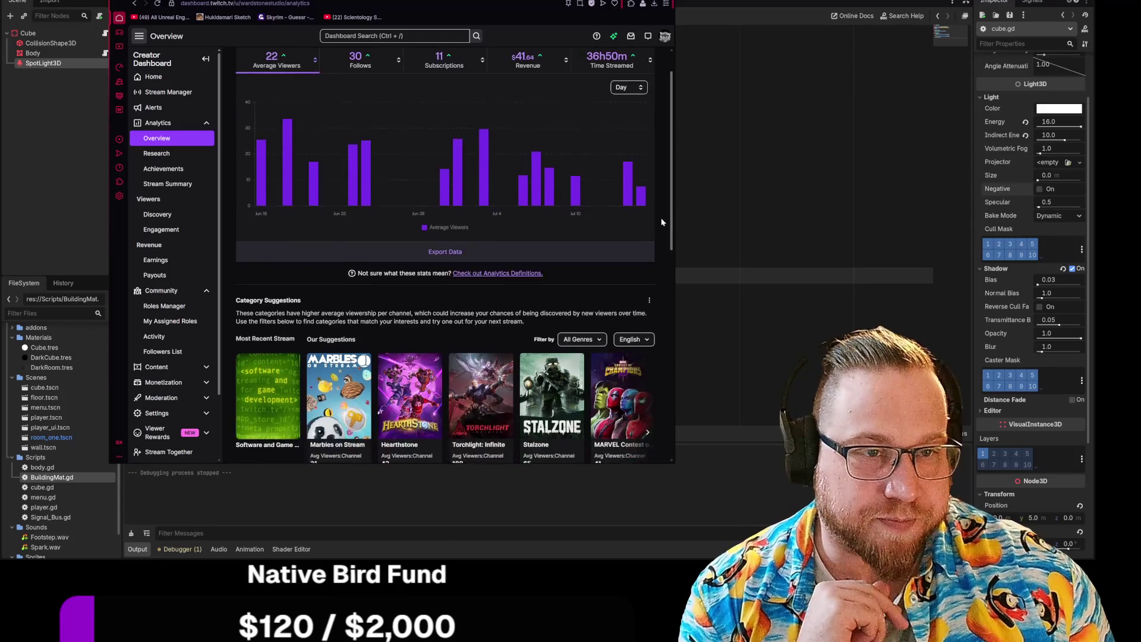
pyautogui.scroll(1, 661, 220)
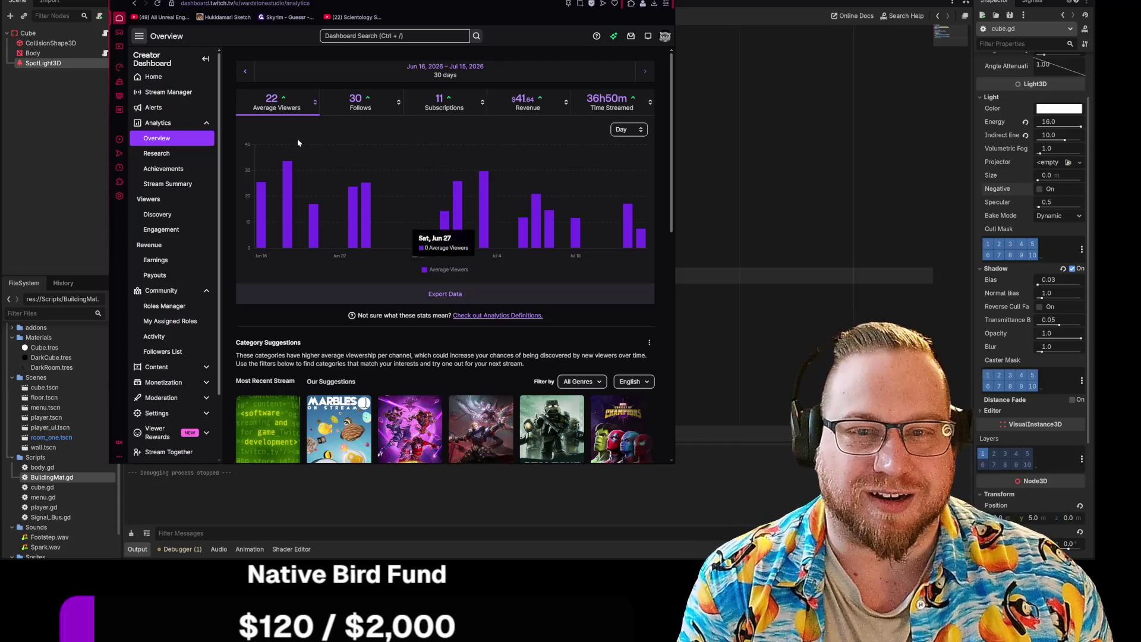
# Go to the Research analytics page and dismiss its welcome banner
pyautogui.click(156, 153)
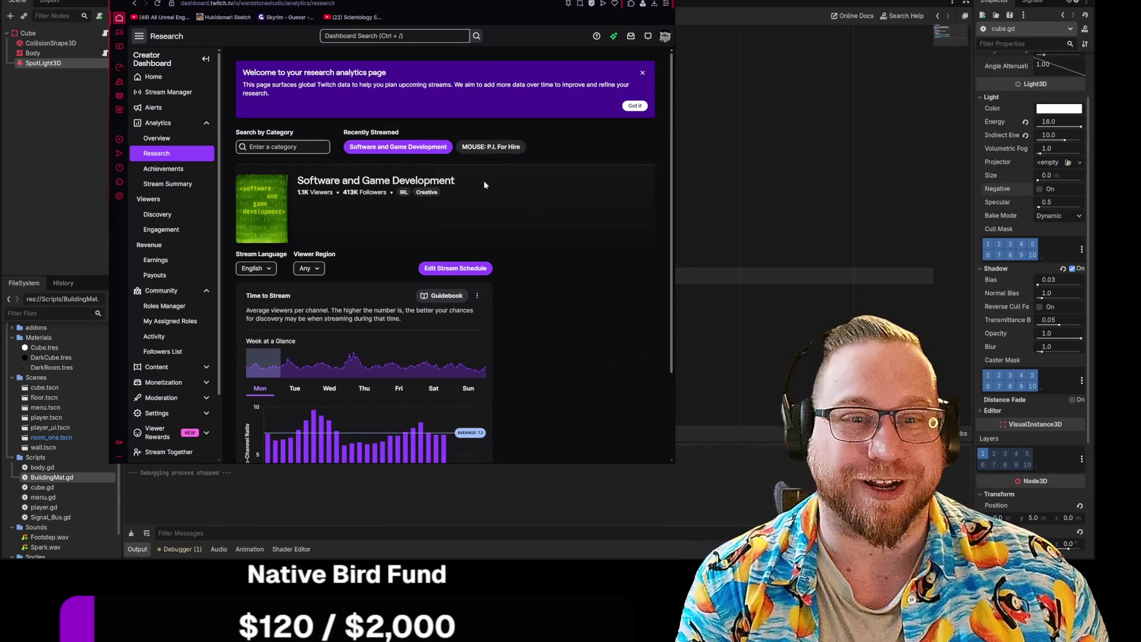
pyautogui.click(643, 72)
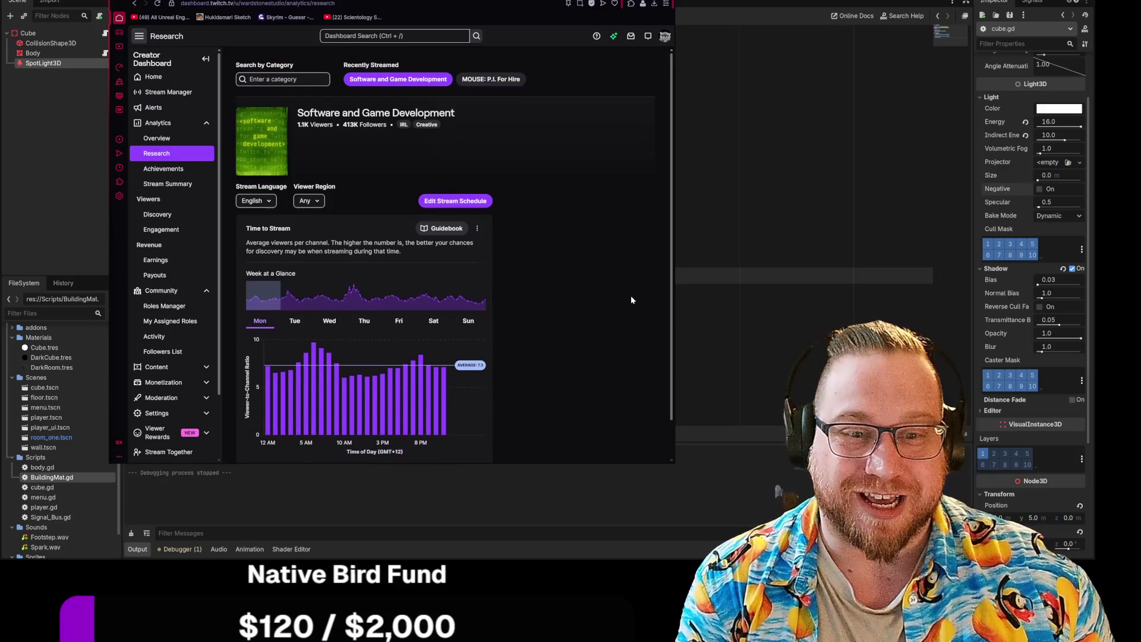
pyautogui.scroll(-2, 642, 299)
# Browse the Achievements and Stream Summary pages, ending on the Discovery viewer-source page
pyautogui.click(173, 169)
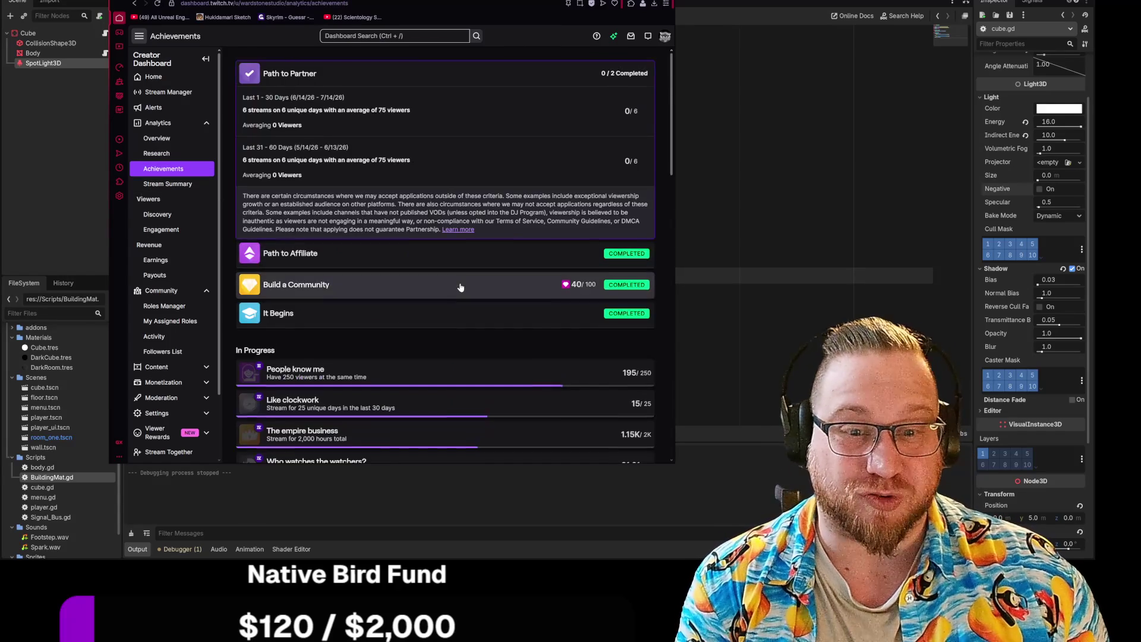
pyautogui.scroll(-4, 461, 288)
pyautogui.scroll(-5, 466, 288)
pyautogui.click(168, 184)
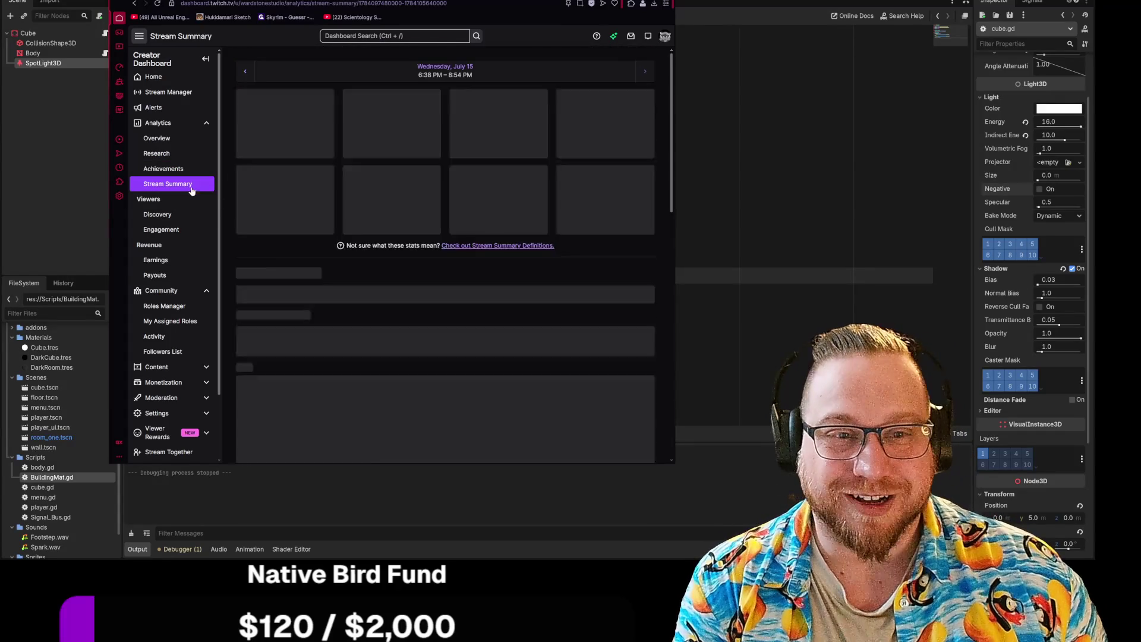
pyautogui.scroll(-10, 647, 249)
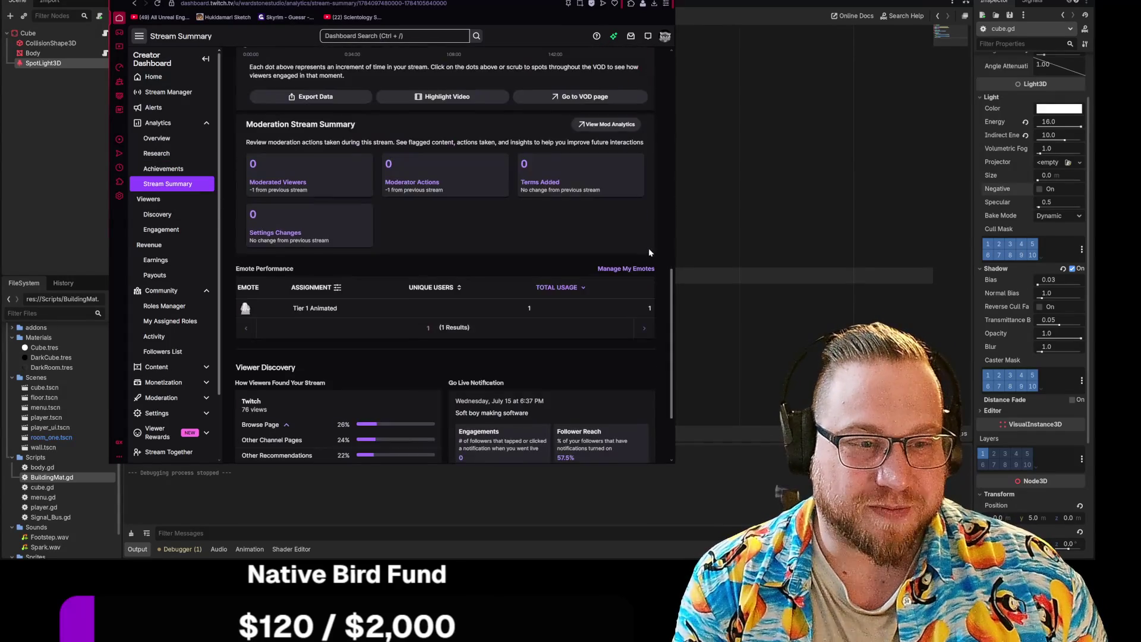
pyautogui.click(157, 214)
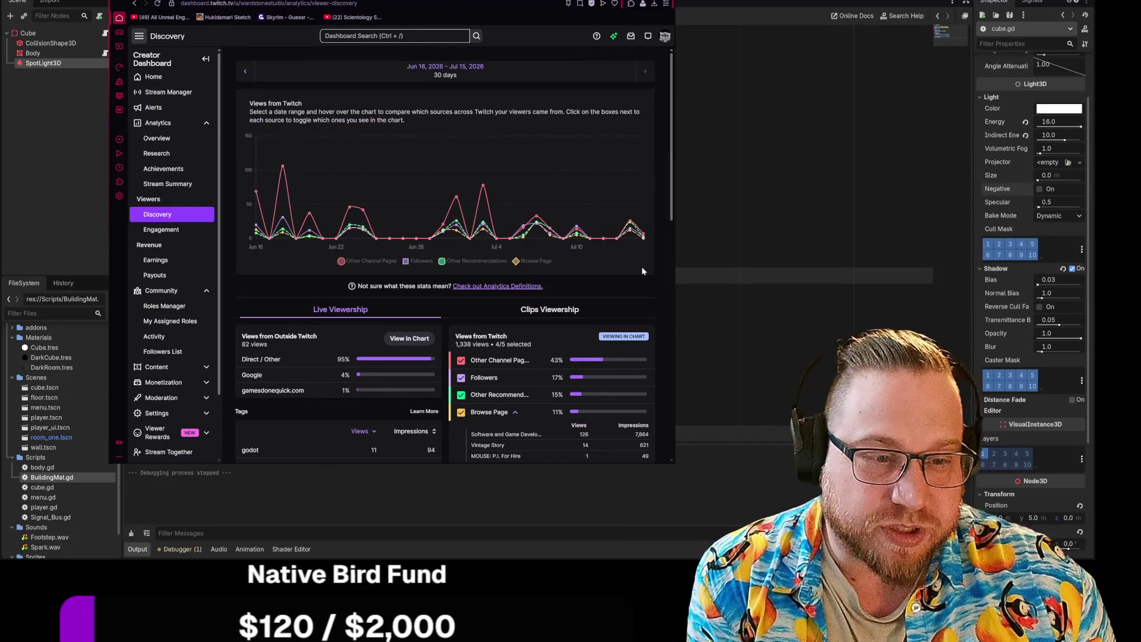
# Scroll down the Discovery page and show more rows under Views from Channels
pyautogui.scroll(-4, 654, 282)
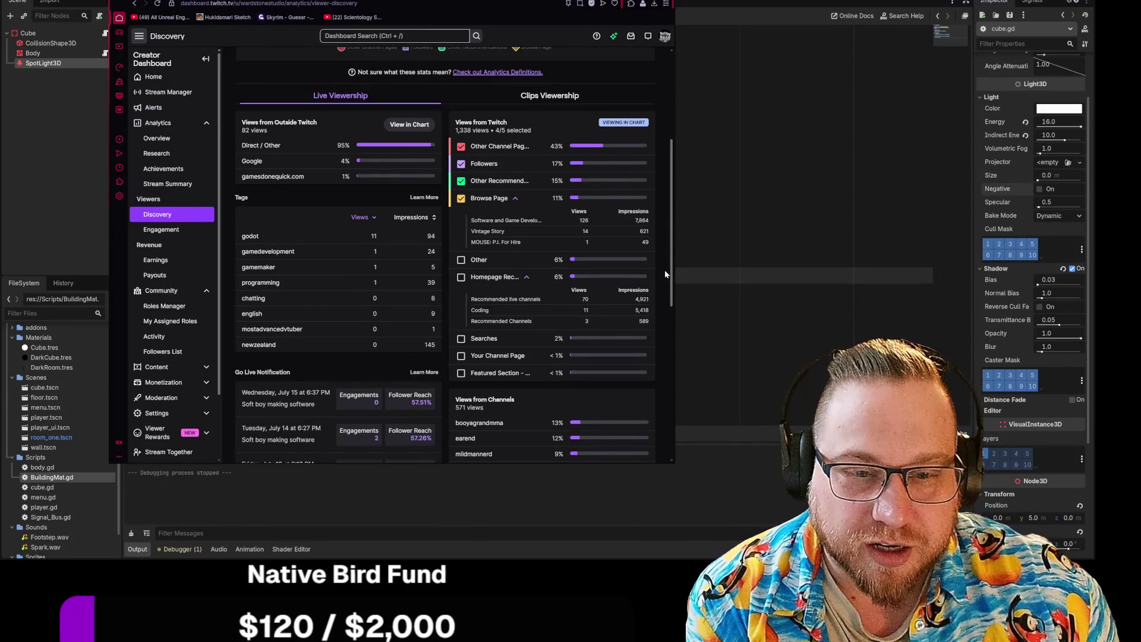
pyautogui.scroll(-2, 666, 274)
pyautogui.scroll(-4, 666, 274)
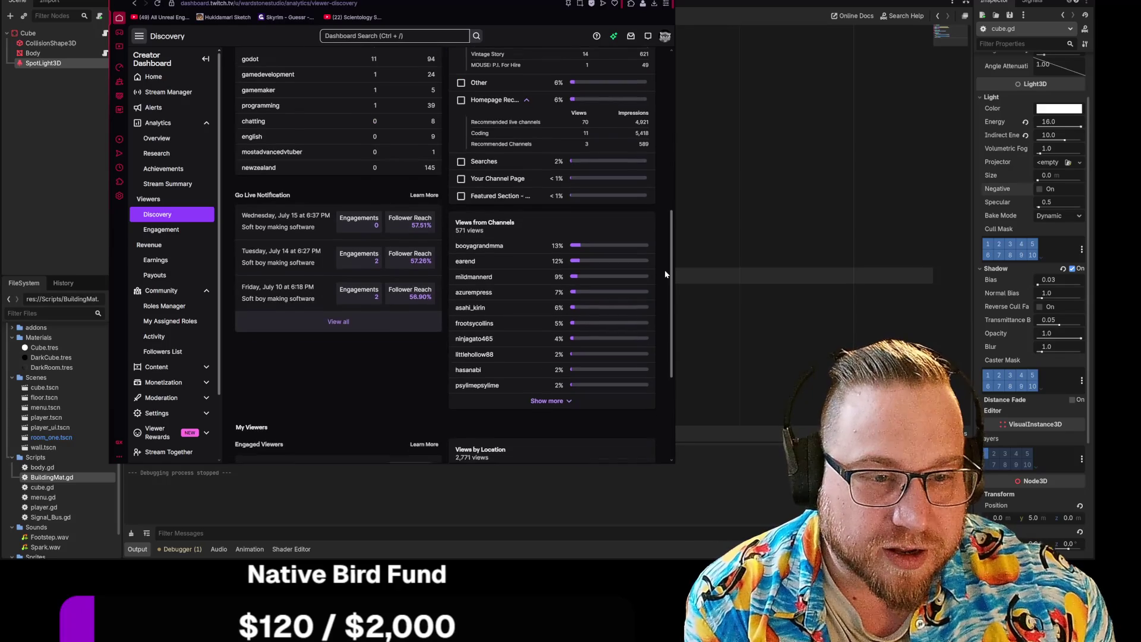
pyautogui.click(570, 326)
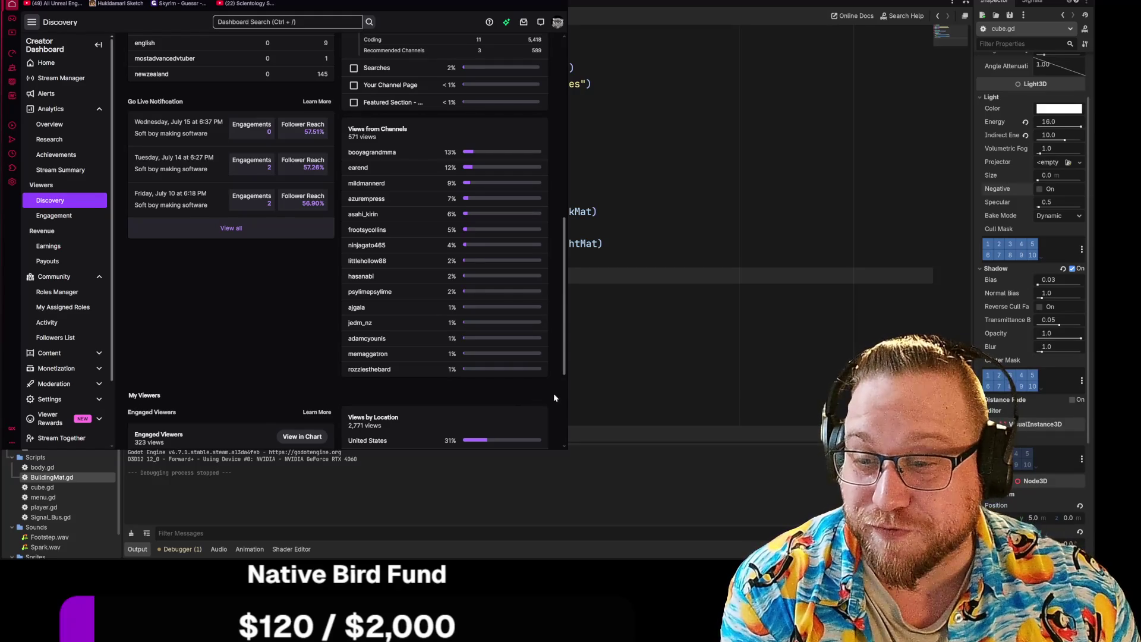
# Enlarge the browser window and select a channel name in the Views from Channels list
pyautogui.moveTo(565, 447); pyautogui.dragTo(578, 560)
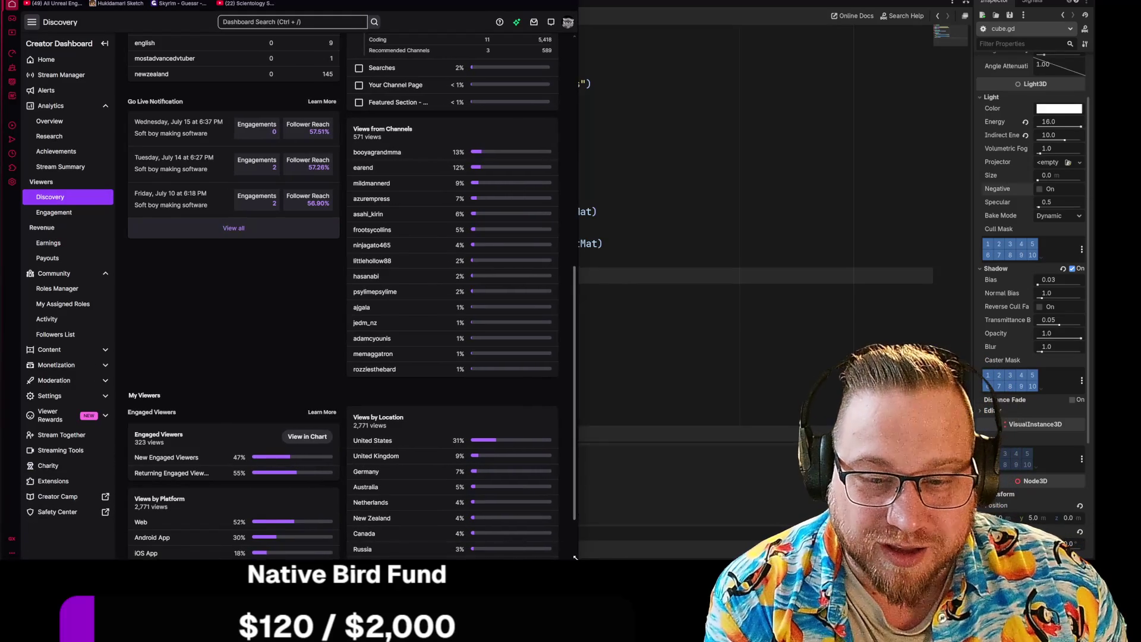
pyautogui.scroll(-2, 527, 434)
pyautogui.scroll(1, 527, 434)
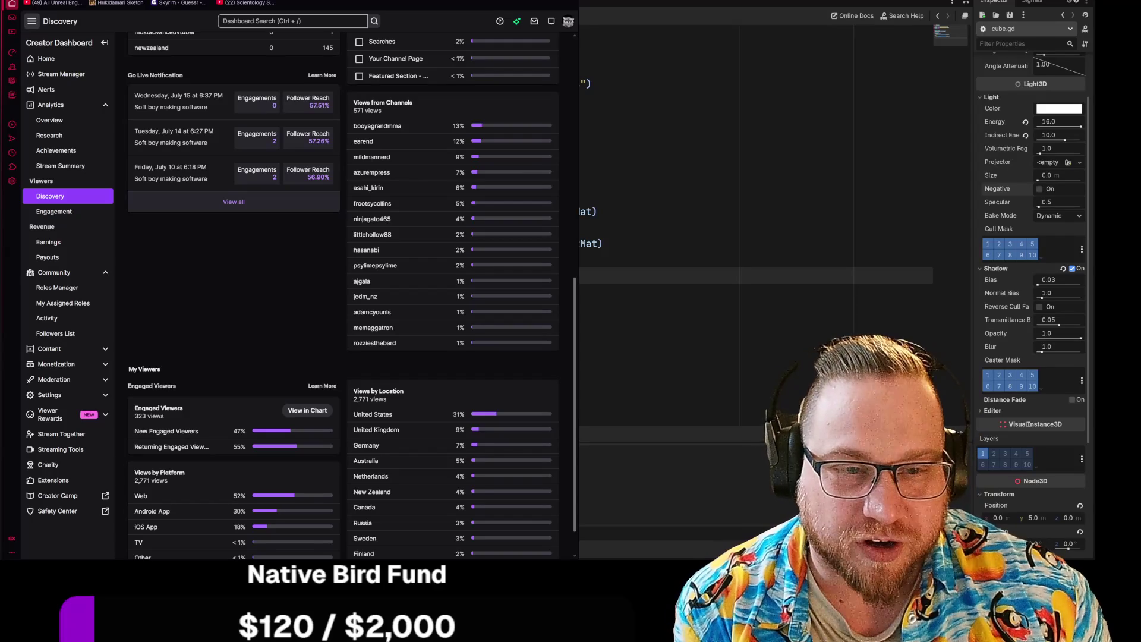
pyautogui.moveTo(354, 250); pyautogui.dragTo(384, 252)
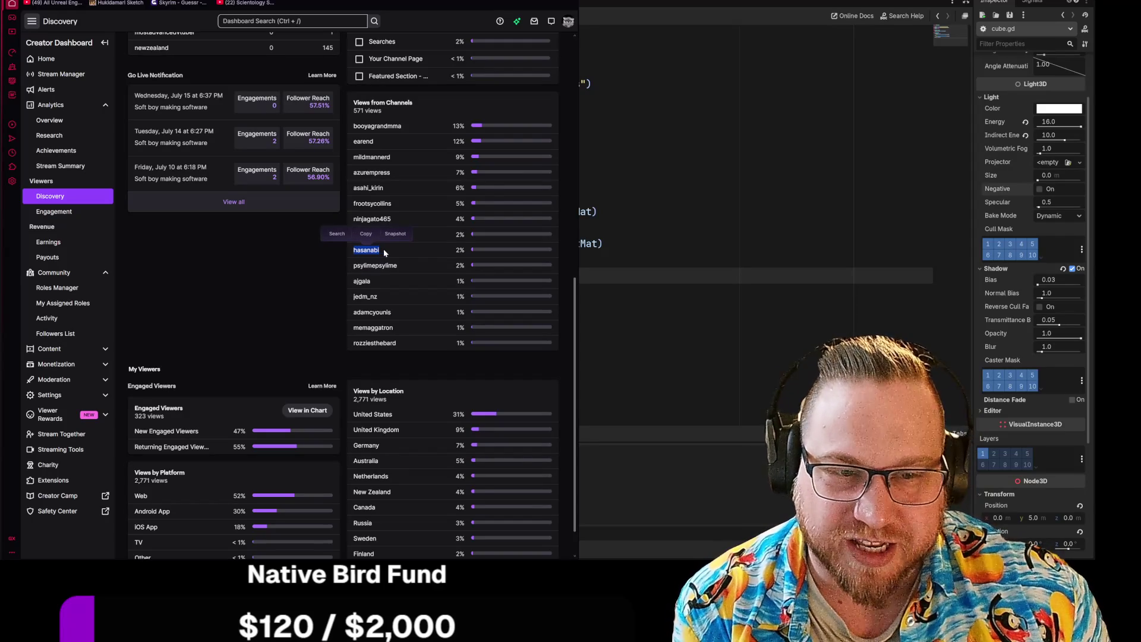
pyautogui.click(383, 250)
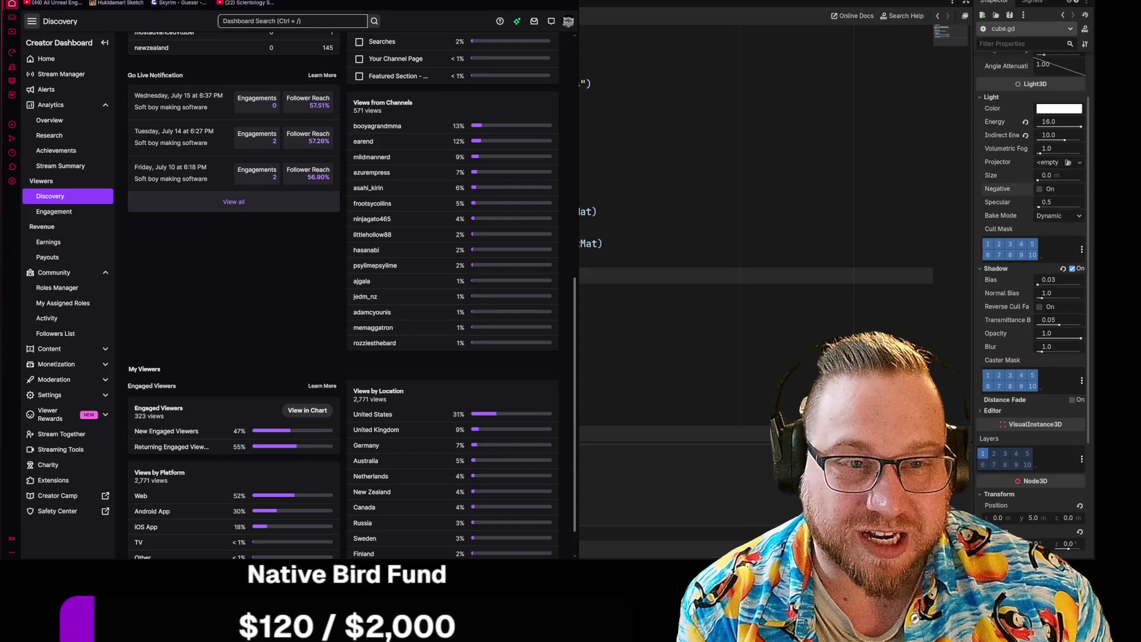
pyautogui.moveTo(353, 140); pyautogui.dragTo(362, 141)
pyautogui.click(361, 141)
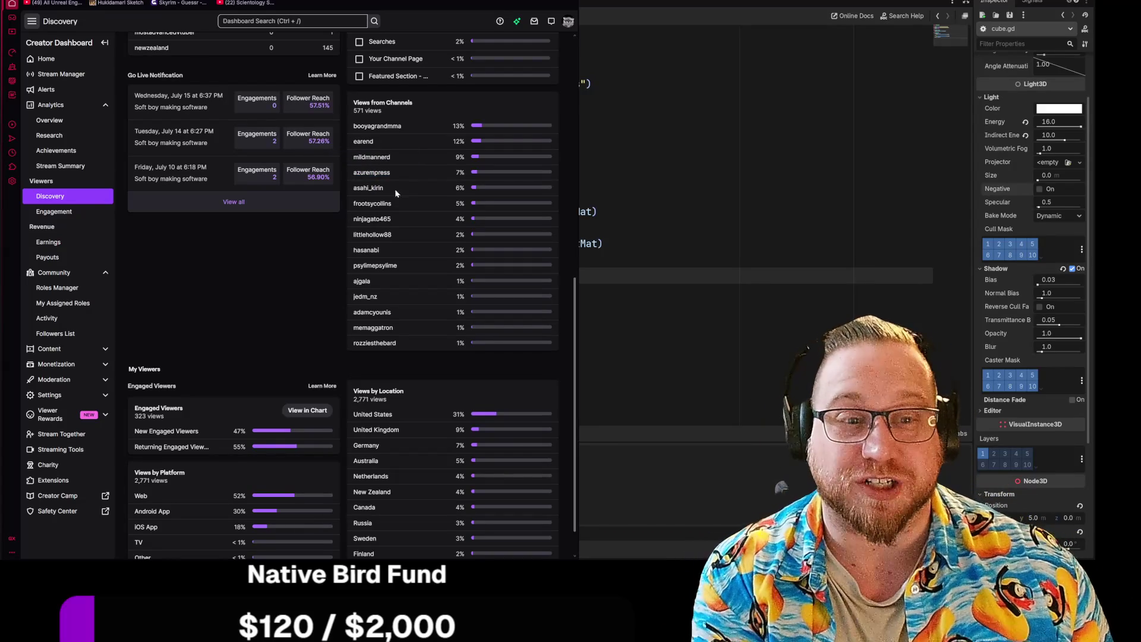
pyautogui.moveTo(354, 188); pyautogui.dragTo(393, 191)
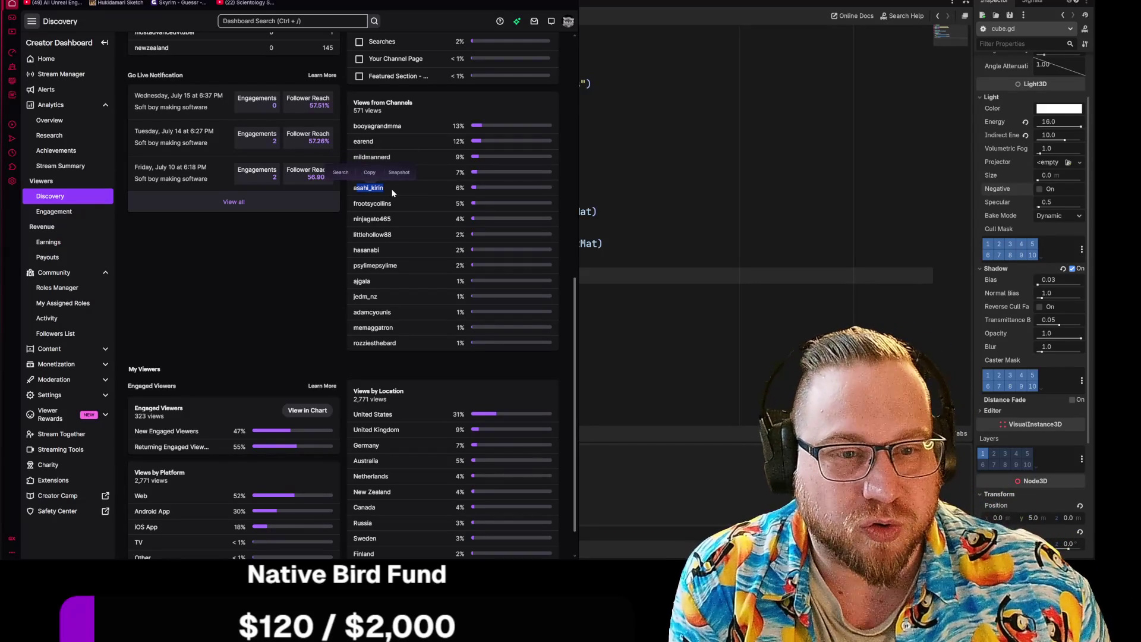
pyautogui.moveTo(355, 203); pyautogui.dragTo(423, 204)
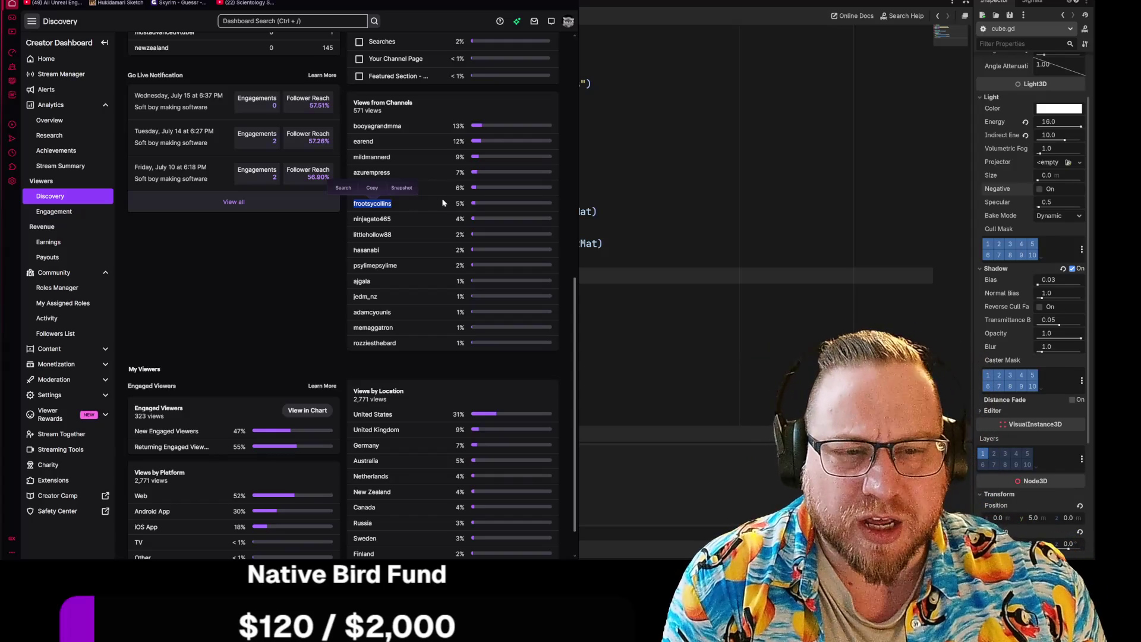
pyautogui.click(421, 214)
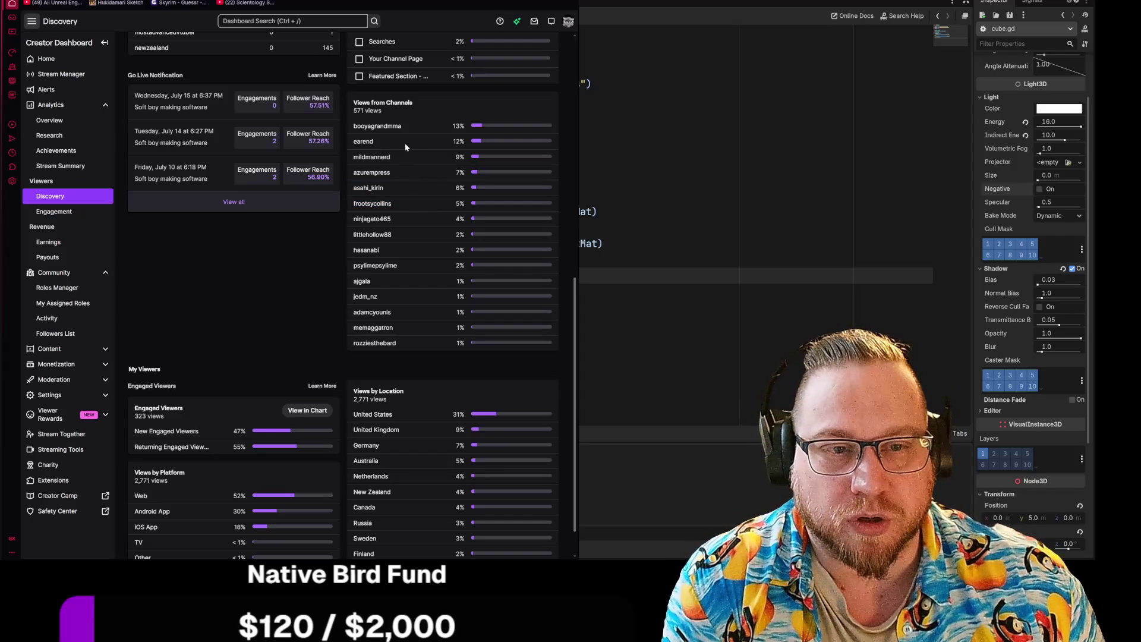
pyautogui.doubleClick(417, 220)
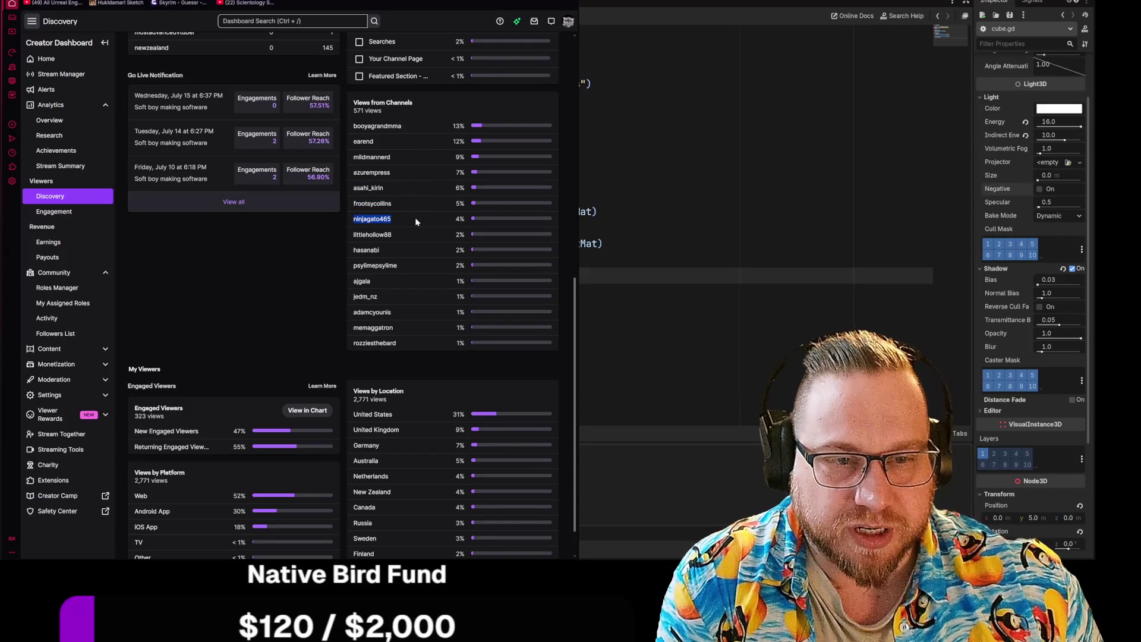
pyautogui.click(372, 240)
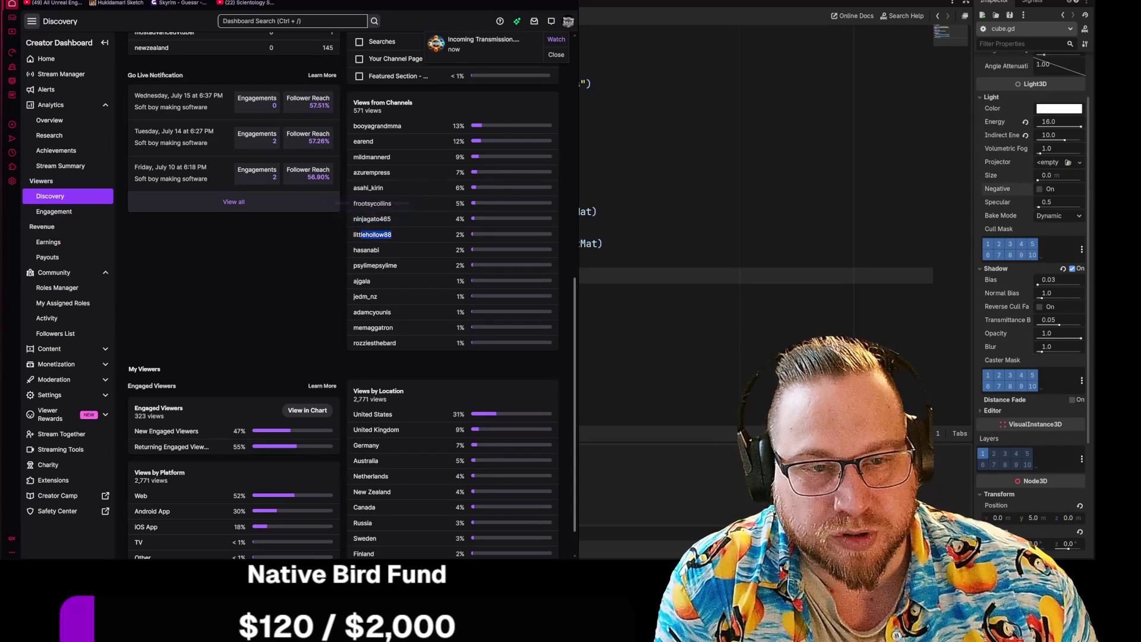
pyautogui.moveTo(359, 157); pyautogui.dragTo(391, 157)
pyautogui.click(417, 202)
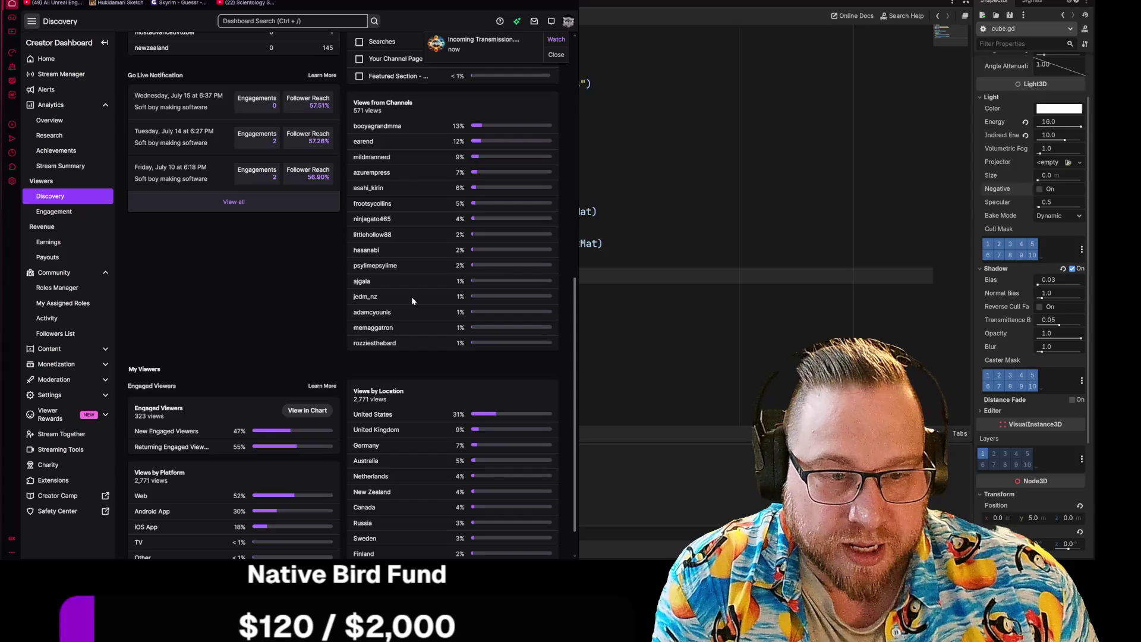
pyautogui.moveTo(407, 343); pyautogui.dragTo(342, 345)
pyautogui.click(371, 350)
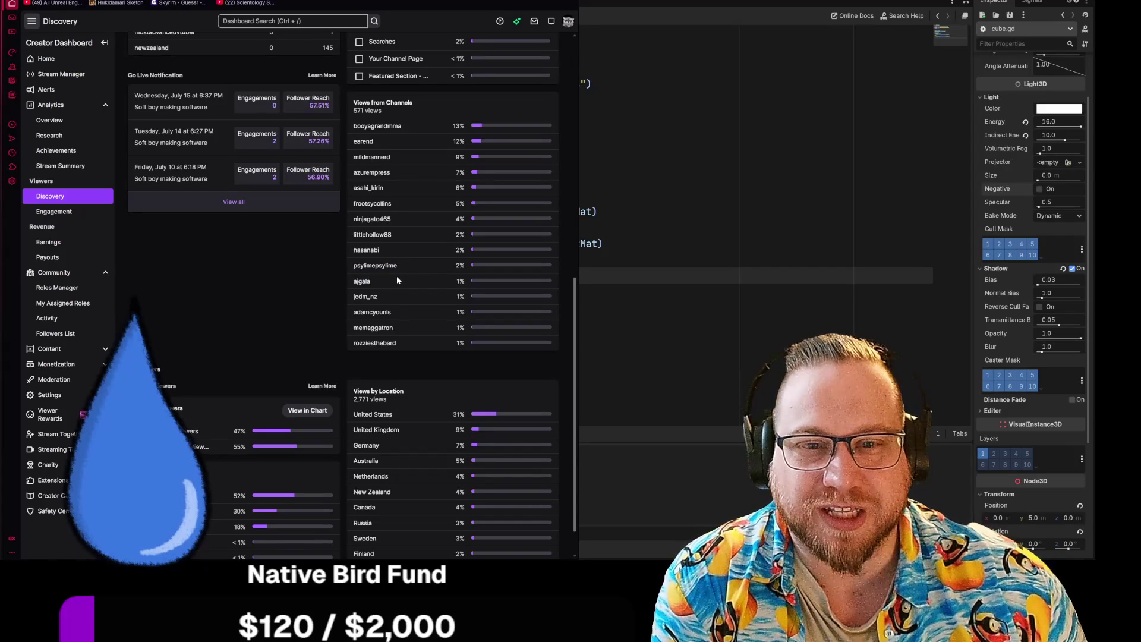
pyautogui.scroll(-1, 397, 283)
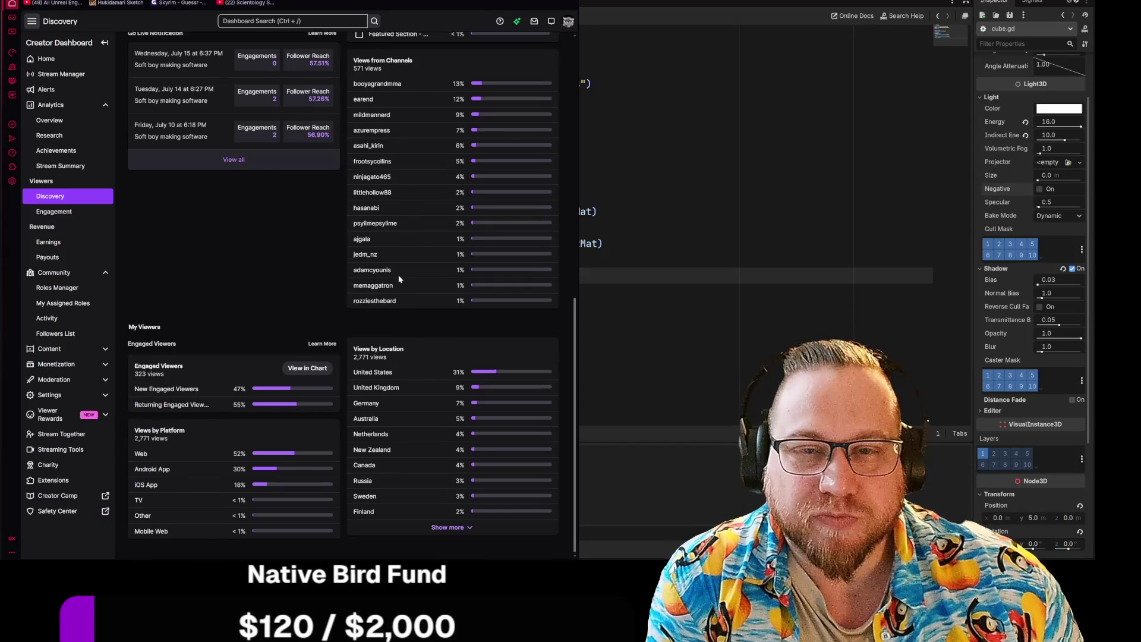
# Scroll back up the Discovery page toward the Views from Twitch chart
pyautogui.scroll(10, 396, 280)
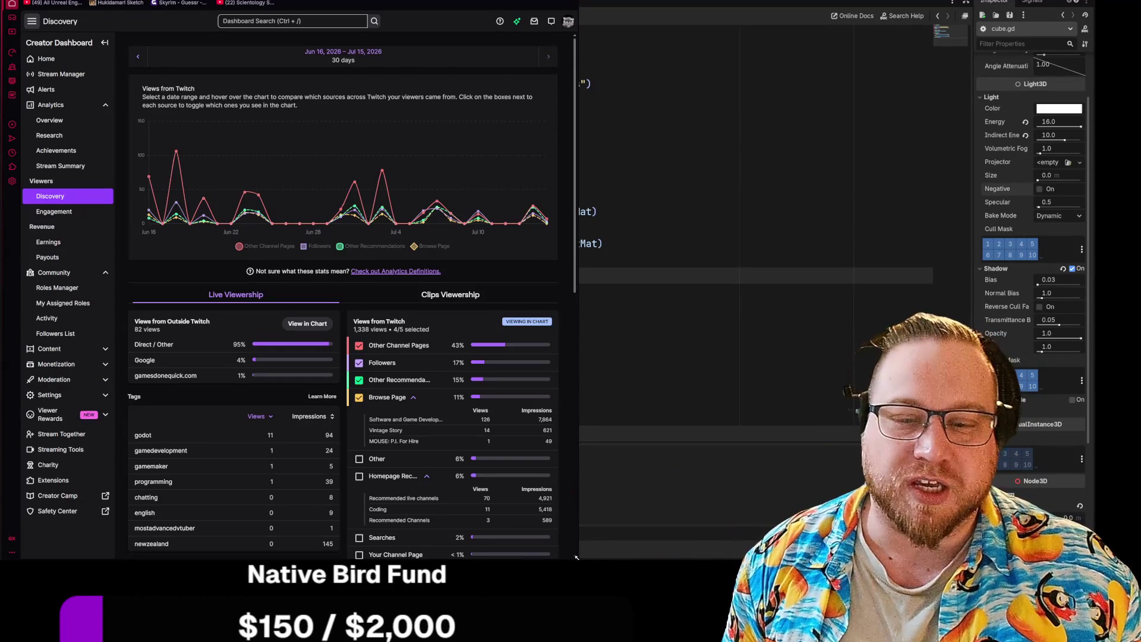
# Restore down the Twitch dashboard browser window and close it to return to Godot
pyautogui.press('super+Down')
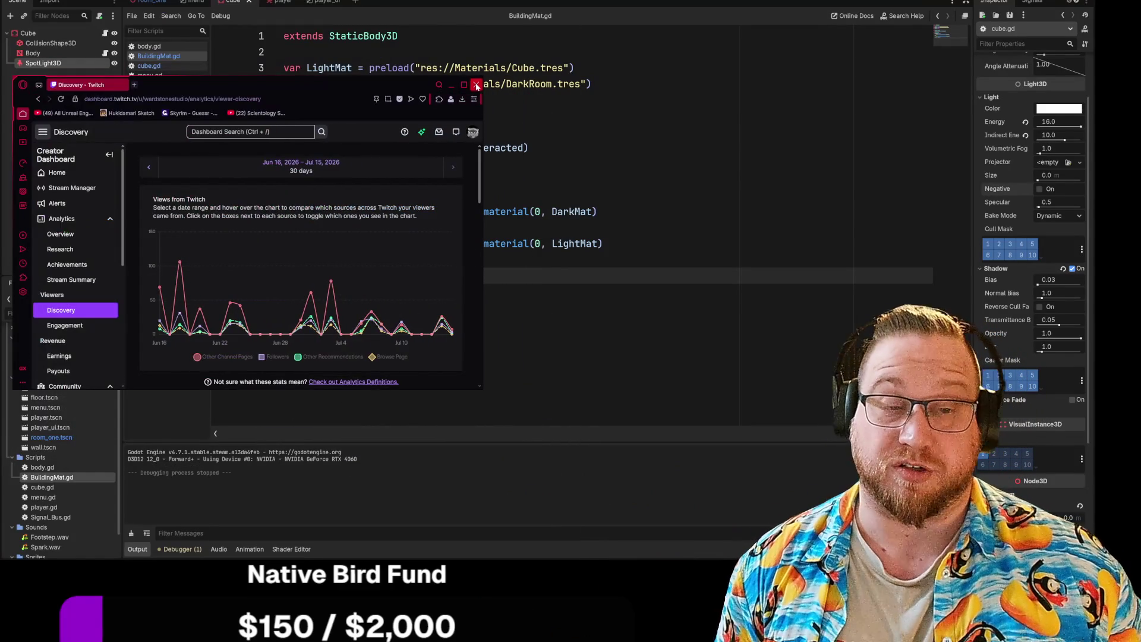
pyautogui.click(477, 85)
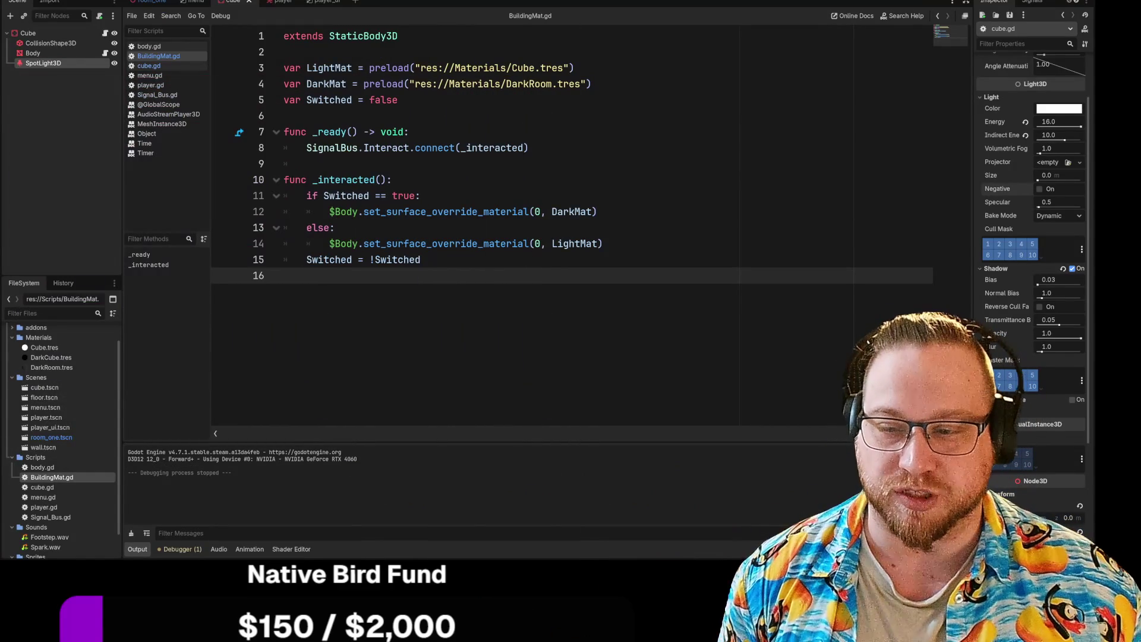